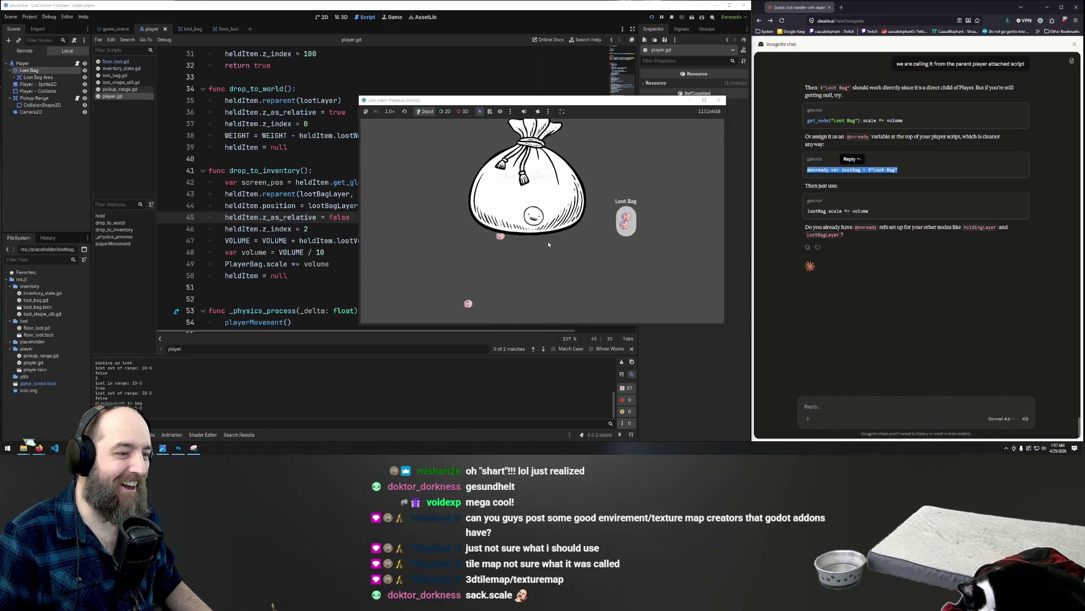
# - Pick up loot pieces in the running game and drop them into the Loot Bag
pyautogui.click(560, 257)
pyautogui.click(576, 257)
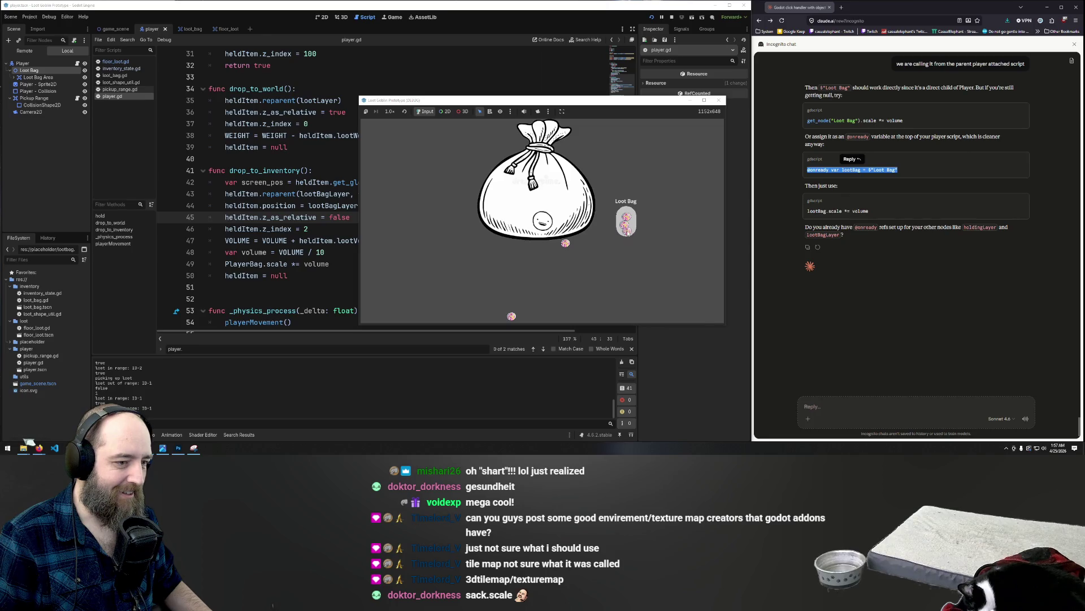
pyautogui.click(627, 229)
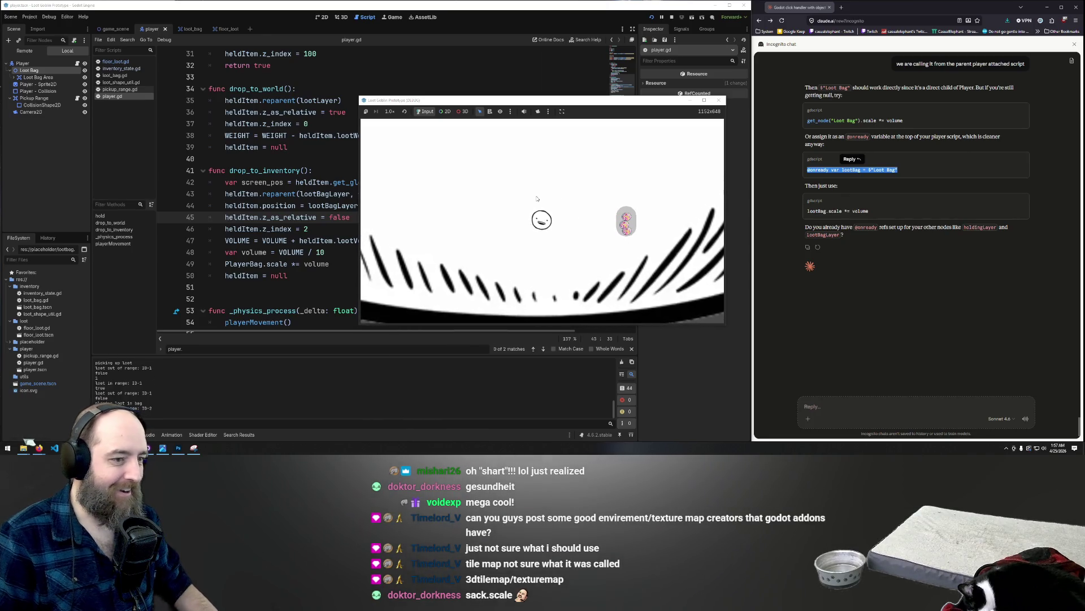
# - Change line 49's '*=' operator to '+=' in player.gd
pyautogui.click(315, 218)
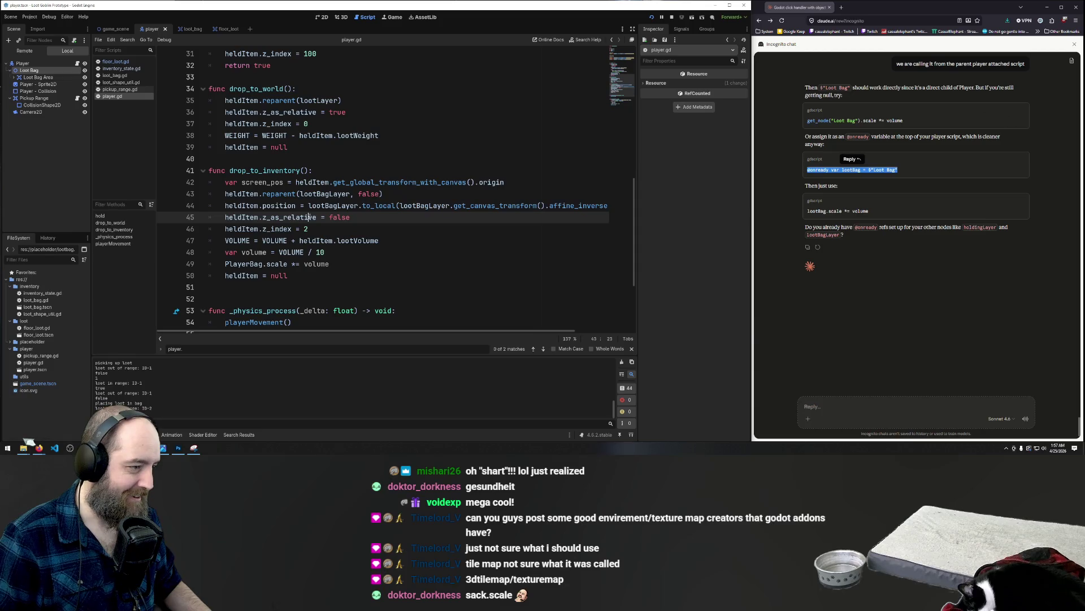
pyautogui.click(305, 252)
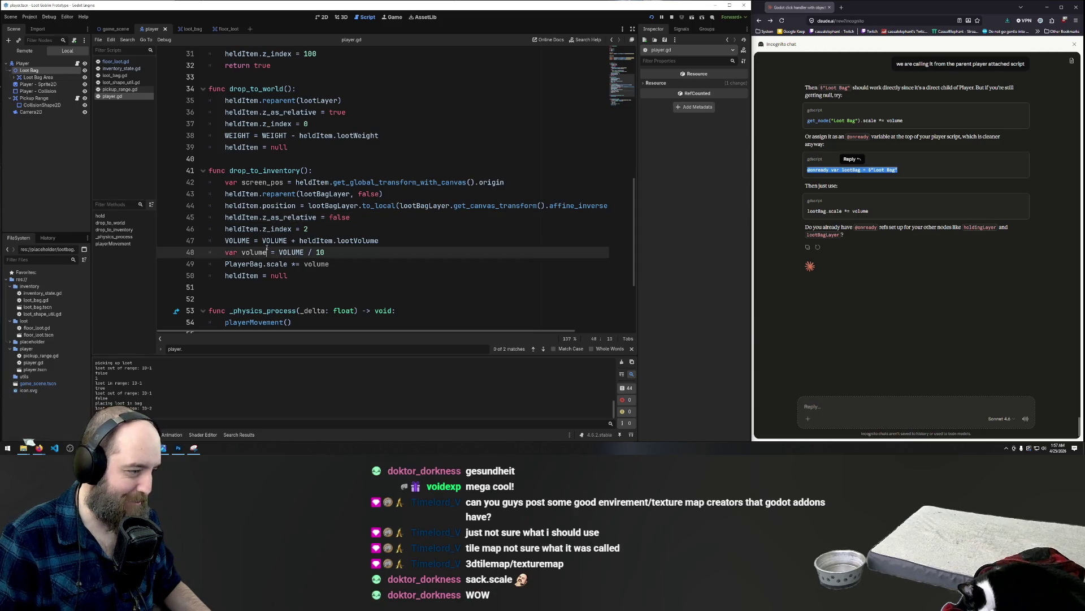
pyautogui.click(295, 264)
pyautogui.press('BackSpace')
pyautogui.write('+')
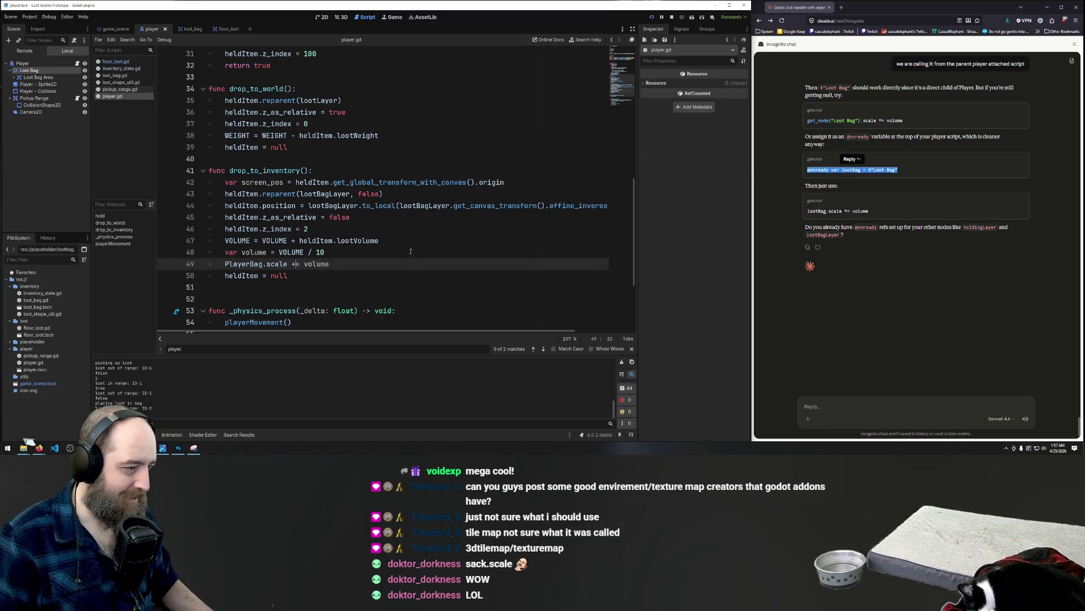
# - Run the game and drop loot in the bag, hitting a Vector2/int error at line 49
pyautogui.click(412, 255)
pyautogui.press('F5')
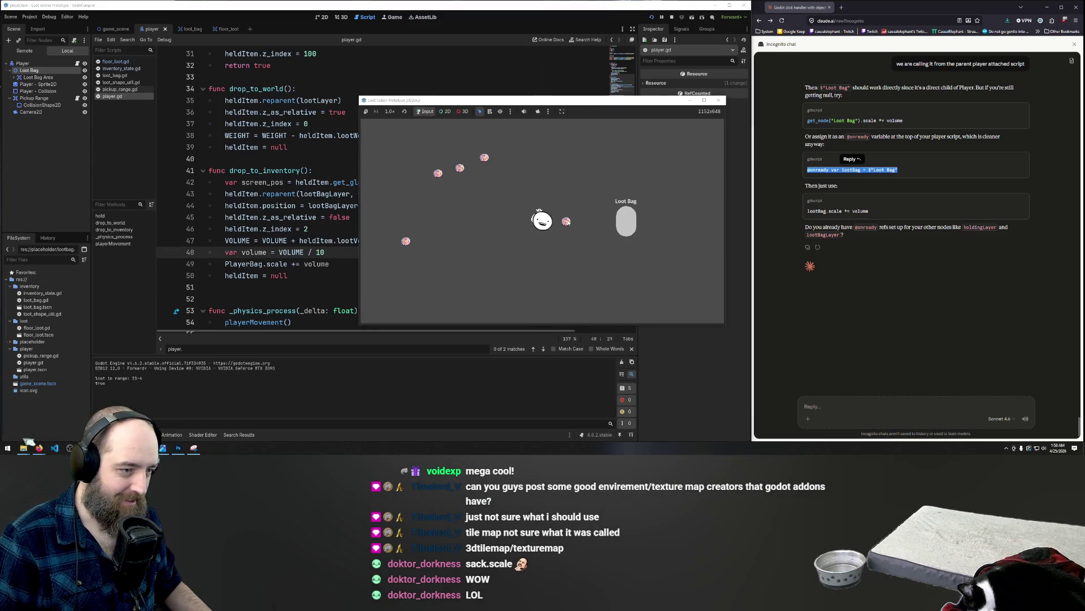
pyautogui.click(628, 226)
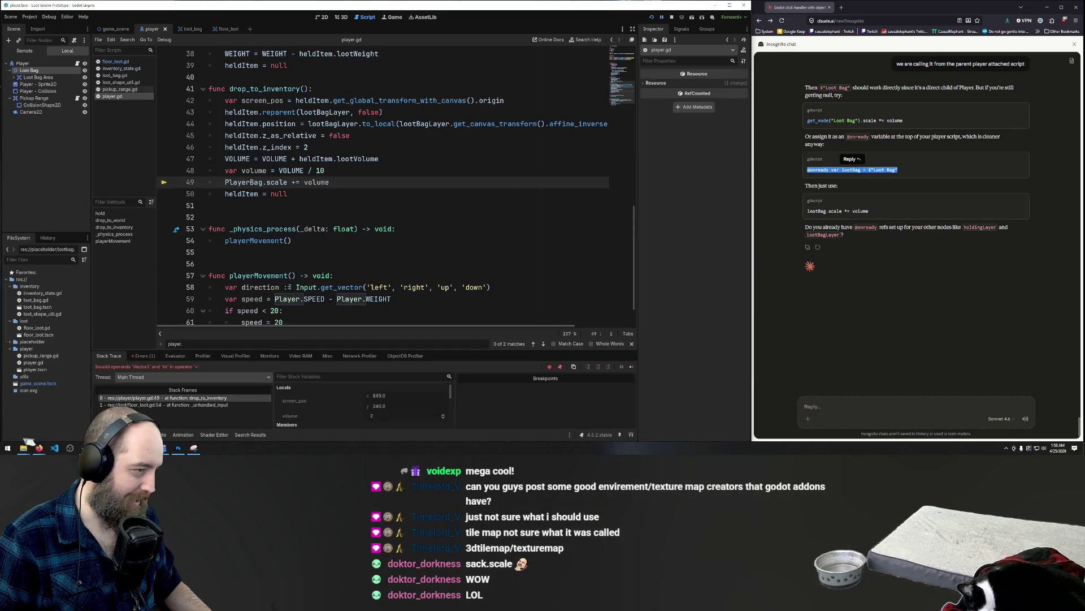
# - Retype line 49's assignment operator after the crash, leaving it reversed
pyautogui.click(301, 182)
pyautogui.press('BackSpace')
pyautogui.click(331, 170)
pyautogui.click(293, 182)
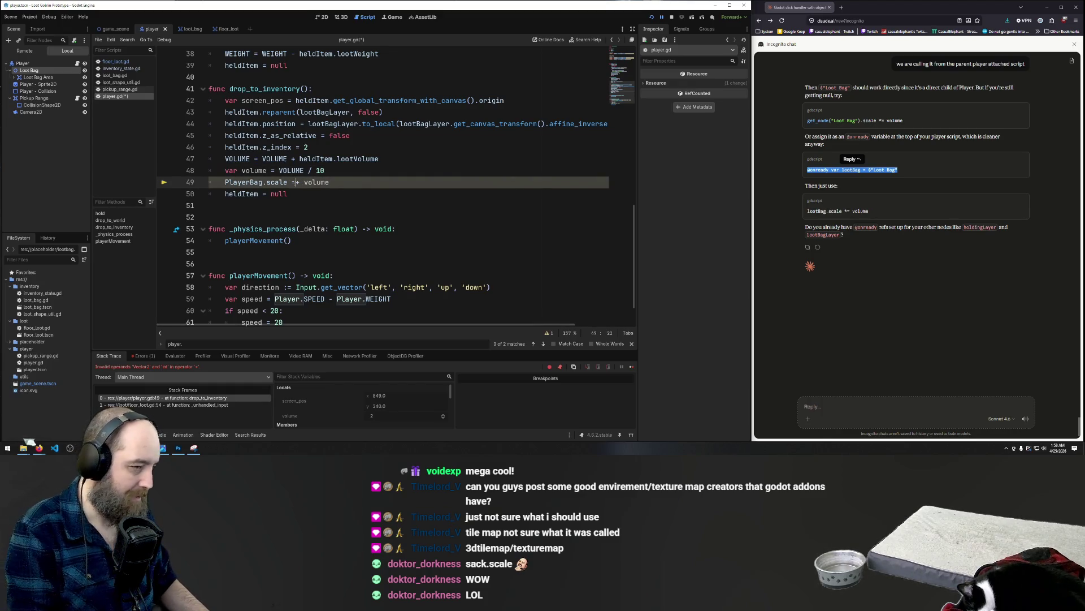
pyautogui.write('=')
# - Rerun the game and carry a loot piece into the Loot Bag
pyautogui.click(416, 159)
pyautogui.press('F5')
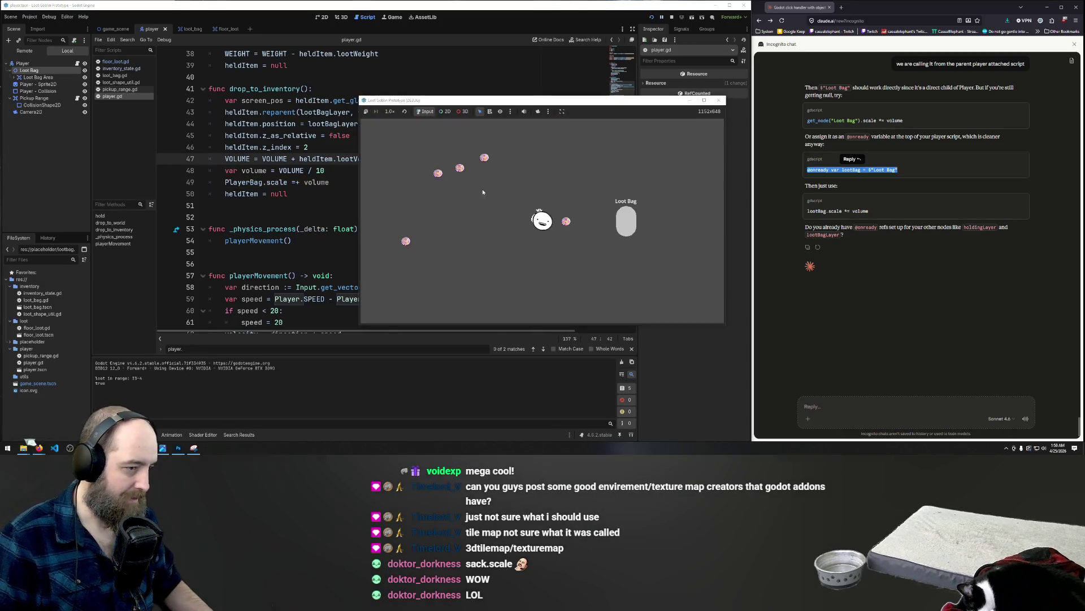
pyautogui.moveTo(565, 225); pyautogui.dragTo(628, 225)
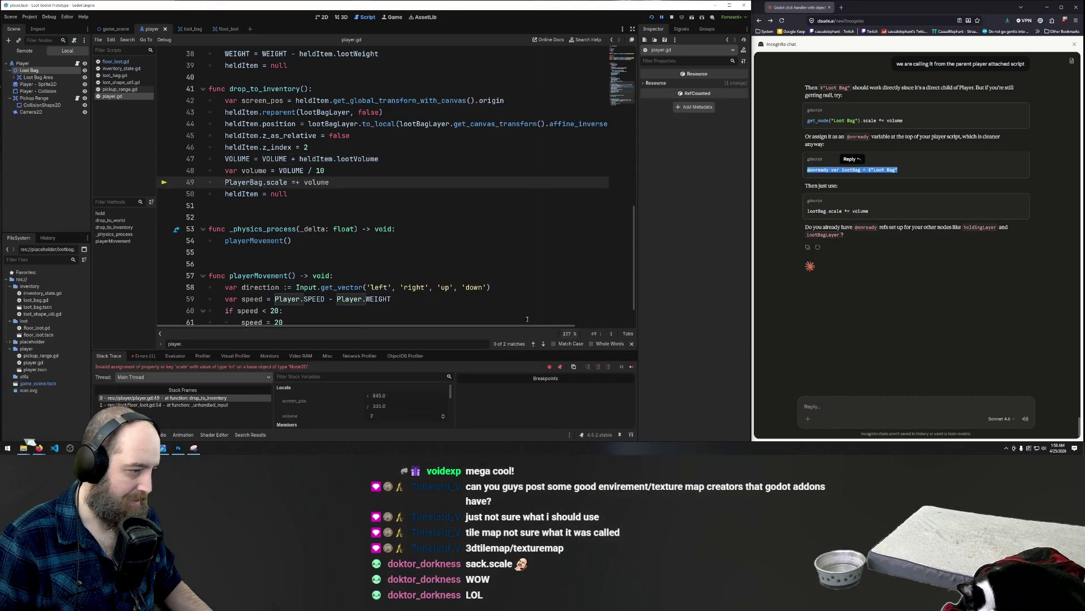
# - Fix line 49 back to 'PlayerBag.scale *= volume'
pyautogui.click(297, 182)
pyautogui.press('BackSpace')
pyautogui.press('BackSpace')
pyautogui.write('+=')
pyautogui.press('Left')
pyautogui.press('BackSpace')
pyautogui.write('*')
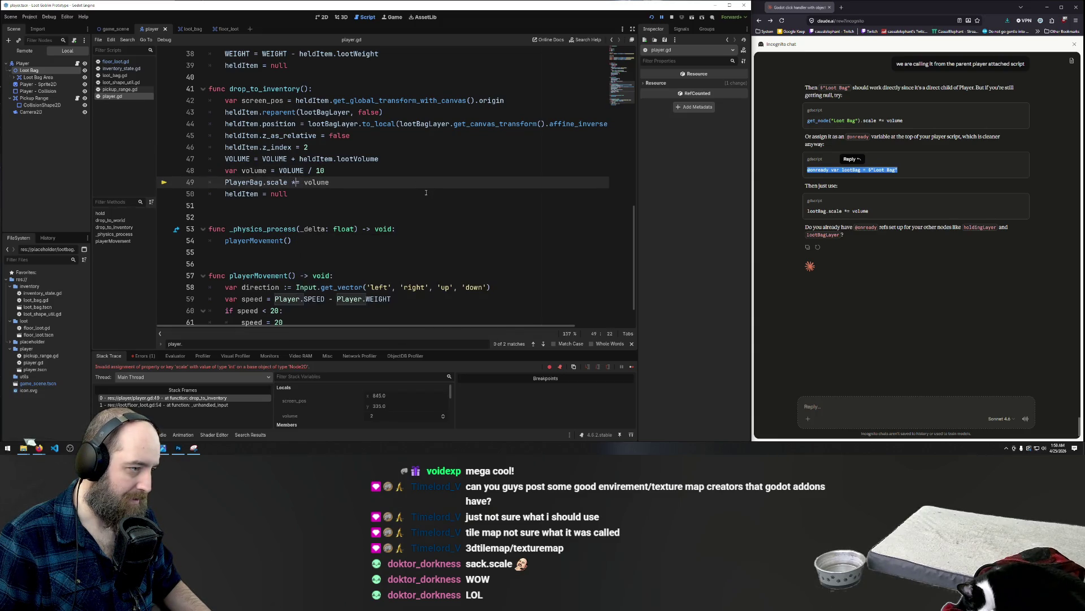
pyautogui.click(355, 180)
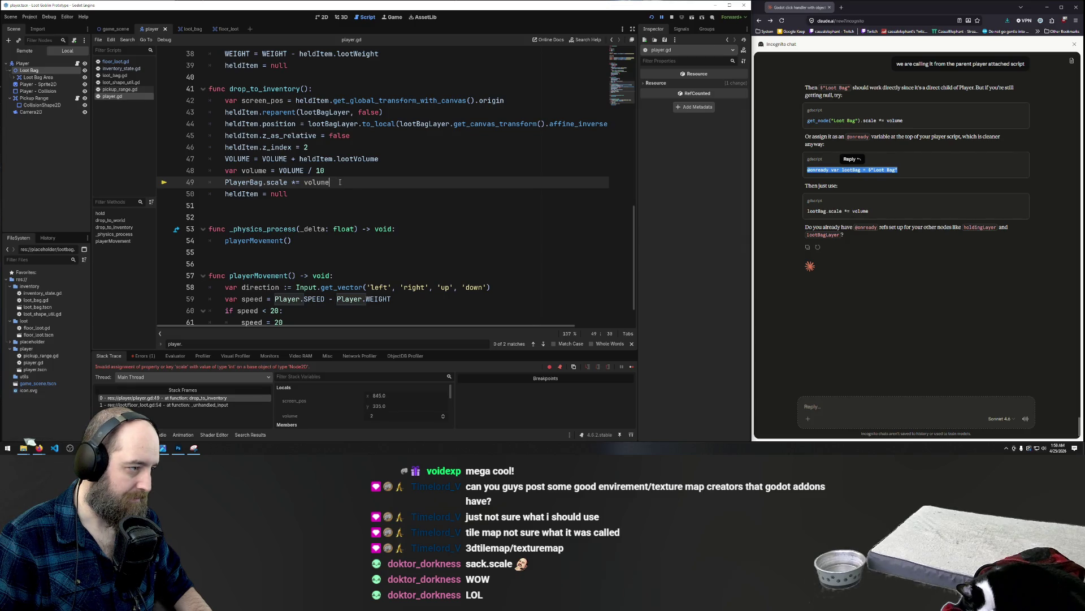
# - Make line 48 divide VOLUME by 100 and rerun the game
pyautogui.click(326, 170)
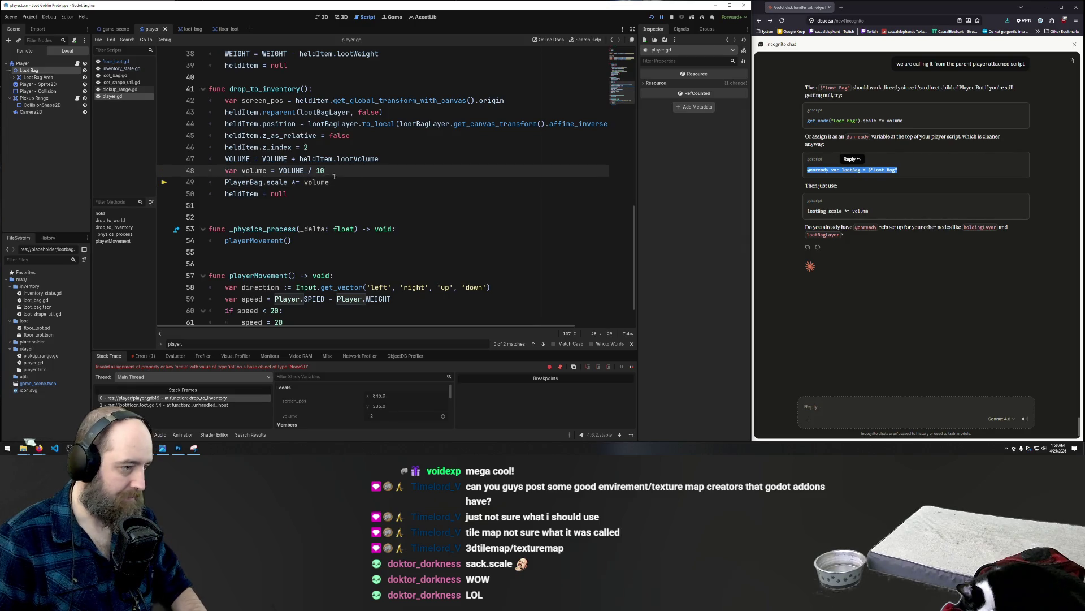
pyautogui.write('0')
pyautogui.press('F5')
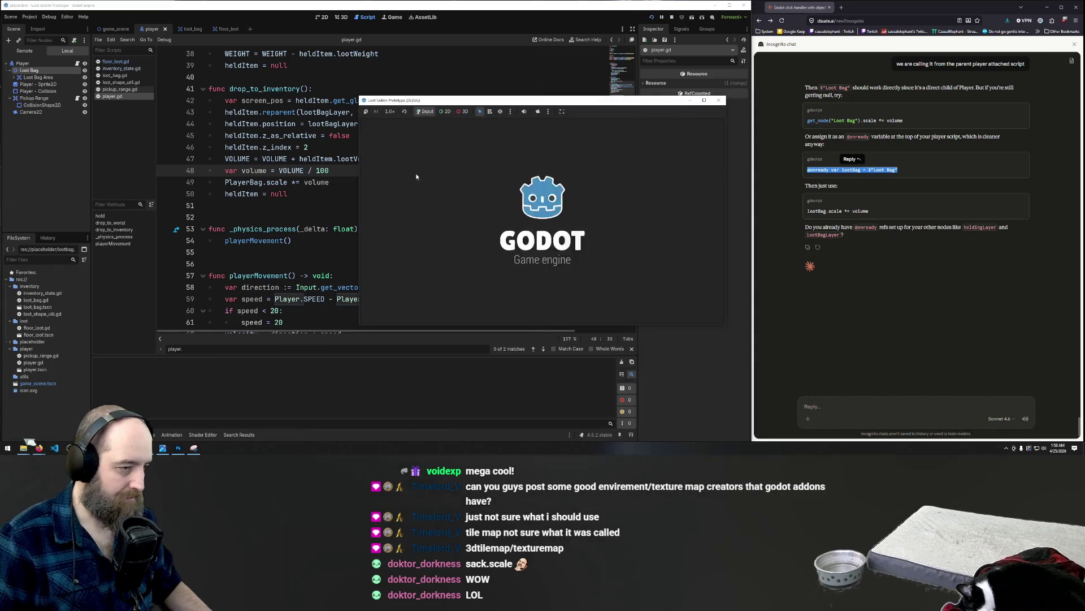
# - Add three loot pieces to the bag, then delete ' / 100' from line 48
pyautogui.click(554, 239)
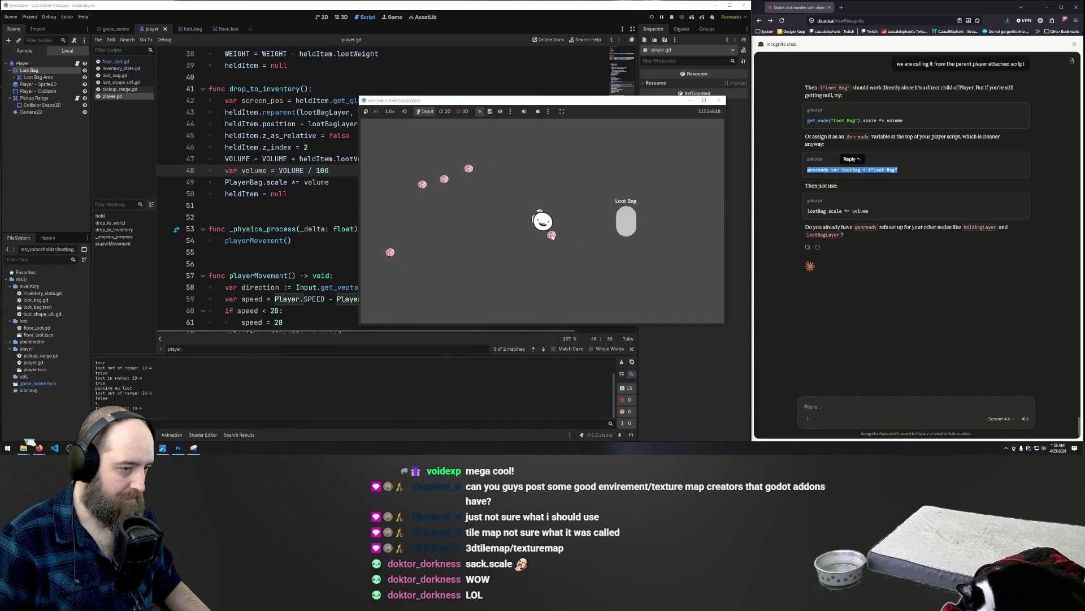
pyautogui.press('w')
pyautogui.press('a')
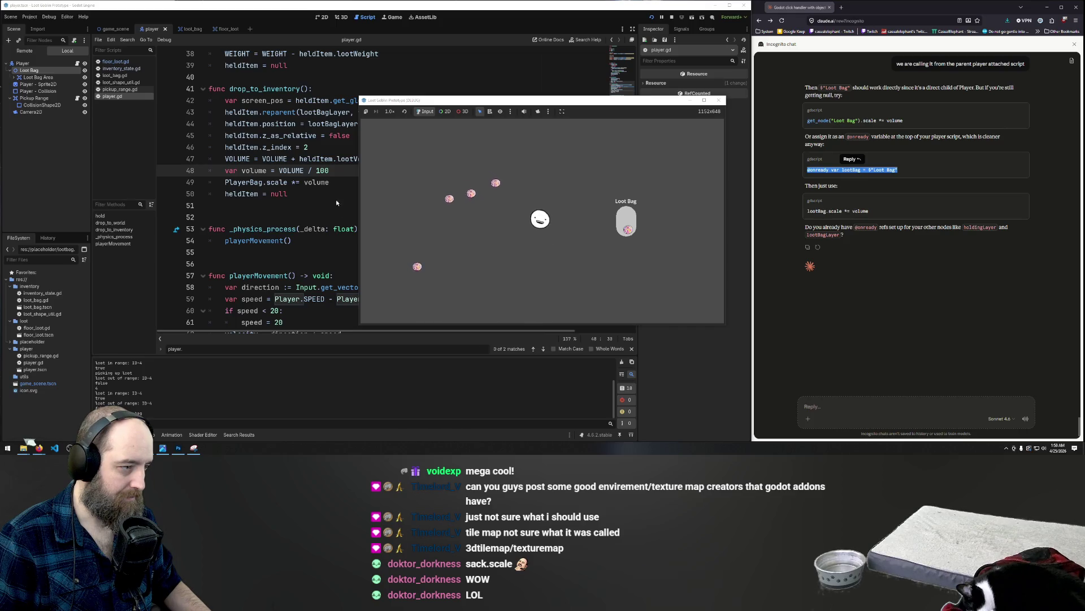
pyautogui.click(531, 238)
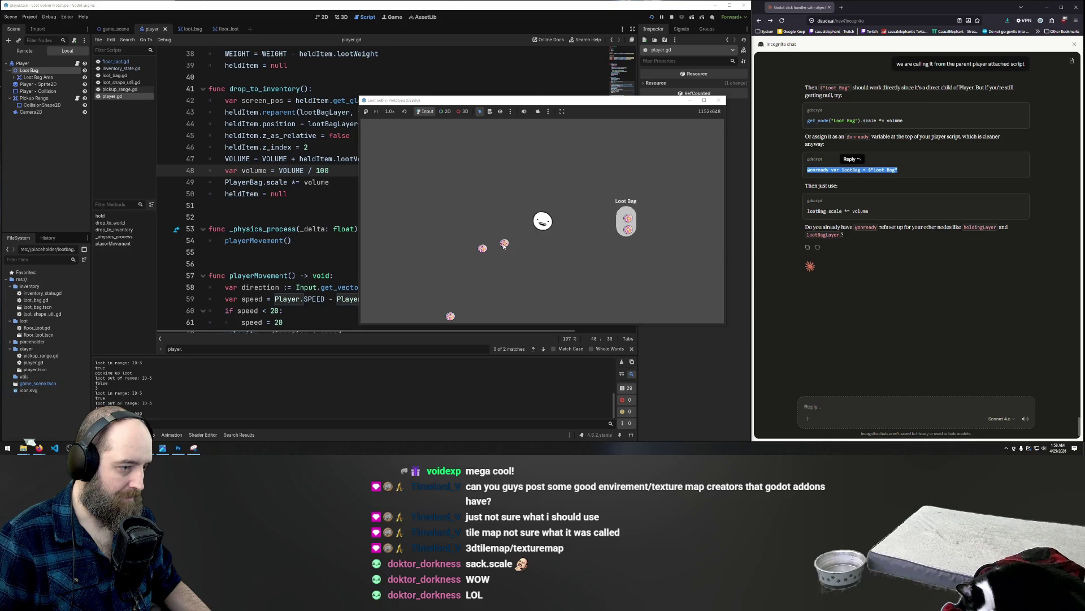
pyautogui.press('a')
pyautogui.press('s')
pyautogui.click(526, 243)
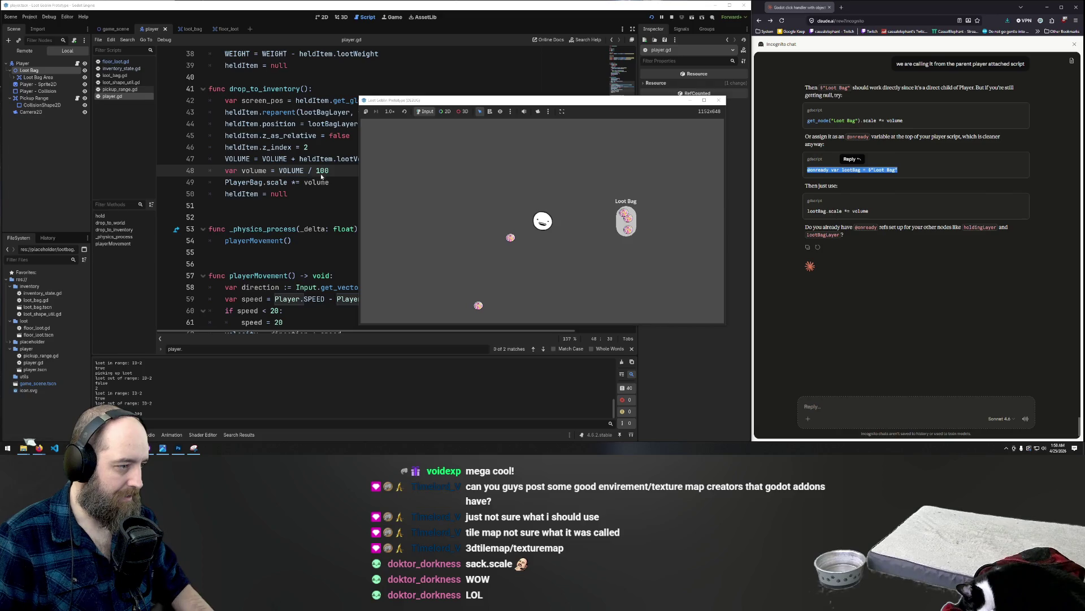
pyautogui.click(351, 175)
pyautogui.press('BackSpace')
pyautogui.press('BackSpace')
pyautogui.press('BackSpace')
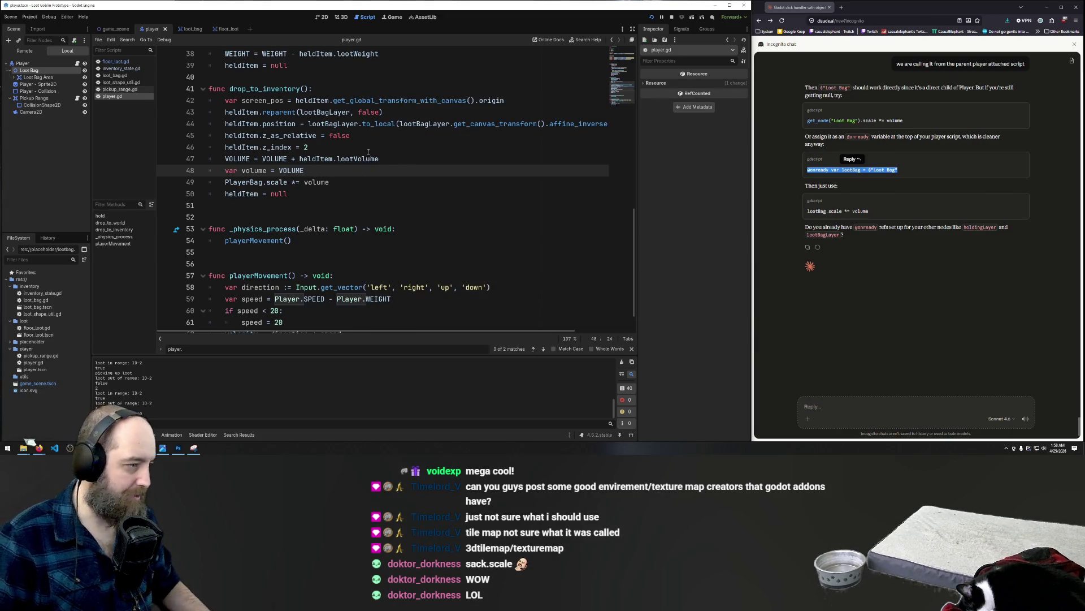
pyautogui.scroll(8, 384, 177)
pyautogui.scroll(4, 409, 180)
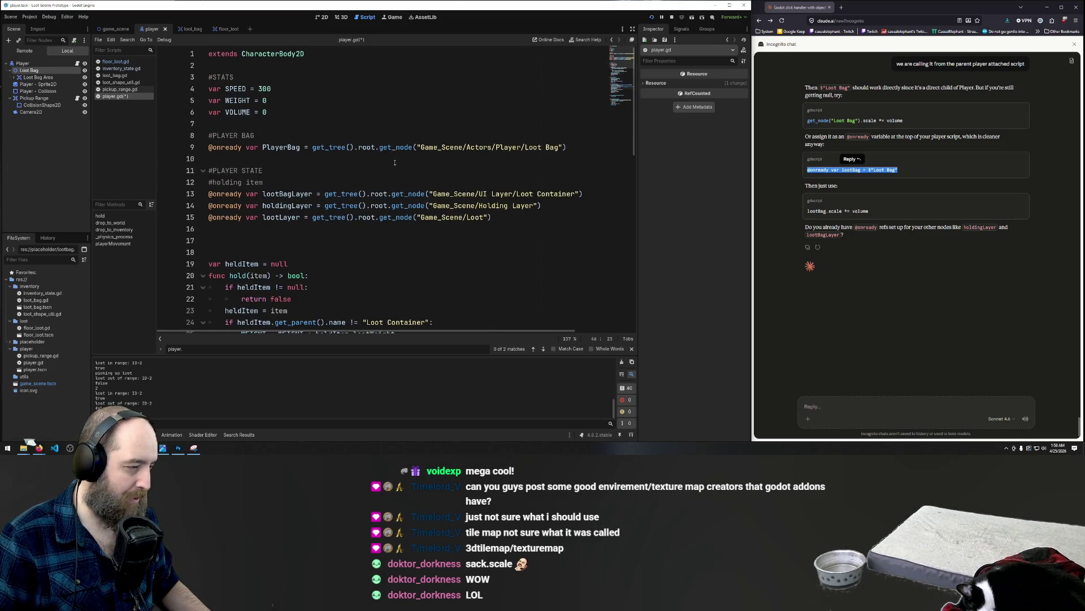
pyautogui.scroll(-13, 395, 163)
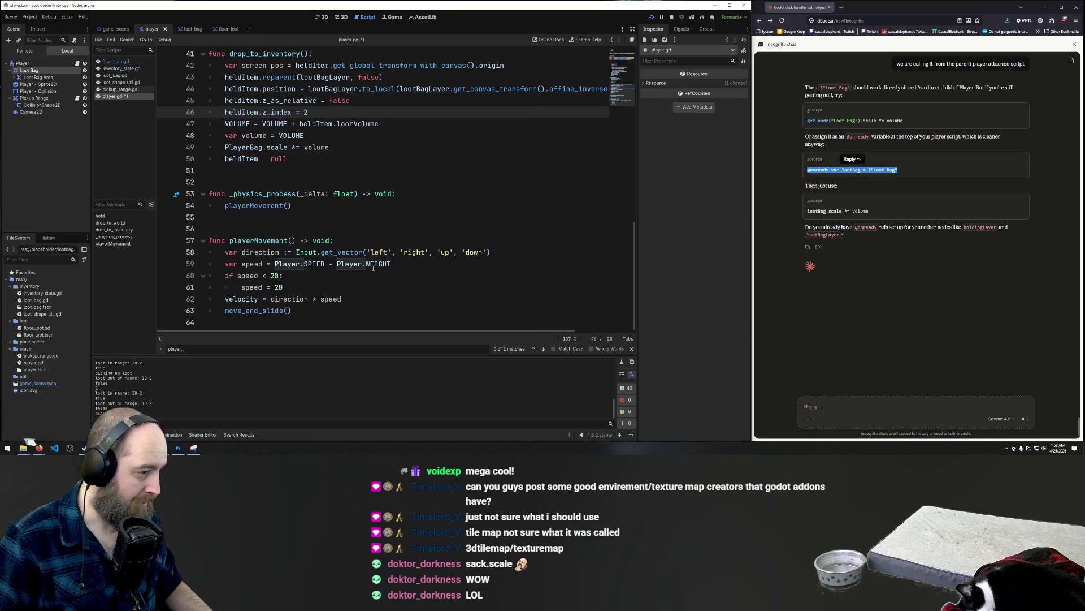
pyautogui.scroll(1, 240, 196)
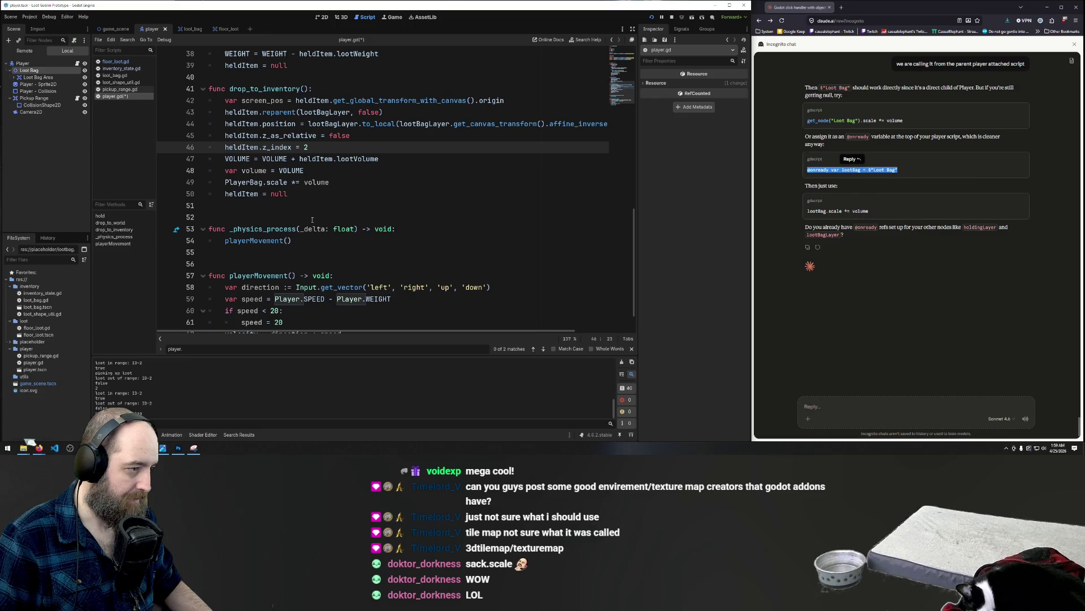
pyautogui.click(317, 171)
pyautogui.write('/ 100')
# - Restore the divide-by-100 on line 48 and save the script
pyautogui.click(275, 172)
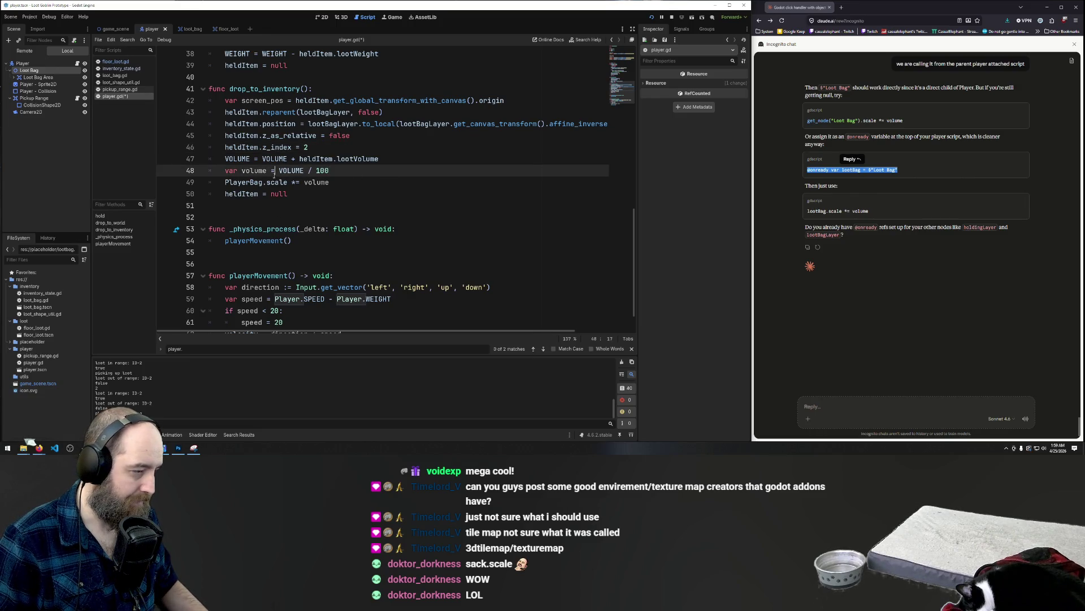
pyautogui.hotkey('ctrl', 's')
pyautogui.click(407, 163)
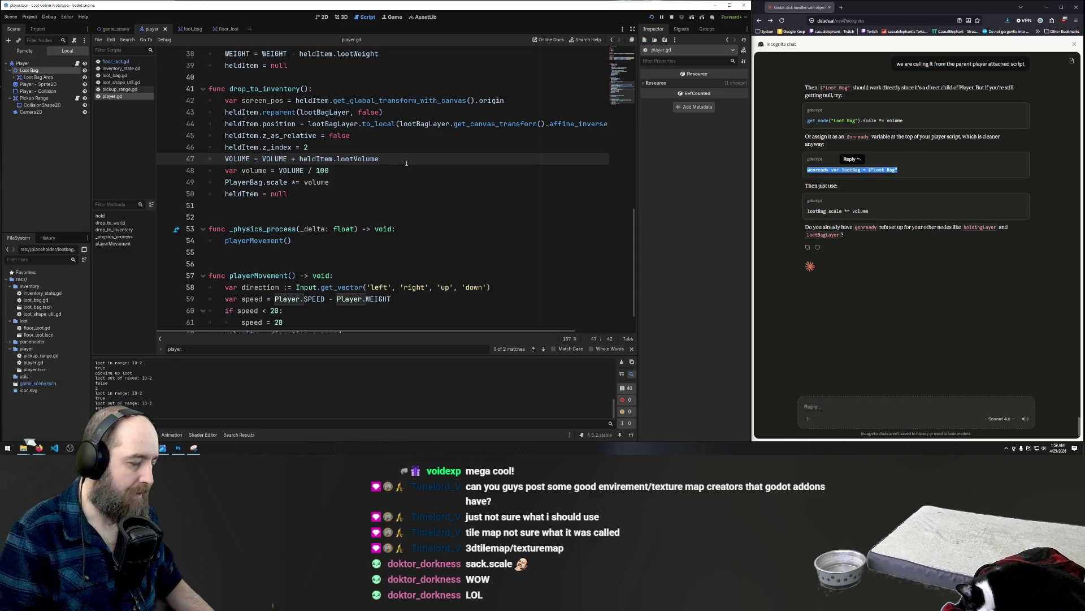
pyautogui.press('Return')
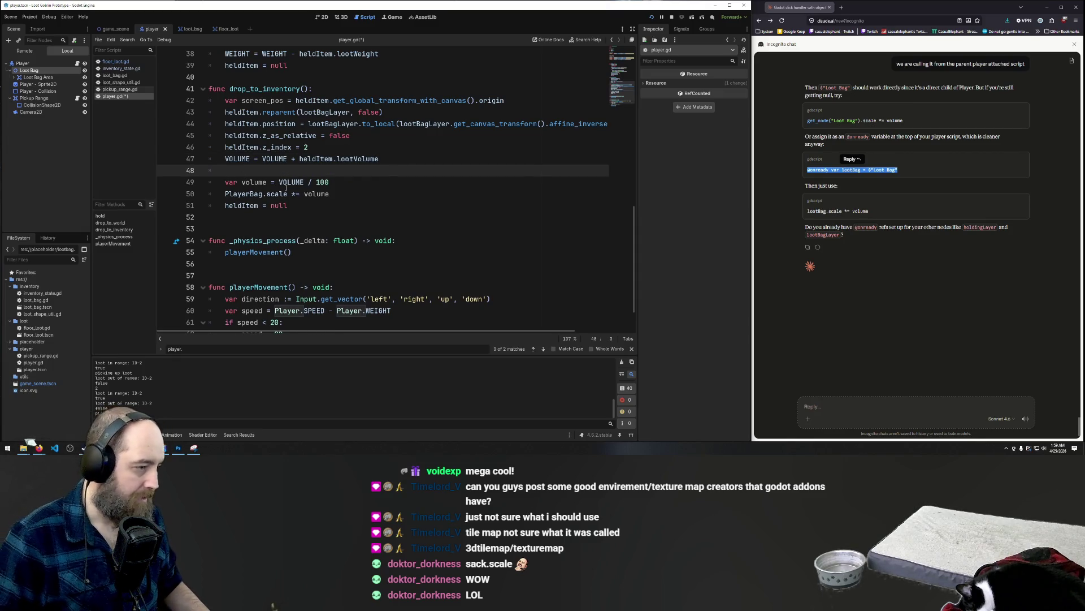
pyautogui.hotkey('ctrl', 'z')
pyautogui.click(316, 171)
pyautogui.hotkey('ctrl', 's')
# - Add 'var baseScale =0.1' on a new line below line 47
pyautogui.click(401, 159)
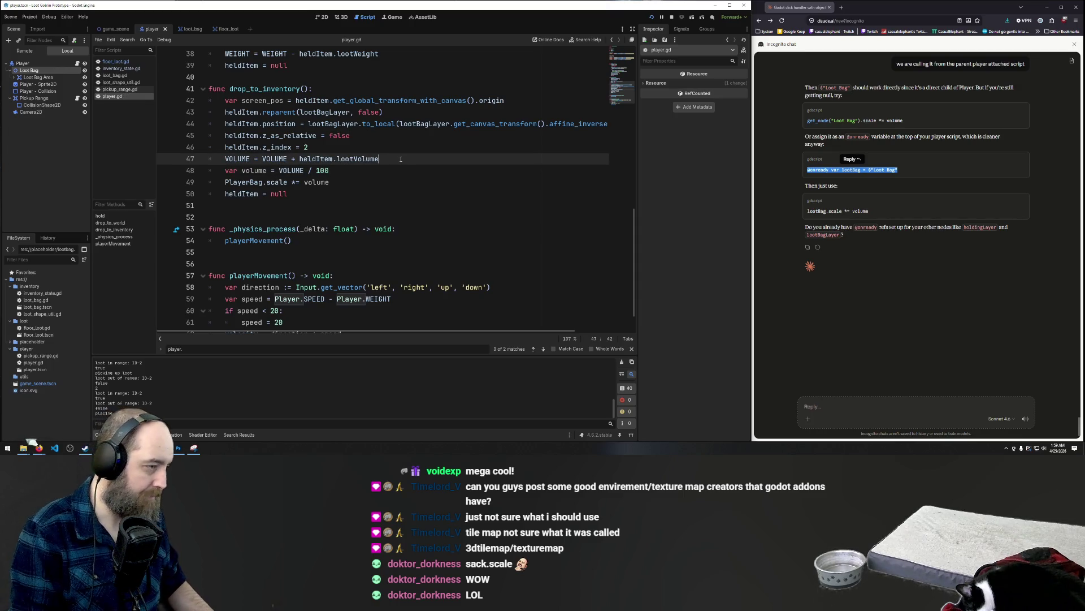
pyautogui.press('Return')
pyautogui.write('var baseS')
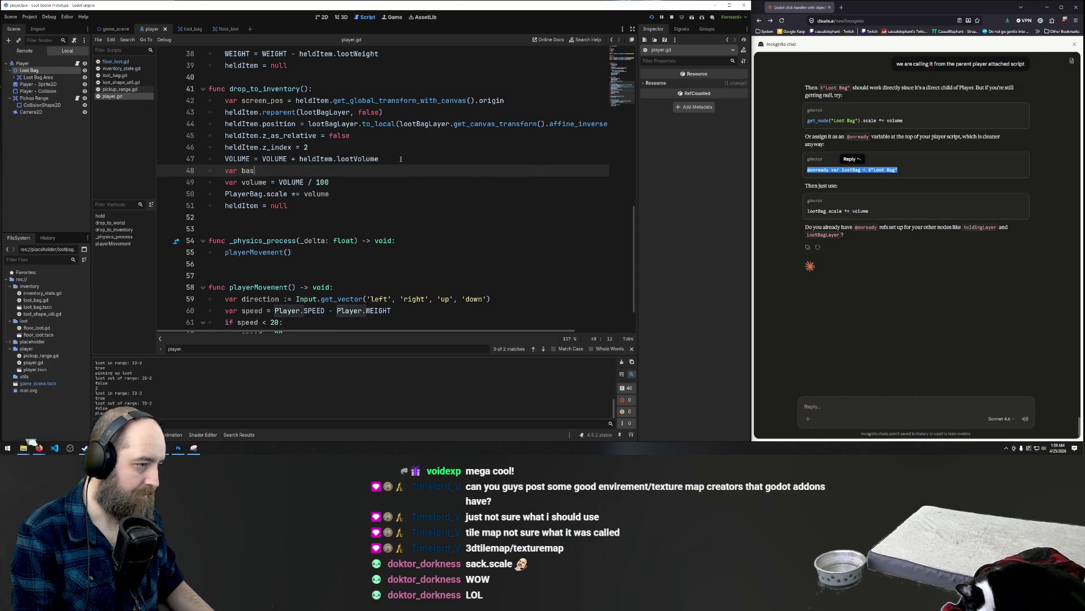
pyautogui.write('cale =0.1')
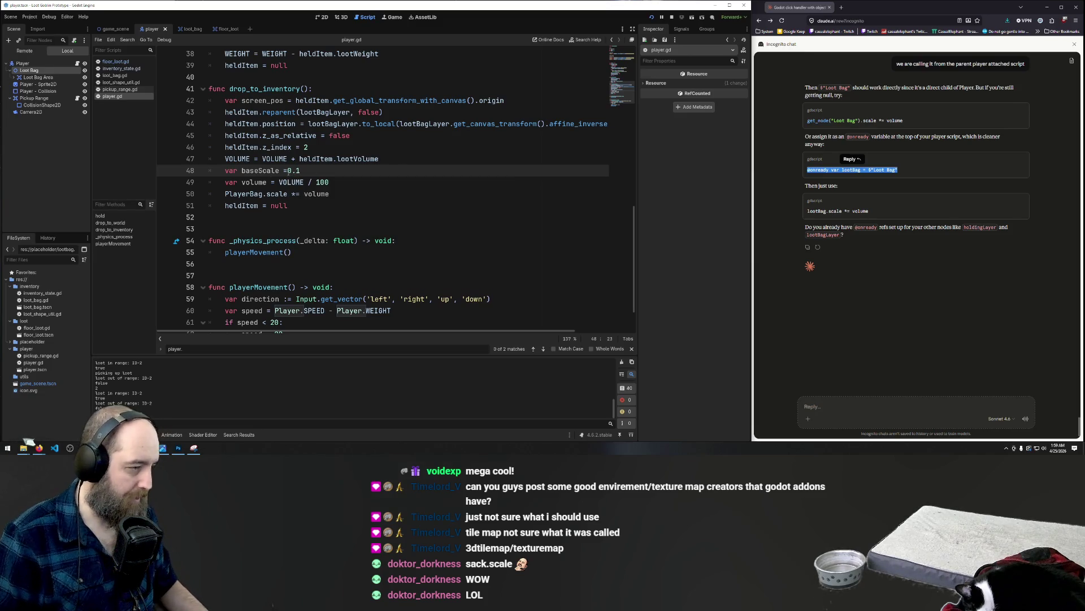
pyautogui.tripleClick(270, 171)
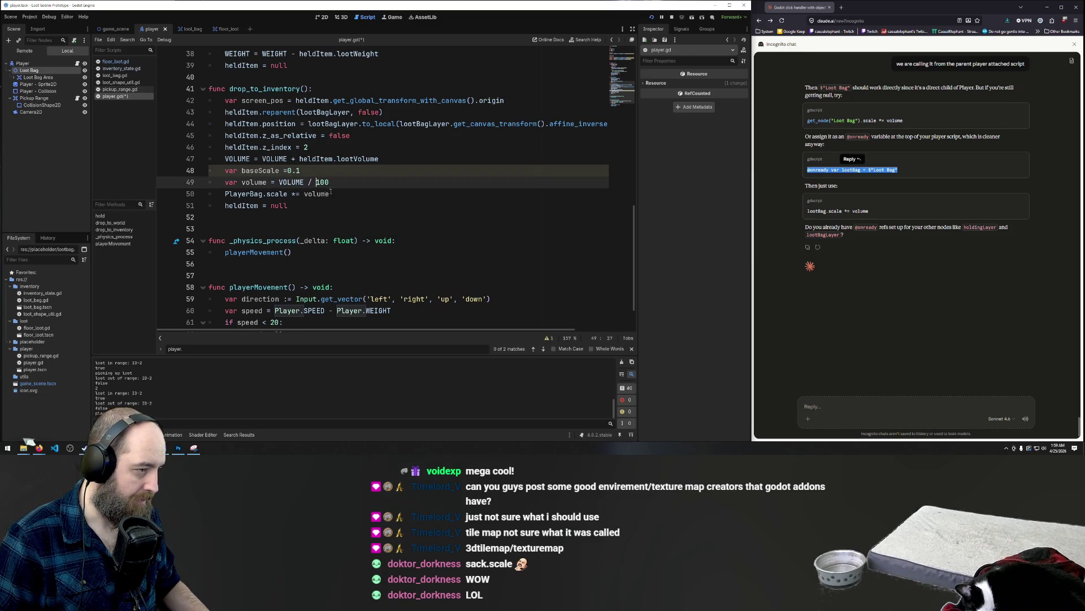
# - Shorten the volume divisor from 100 to 10
pyautogui.click(345, 190)
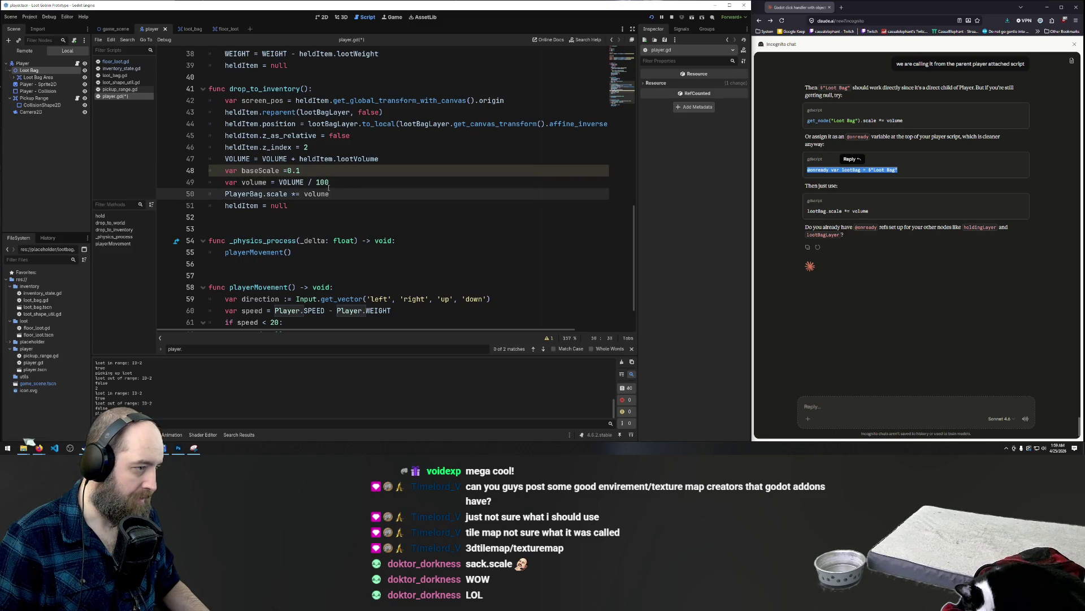
pyautogui.click(351, 182)
pyautogui.press('BackSpace')
# - Make the scale line use '(volume * baseScale)' and run the game with F5
pyautogui.click(343, 193)
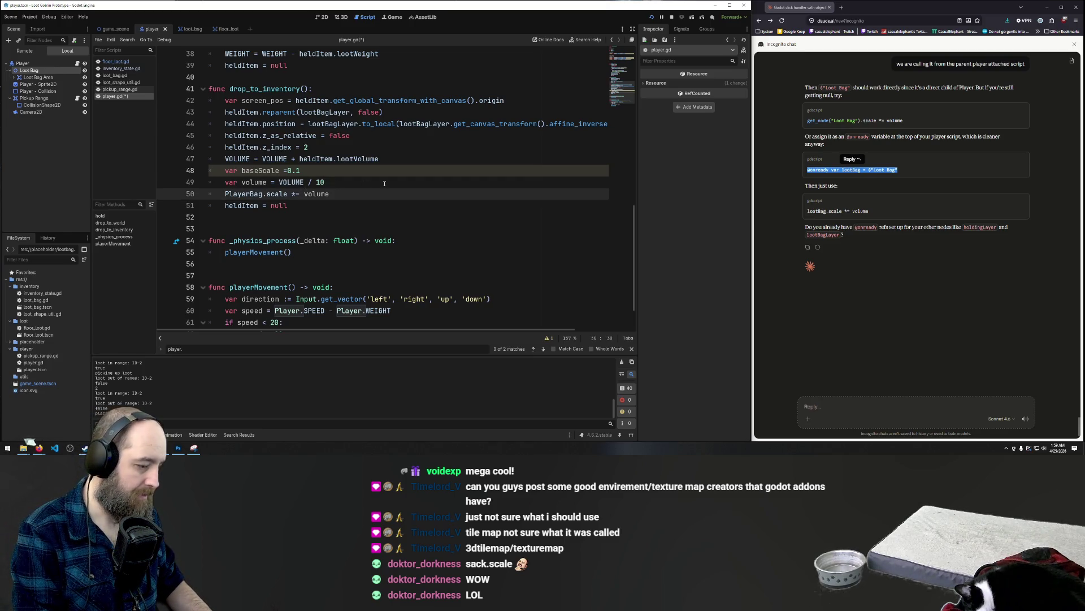
pyautogui.write('* ')
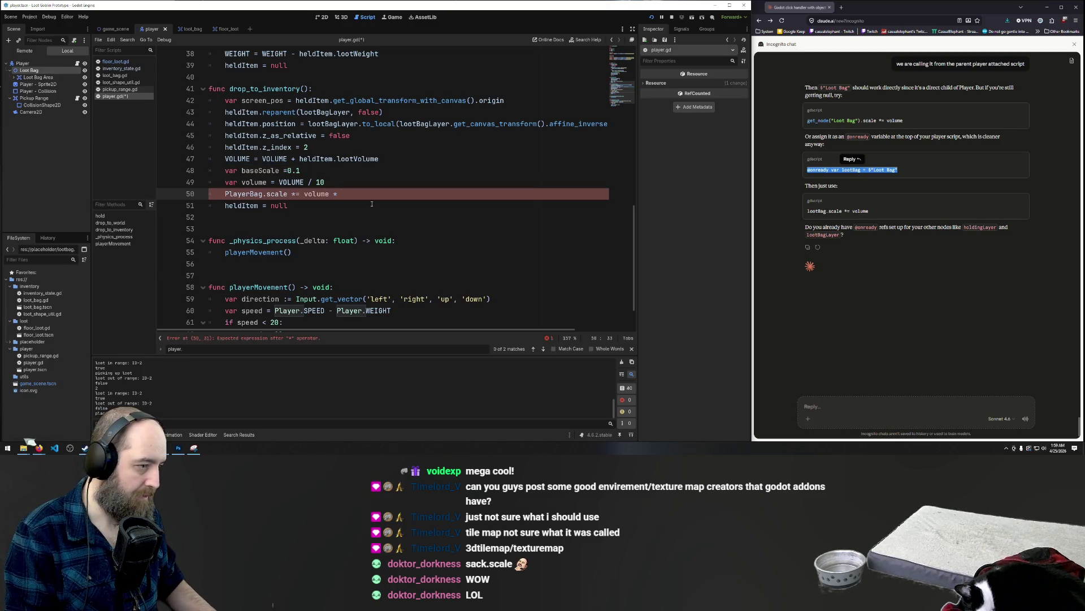
pyautogui.write('baseS')
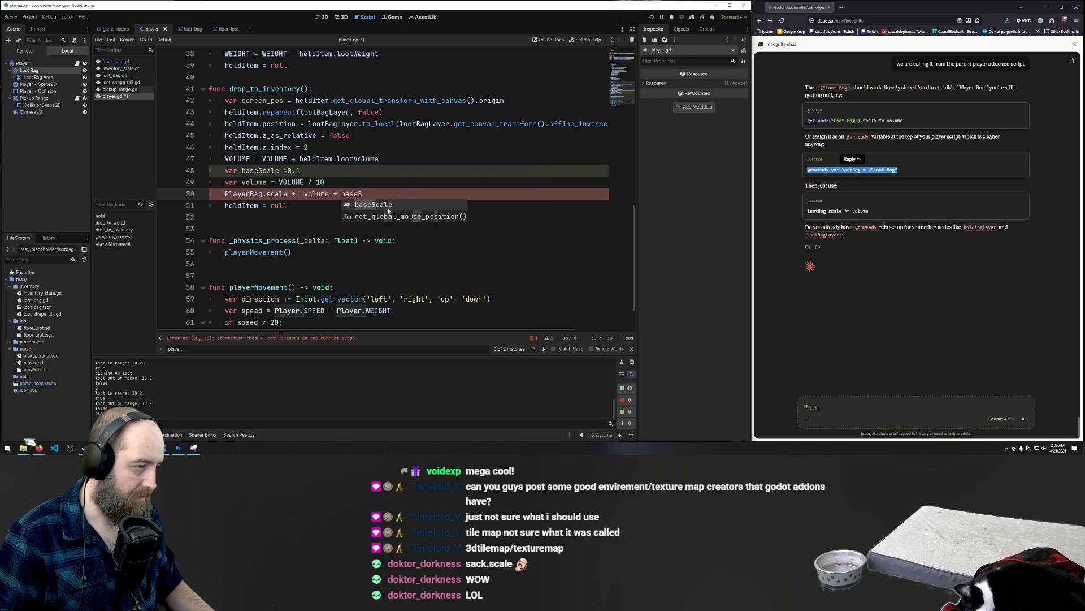
pyautogui.press('Return')
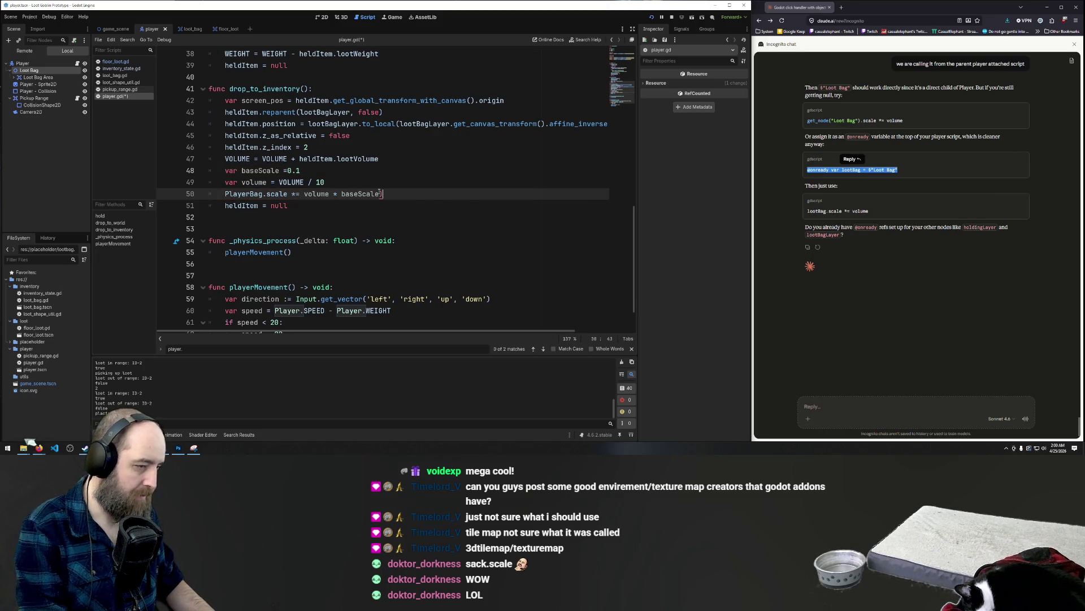
pyautogui.write(')')
pyautogui.click(304, 194)
pyautogui.write('(')
pyautogui.click(388, 173)
pyautogui.press('F5')
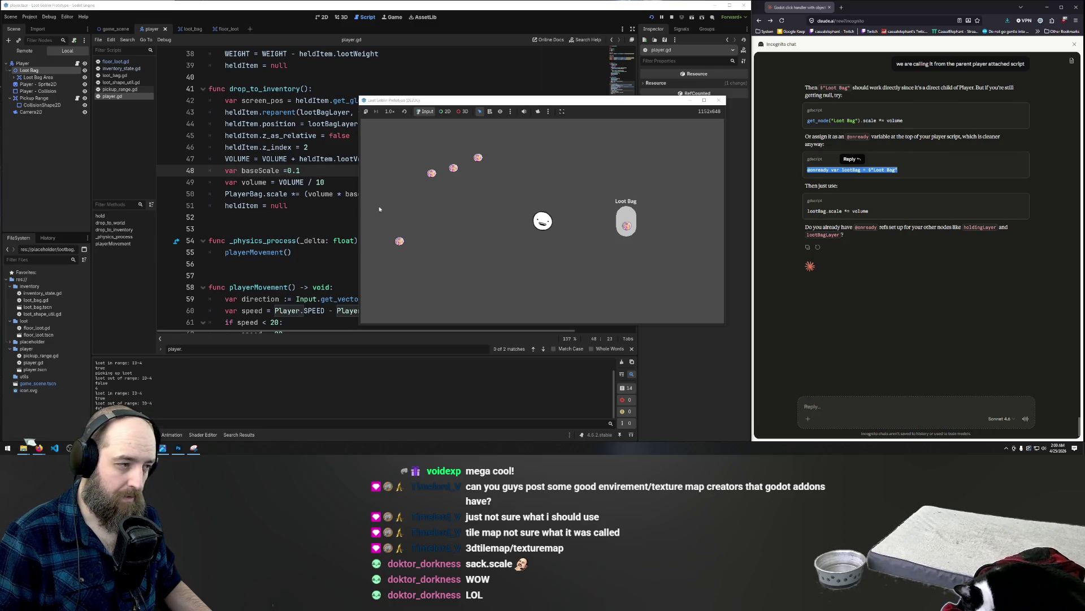
# - Delete ' / 10' from the volume line so it reads 'var volume = VOLUME'
pyautogui.click(292, 174)
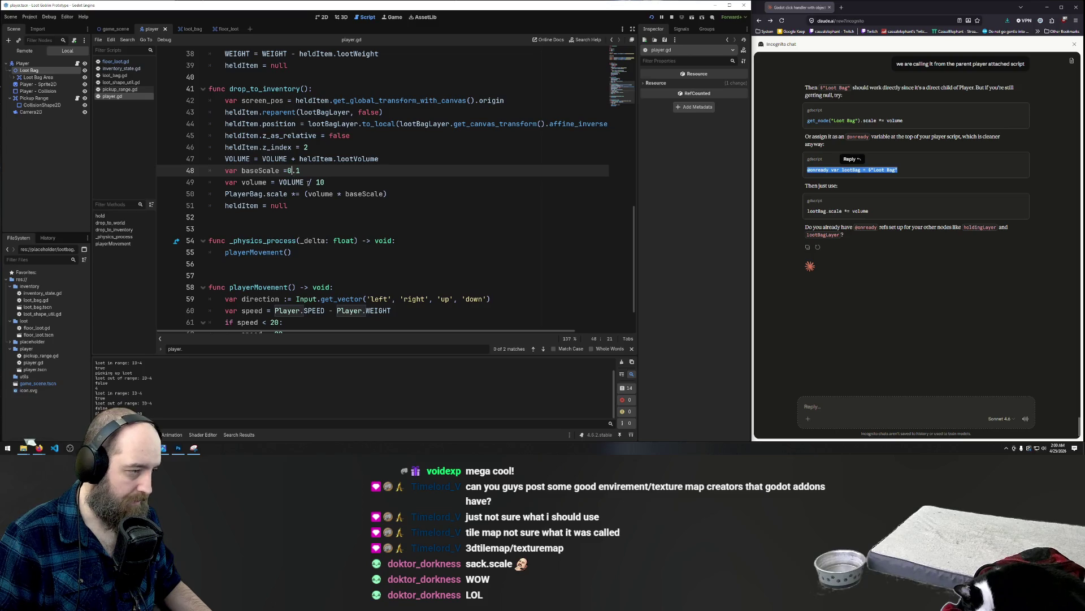
pyautogui.moveTo(327, 182); pyautogui.dragTo(304, 182)
pyautogui.press('BackSpace')
pyautogui.click(374, 175)
# - Test-play, dropping loot into the bag until it grows huge, then return to the script
pyautogui.press('F5')
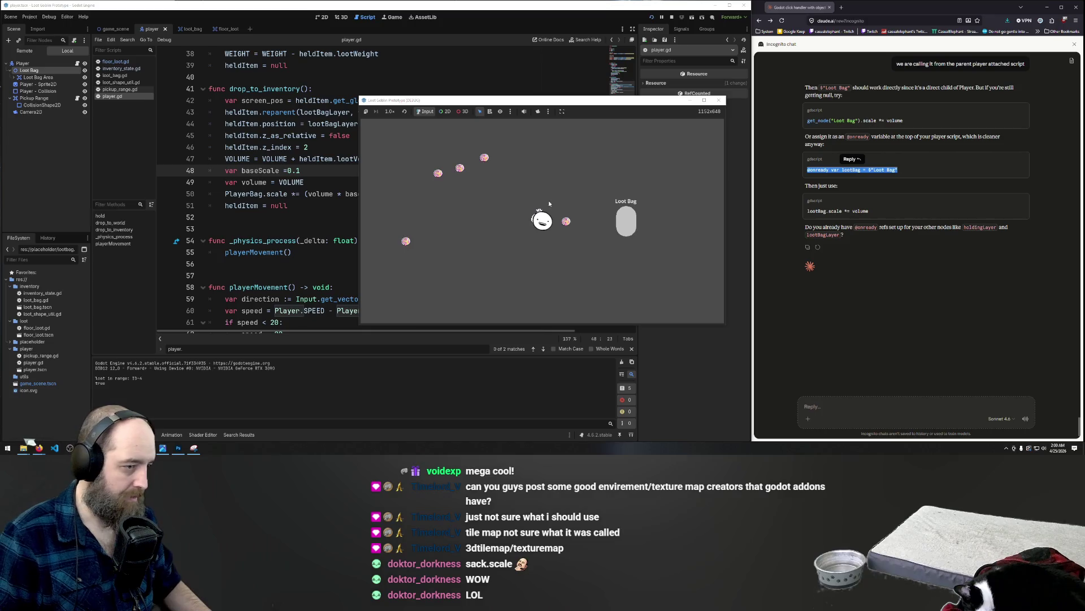
pyautogui.click(565, 223)
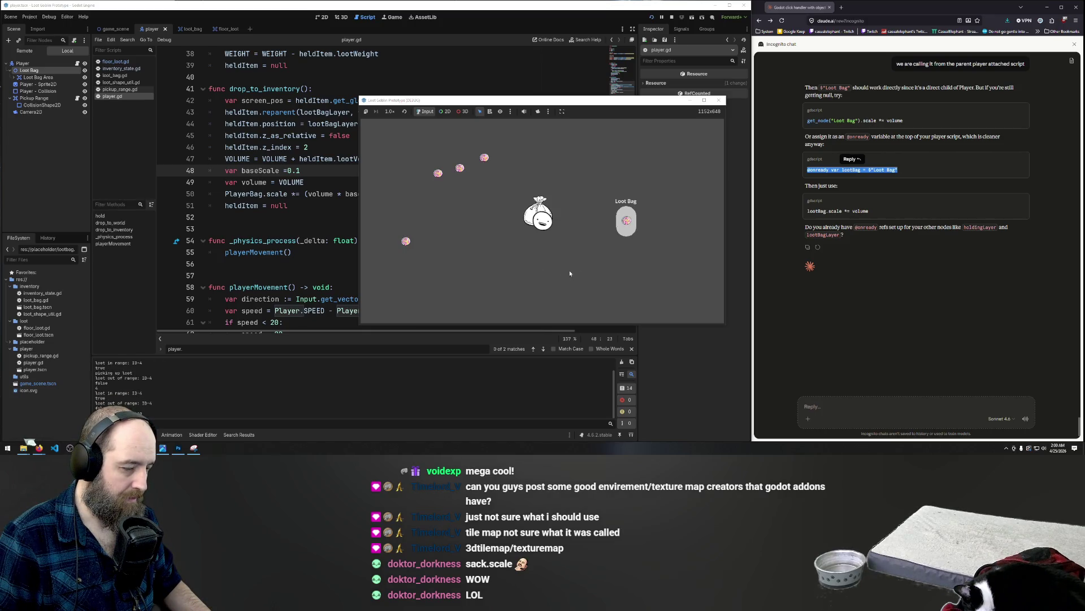
pyautogui.press('w')
pyautogui.moveTo(520, 216); pyautogui.dragTo(625, 228)
pyautogui.click(537, 234)
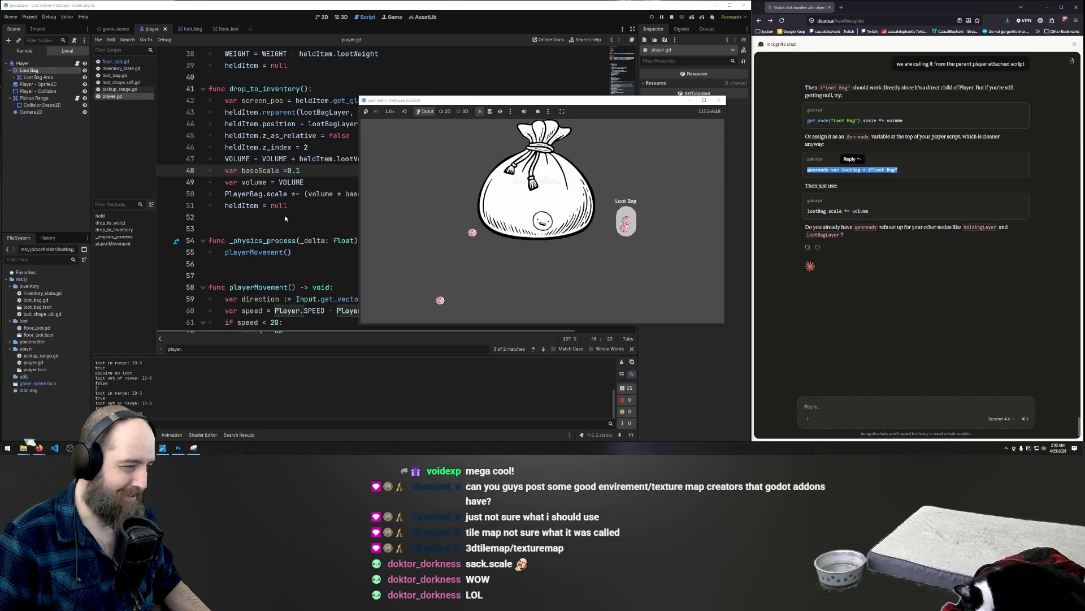
pyautogui.click(323, 168)
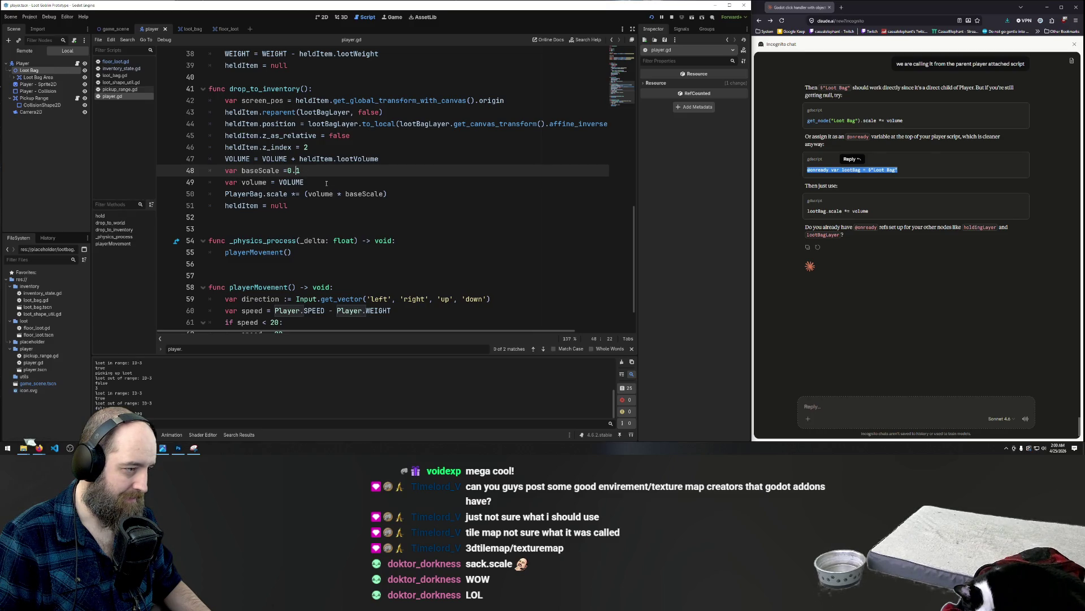
pyautogui.click(326, 184)
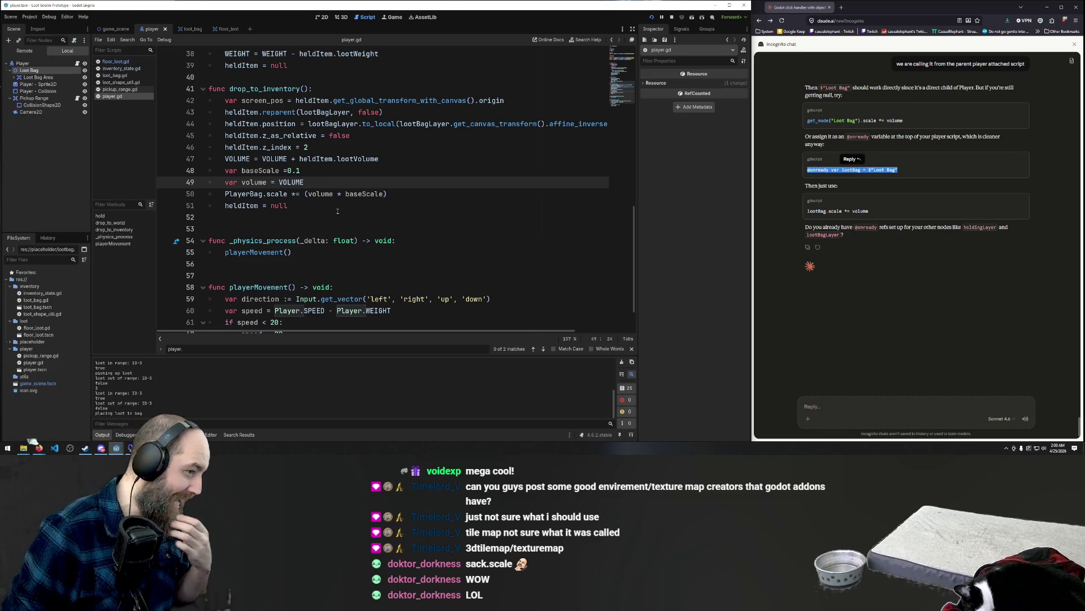
pyautogui.click(323, 198)
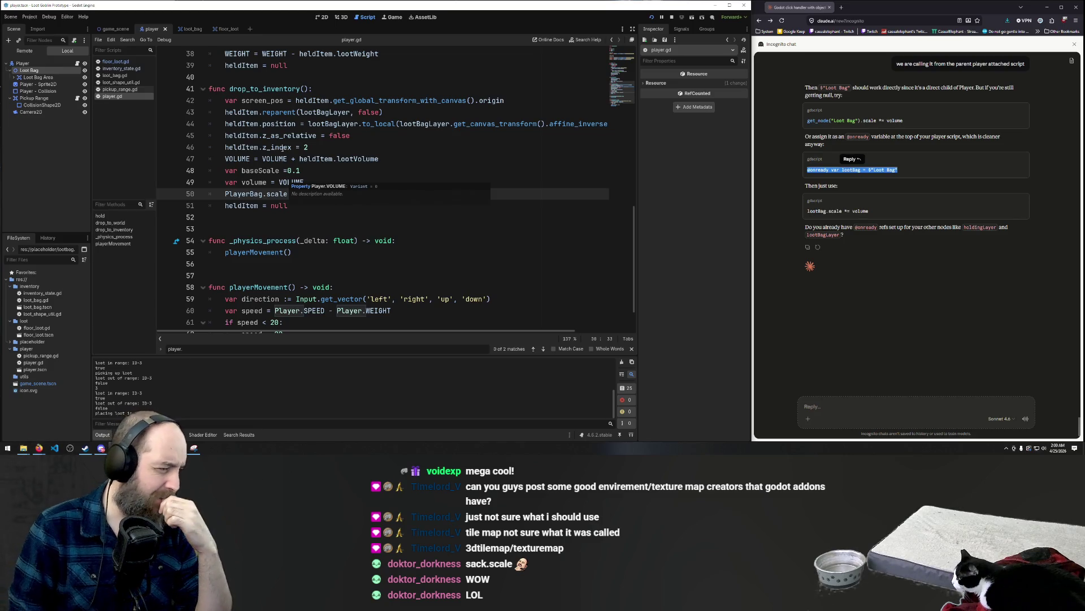
pyautogui.click(320, 207)
pyautogui.click(320, 194)
pyautogui.click(318, 182)
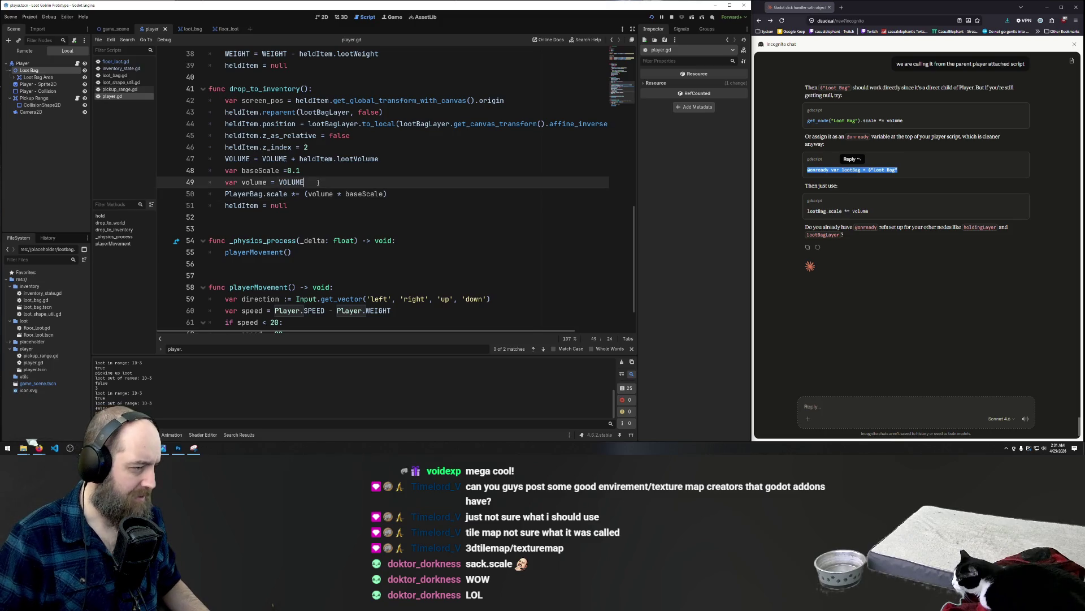
pyautogui.click(313, 167)
pyautogui.click(310, 182)
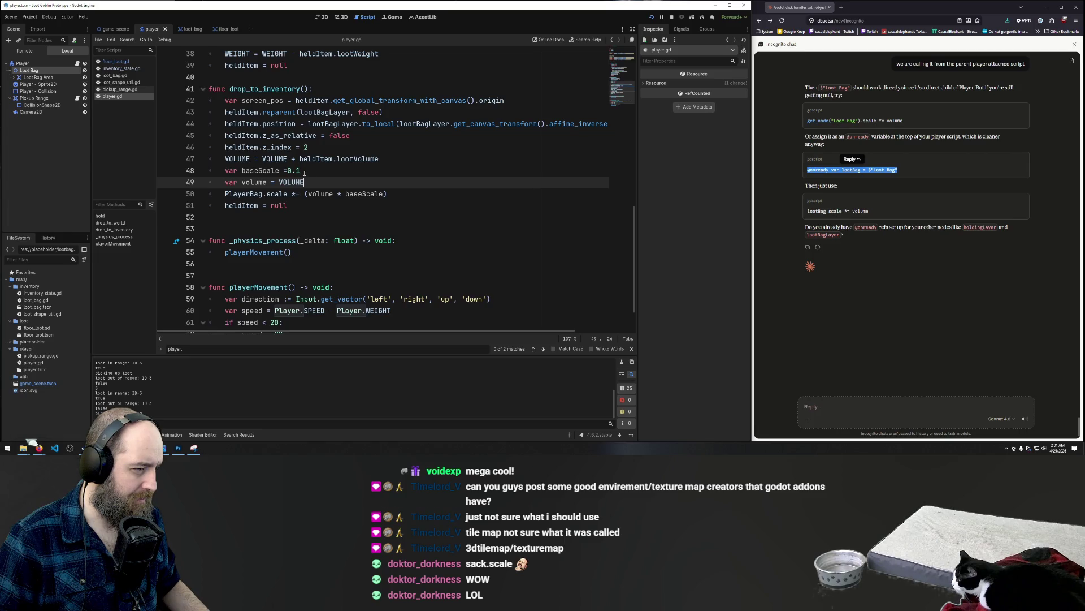
pyautogui.click(302, 173)
pyautogui.press('Left')
pyautogui.press('Left')
pyautogui.press('Left')
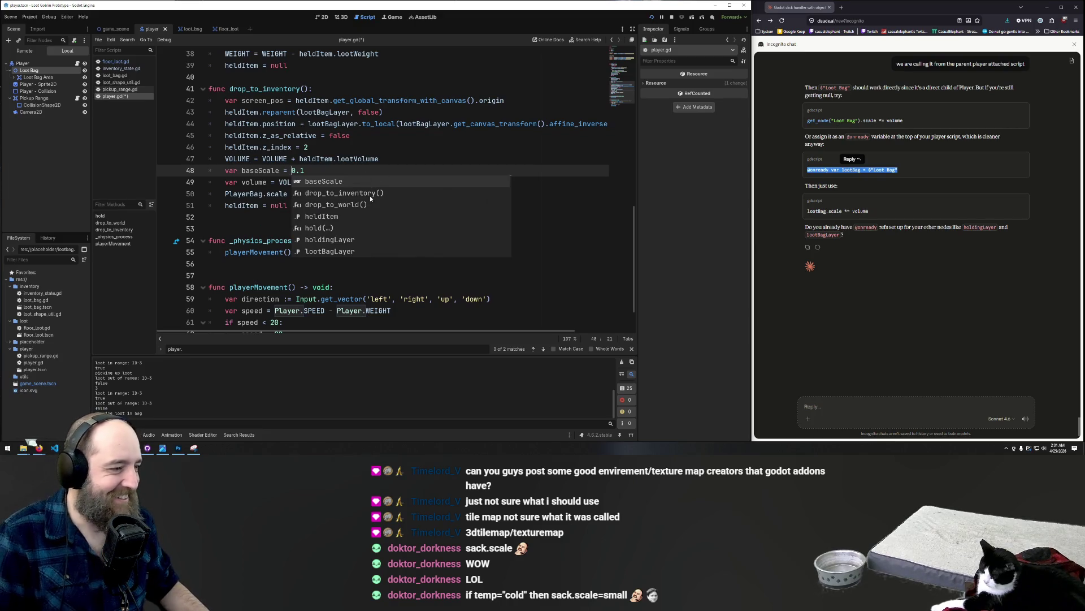
# - Delete the repeated VOLUME on line 47, leaving 'VOLUME = + heldItem.lootVolume'
pyautogui.click(305, 170)
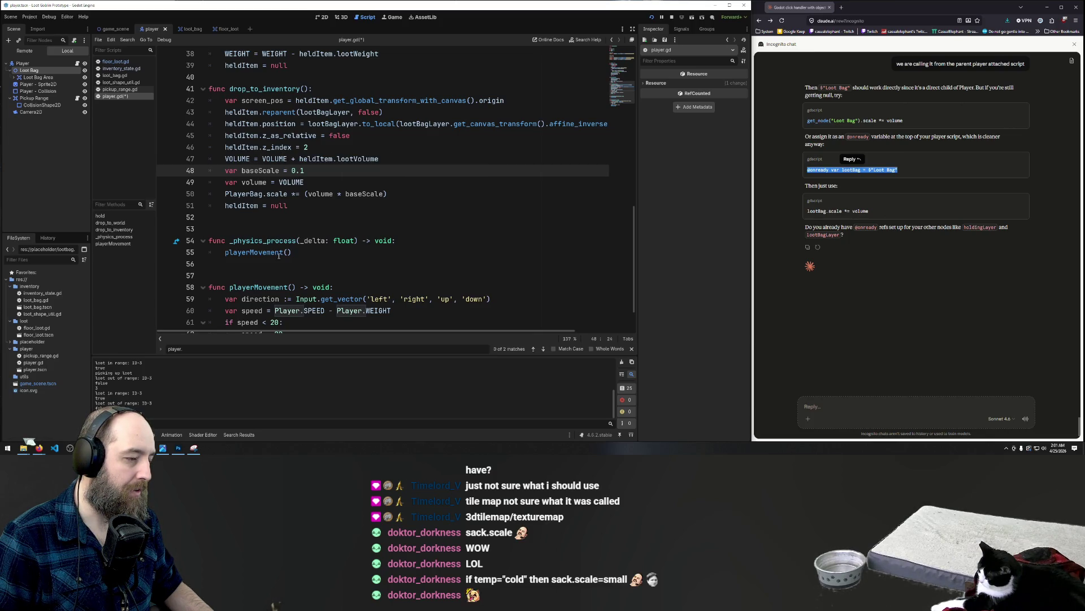
pyautogui.doubleClick(256, 170)
pyautogui.doubleClick(275, 158)
pyautogui.press('BackSpace')
pyautogui.press('BackSpace')
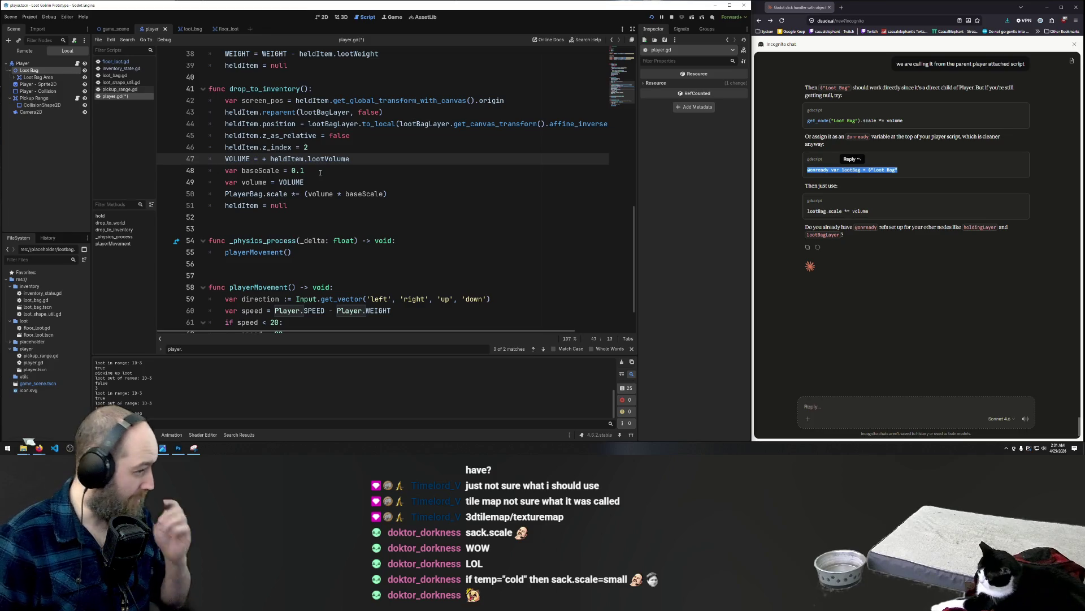
# - Move the VOLUME accumulation line over the var volume line and strip heldItem.lootVolume
pyautogui.doubleClick(311, 159)
pyautogui.hotkey('shift', 'Home')
pyautogui.hotkey('ctrl', 'c')
pyautogui.press('BackSpace')
pyautogui.press('BackSpace')
pyautogui.press('BackSpace')
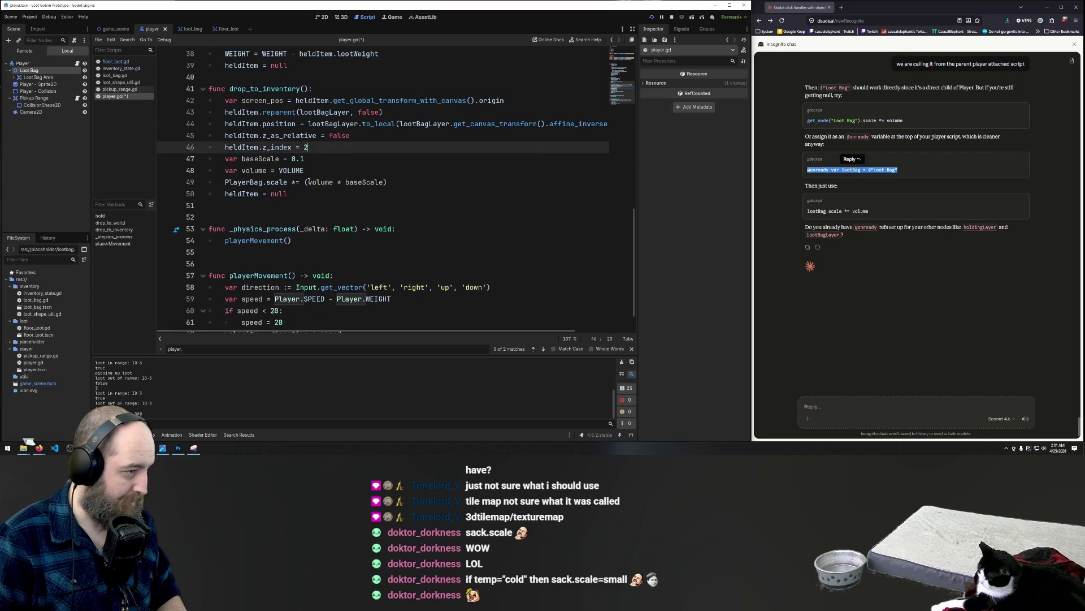
pyautogui.click(311, 172)
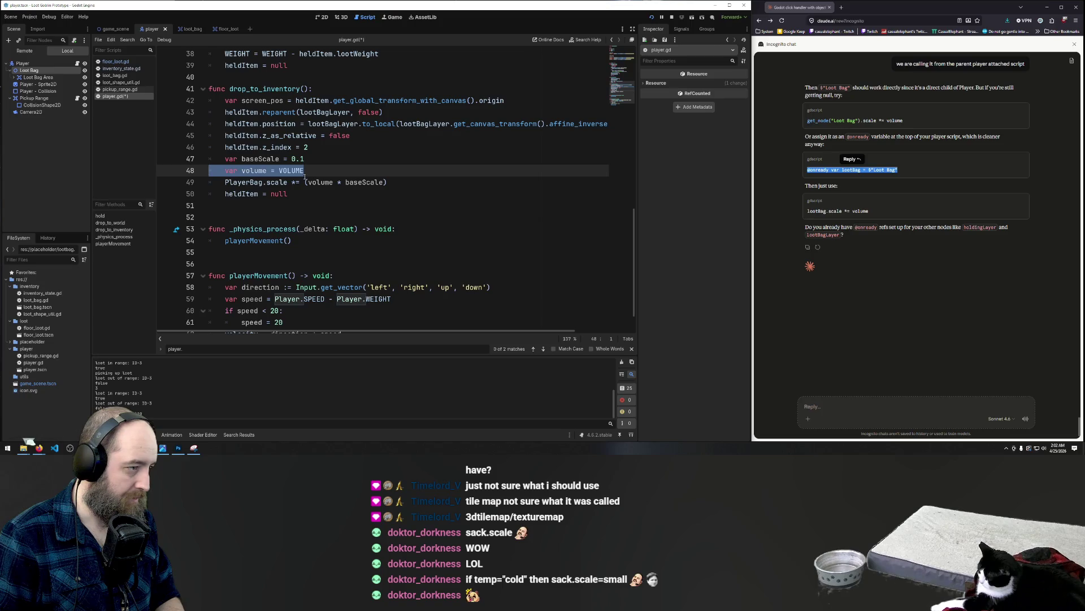
pyautogui.moveTo(325, 172); pyautogui.dragTo(225, 171)
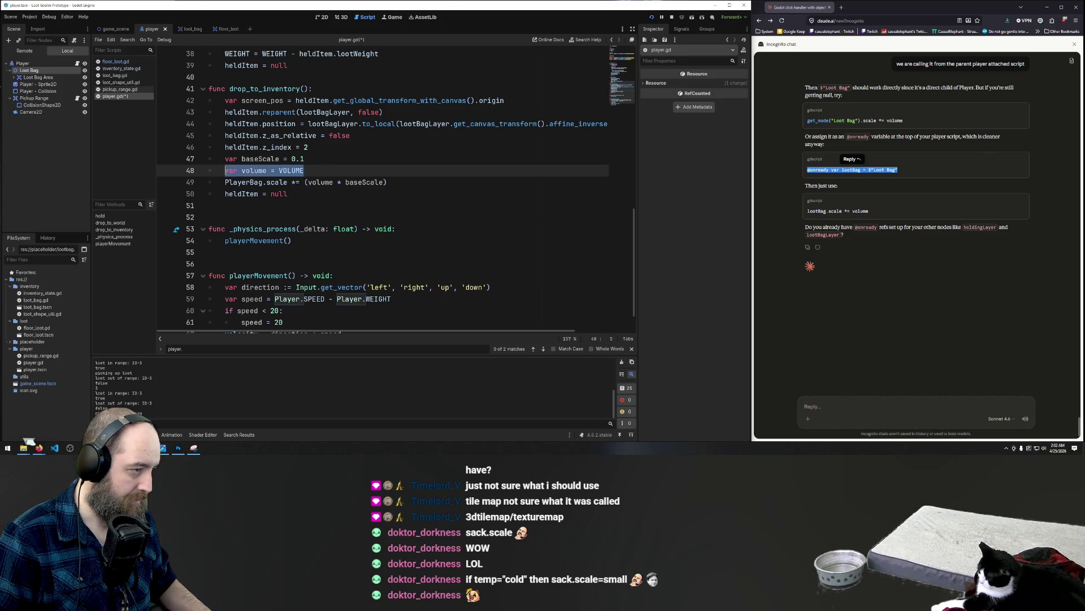
pyautogui.hotkey('ctrl', 'v')
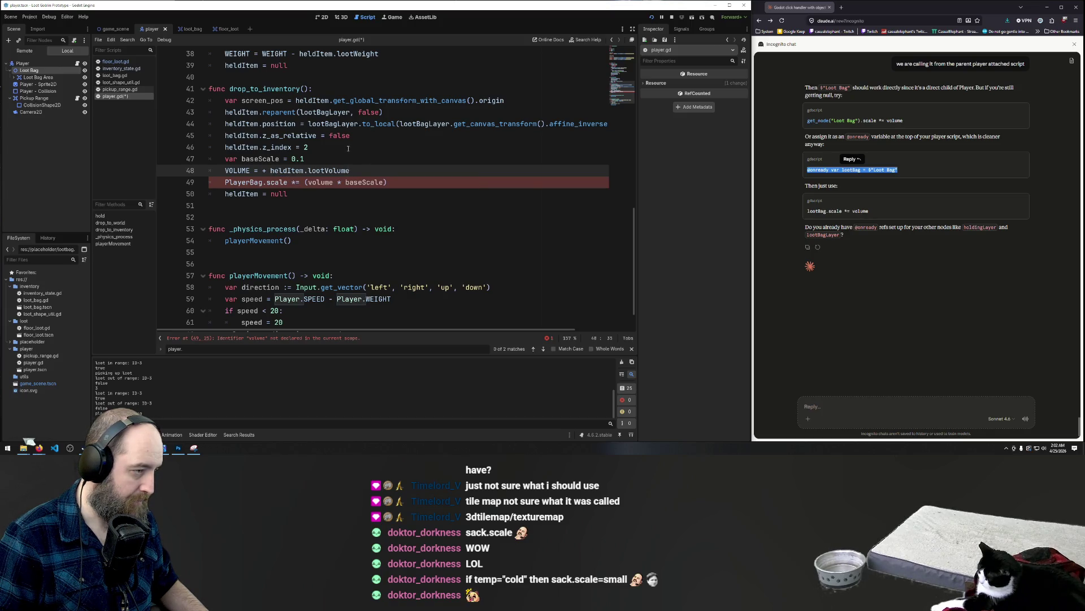
pyautogui.moveTo(349, 170); pyautogui.dragTo(270, 170)
pyautogui.hotkey('ctrl', 'c')
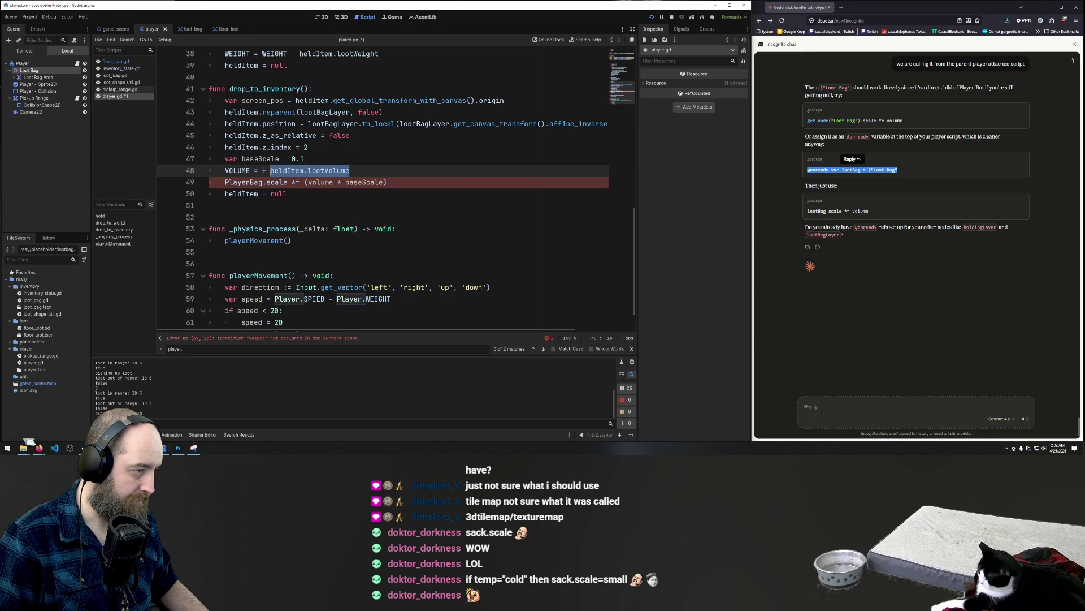
pyautogui.press('BackSpace')
# - Try declaring heldItem.lootVolume on a new line after baseScale, then undo it
pyautogui.click(336, 157)
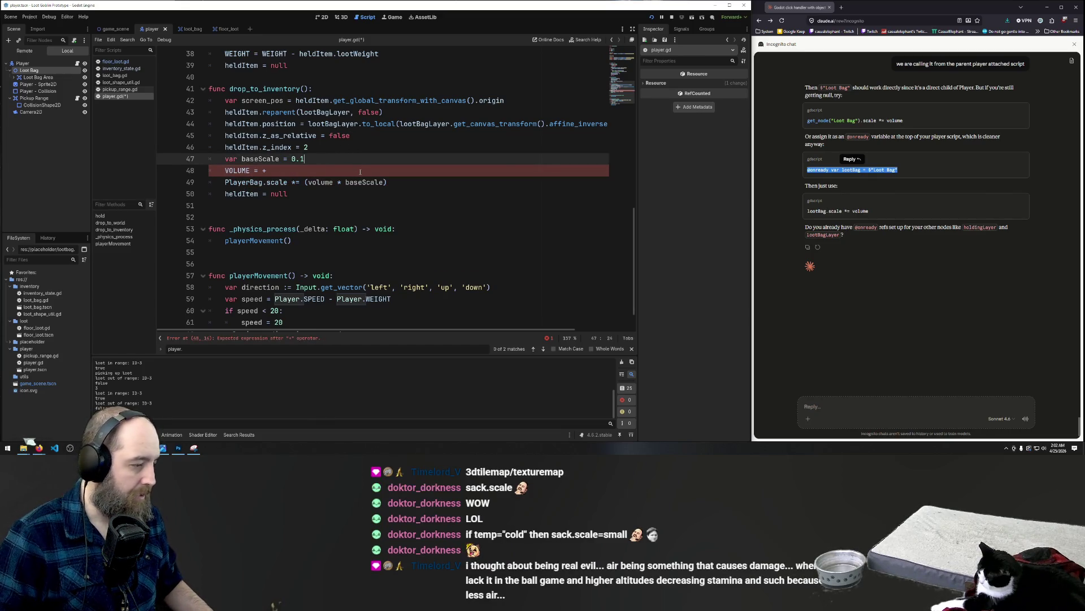
pyautogui.press('Return')
pyautogui.hotkey('ctrl', 'v')
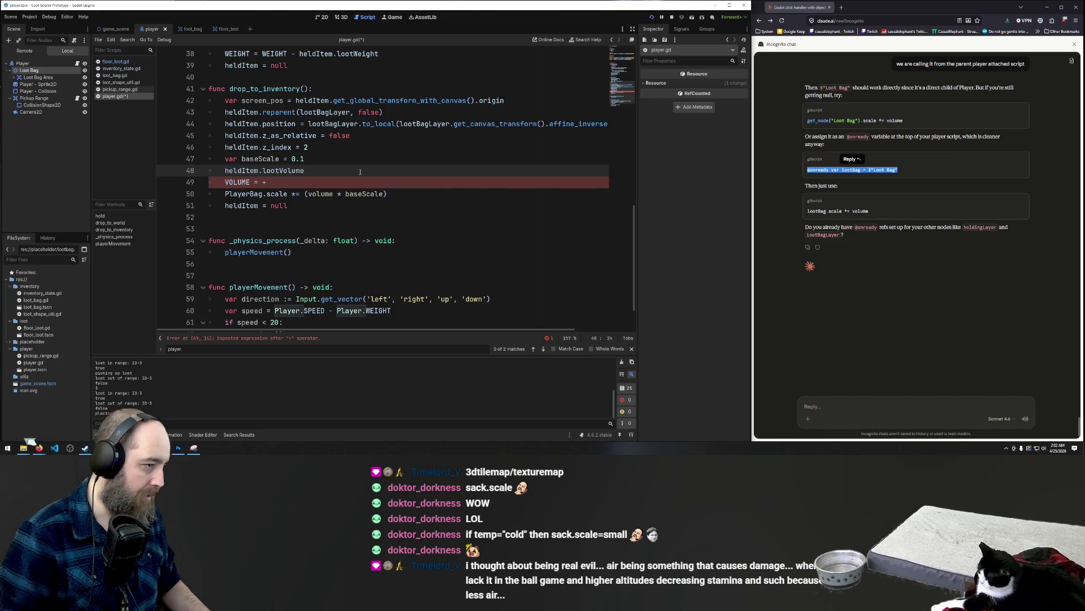
pyautogui.hotkey('shift', 'Home')
pyautogui.write('var')
pyautogui.press('Escape')
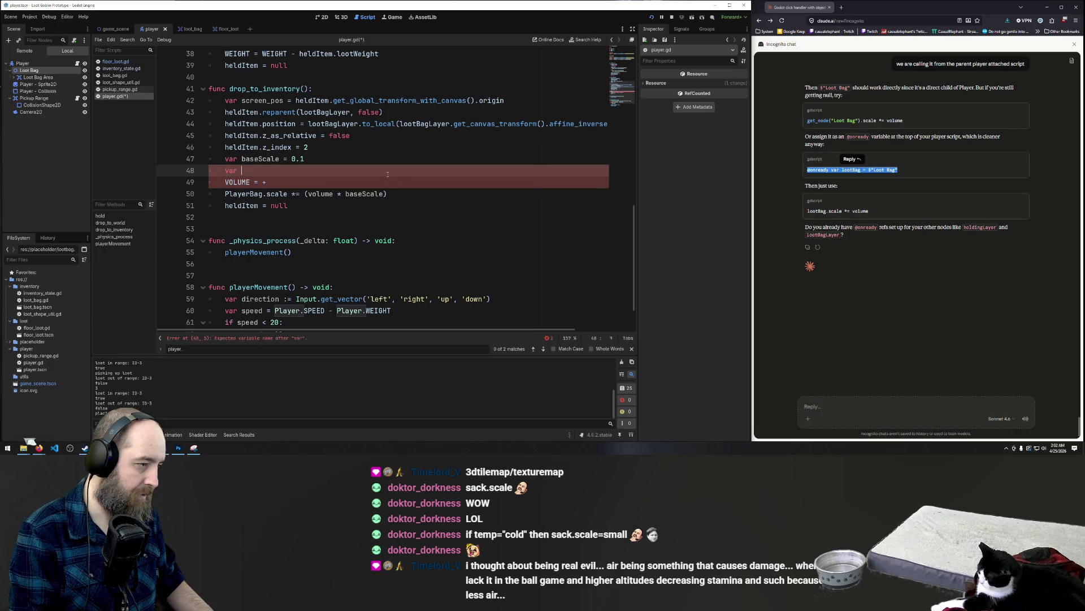
pyautogui.press('BackSpace')
pyautogui.press('BackSpace')
pyautogui.press('BackSpace')
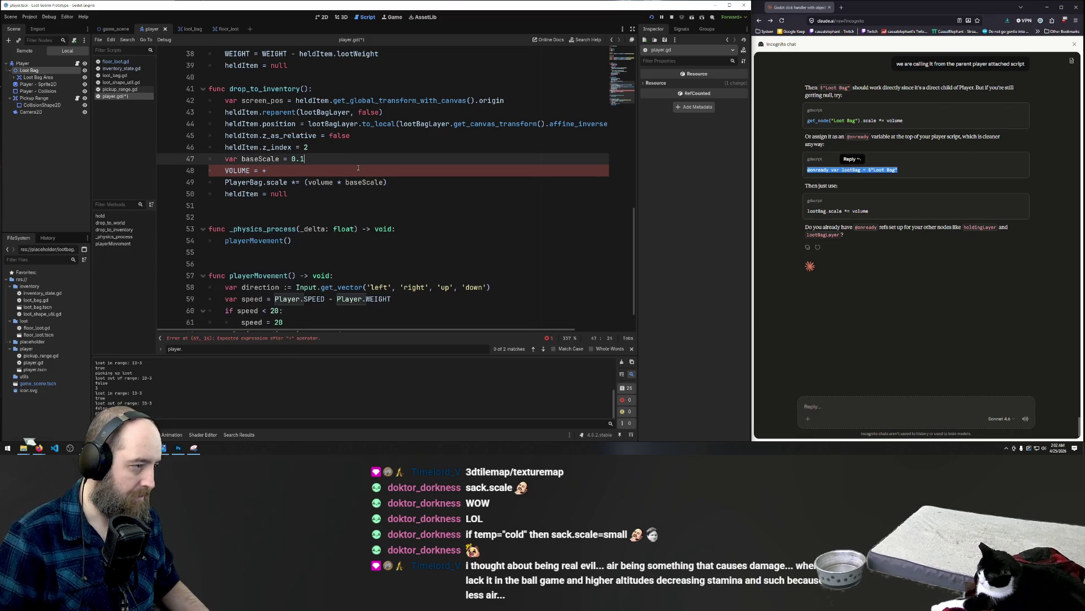
pyautogui.hotkey('ctrl', 'z')
pyautogui.hotkey('ctrl', 'z')
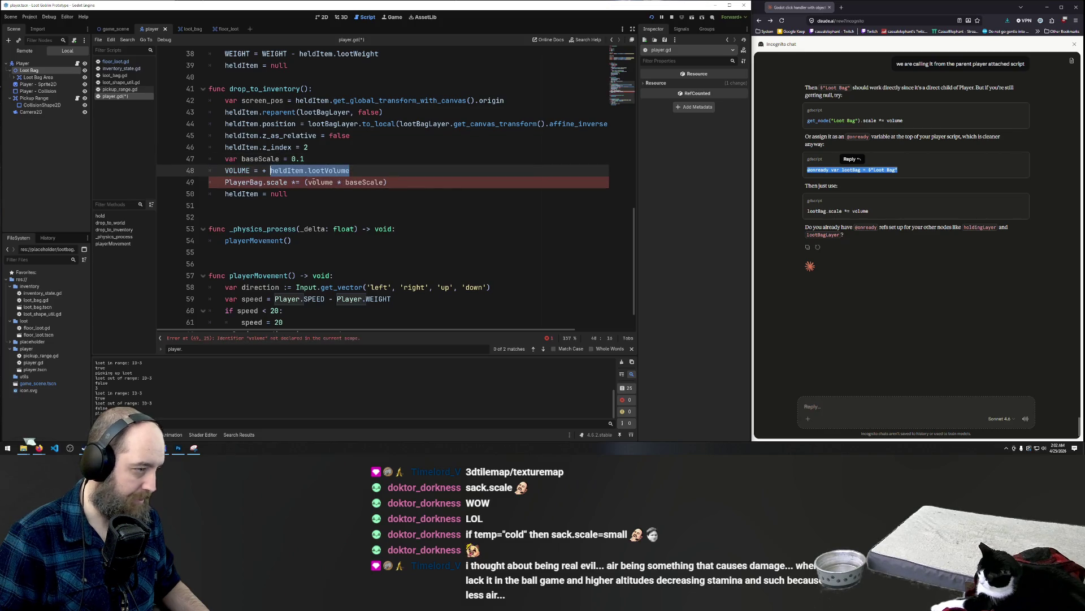
pyautogui.click(307, 170)
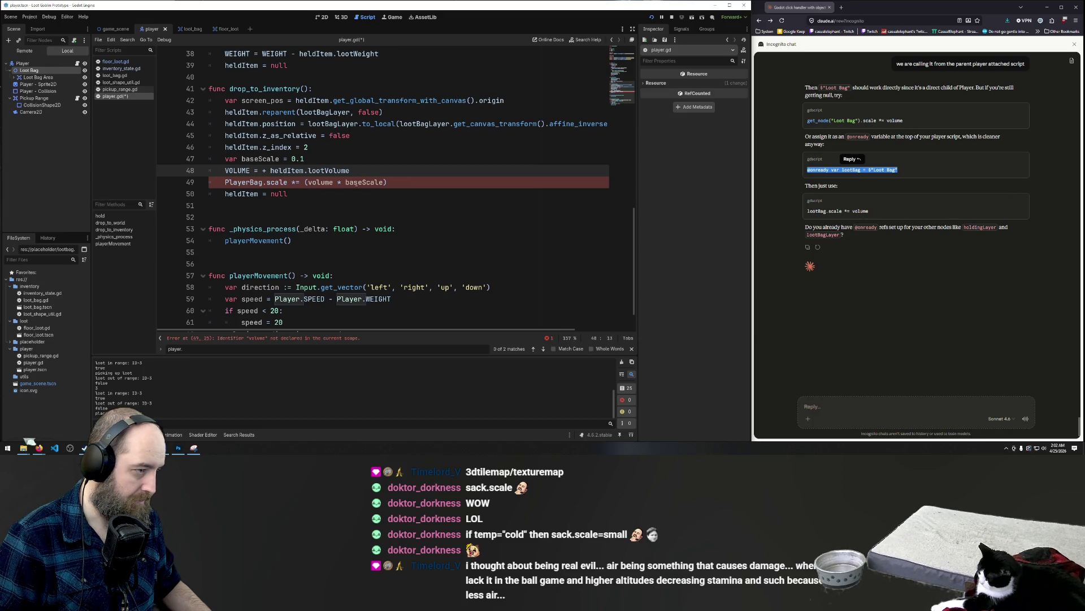
# - Remove 'volume * baseScale' from inside the bag scale line's parentheses
pyautogui.click(391, 187)
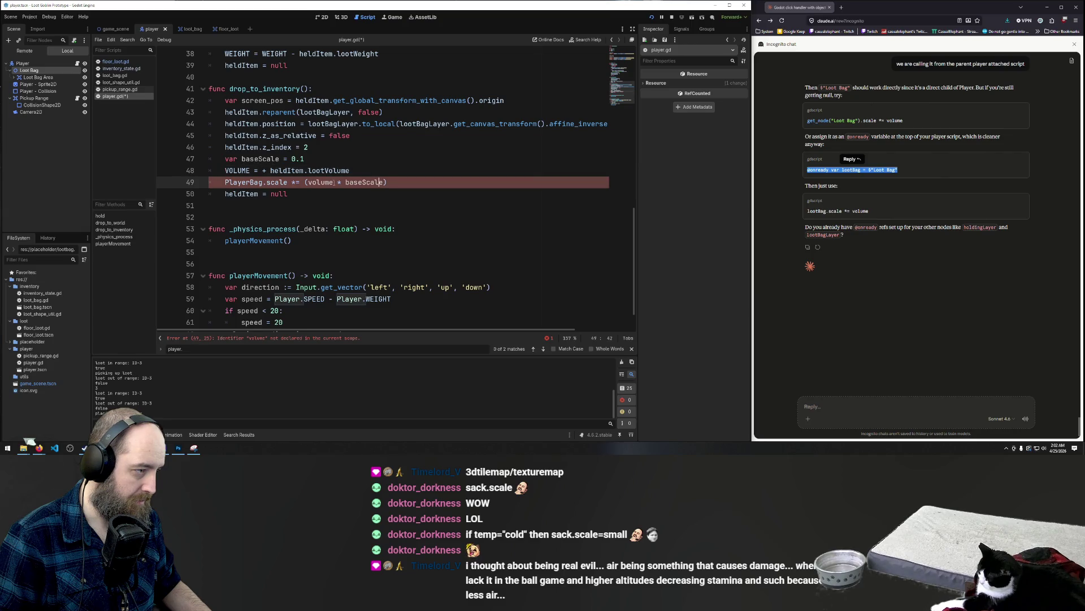
pyautogui.moveTo(385, 182); pyautogui.dragTo(307, 182)
pyautogui.press('BackSpace')
pyautogui.press('Right')
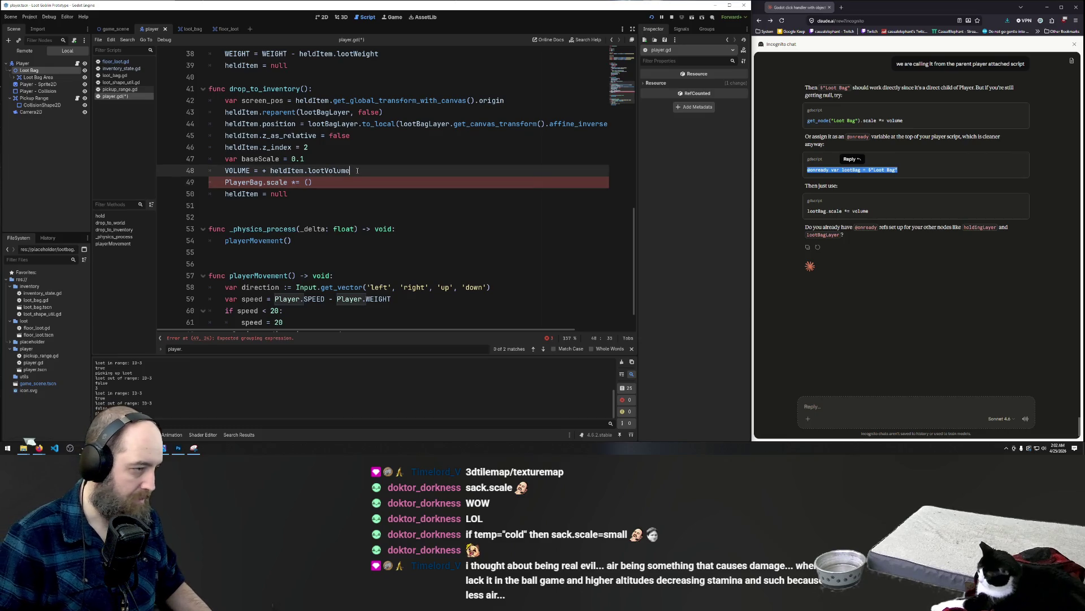
# - Rewrite line 48 as 'volume = baseScale', change baseScale from 0.1 to 1, and save
pyautogui.moveTo(349, 170); pyautogui.dragTo(224, 171)
pyautogui.write('vo')
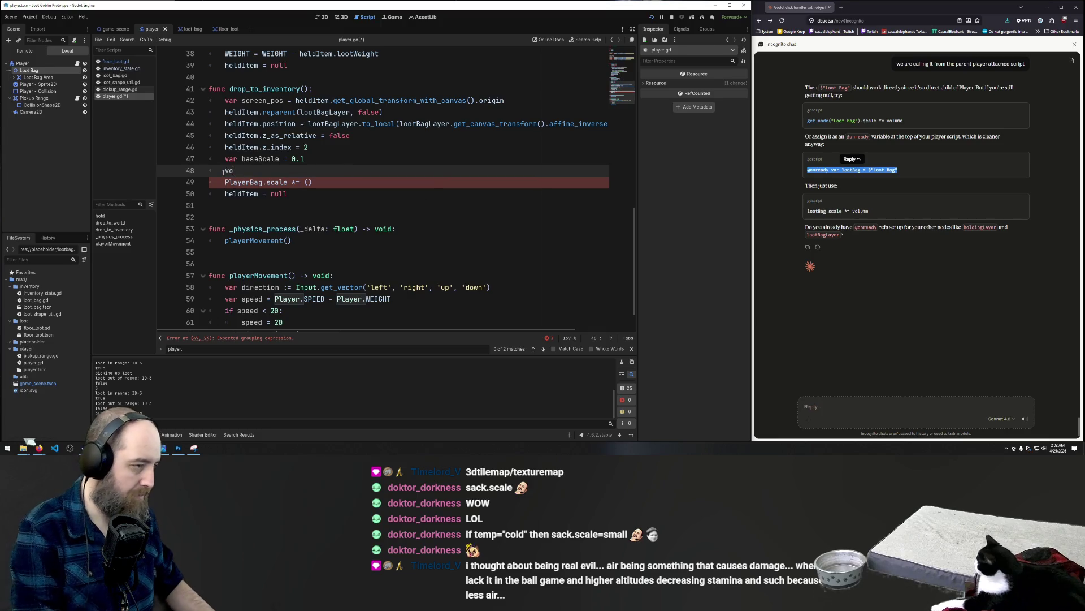
pyautogui.write('lume = bn')
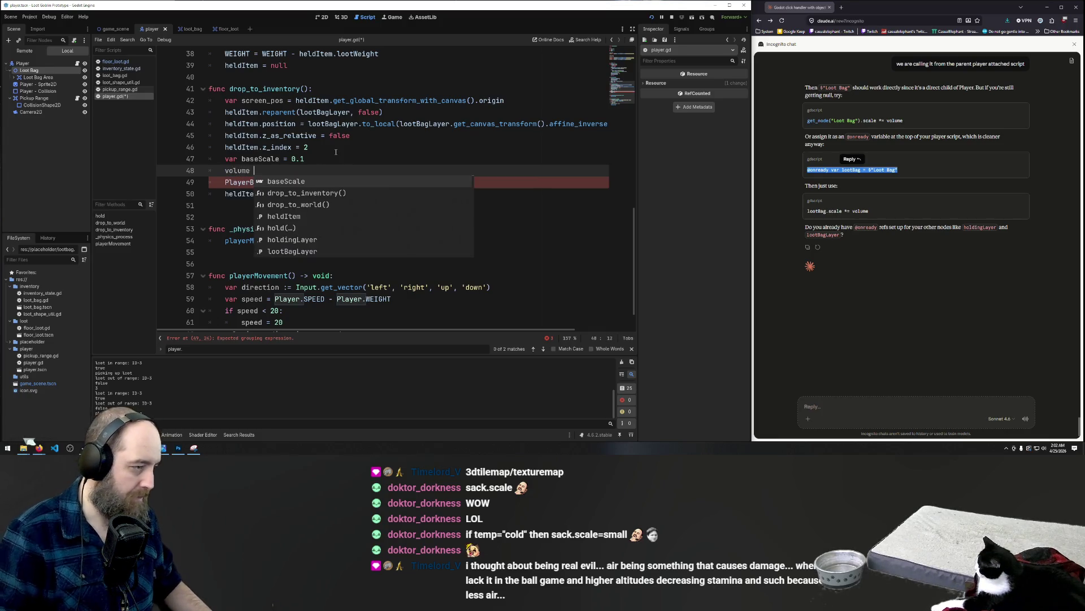
pyautogui.press('BackSpace')
pyautogui.write('ase')
pyautogui.press('Return')
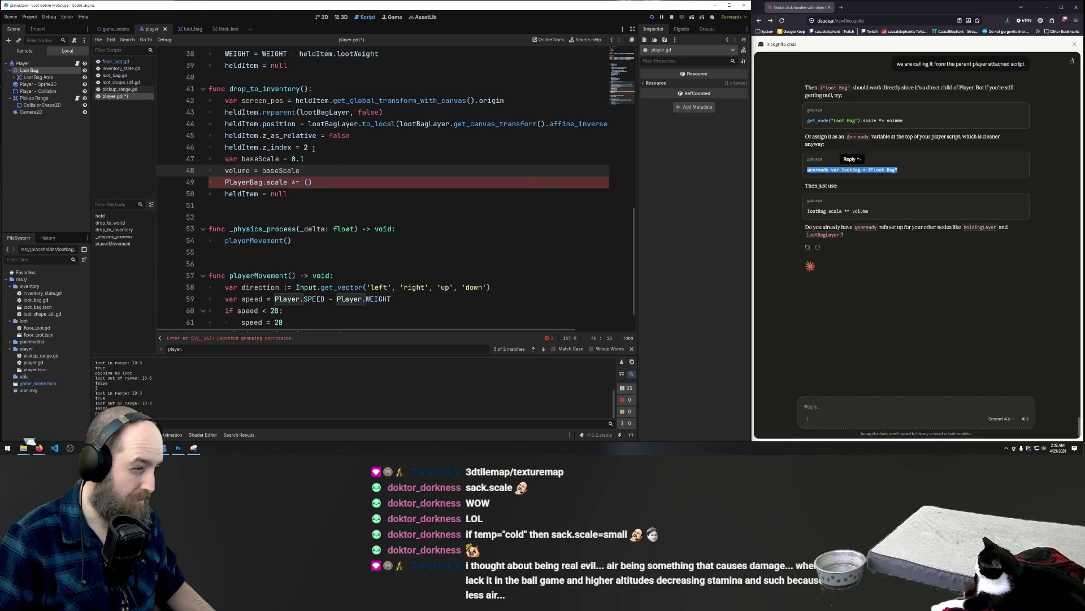
pyautogui.moveTo(291, 158); pyautogui.dragTo(306, 160)
pyautogui.write('1')
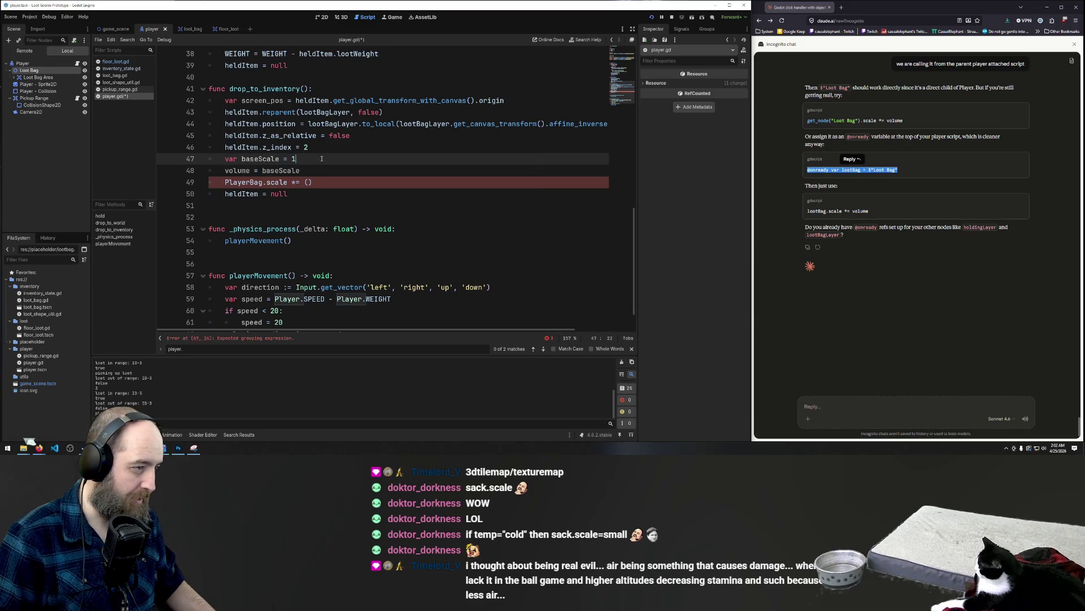
pyautogui.hotkey('ctrl', 's')
# - Delete the unfinished lines and undo back to the 'volume = VOLUME / 10' version
pyautogui.click(345, 181)
pyautogui.moveTo(211, 171); pyautogui.dragTo(453, 198)
pyautogui.press('BackSpace')
pyautogui.hotkey('ctrl', 'z')
pyautogui.hotkey('ctrl', 'z')
pyautogui.hotkey('ctrl', 'z')
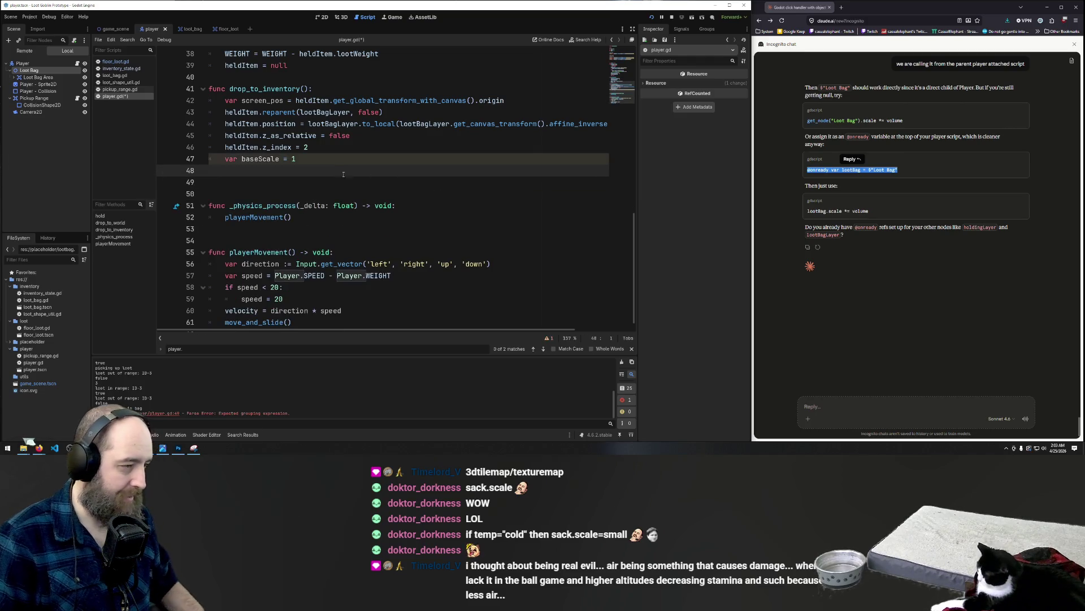
pyautogui.hotkey('ctrl', 'z')
pyautogui.hotkey('ctrl', 'z')
pyautogui.hotkey('ctrl', 'z')
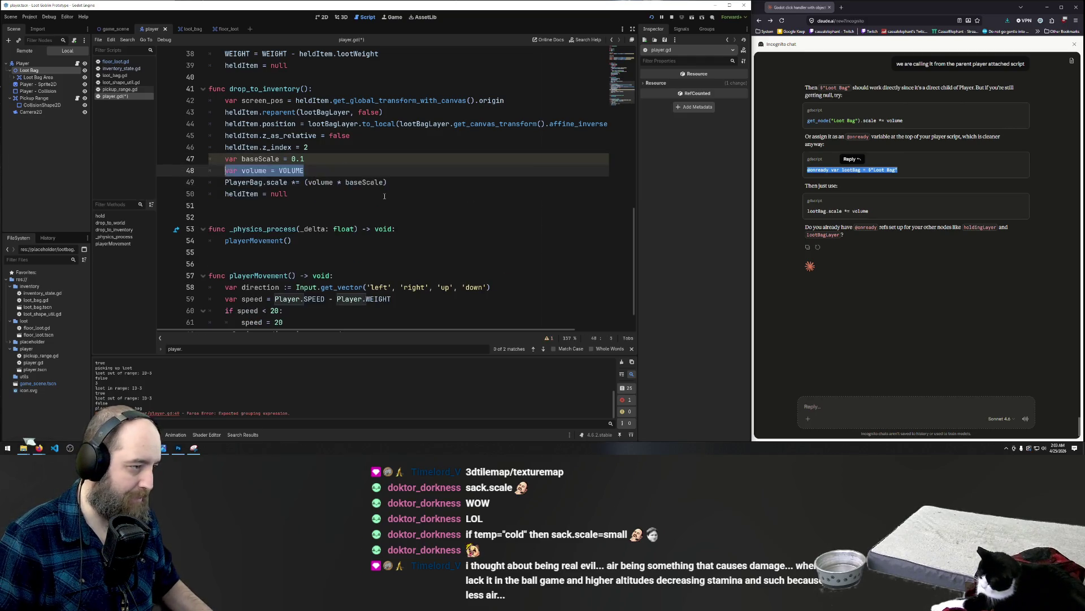
pyautogui.hotkey('ctrl', 'z')
pyautogui.hotkey('ctrl', 'z')
pyautogui.hotkey('ctrl', 'z')
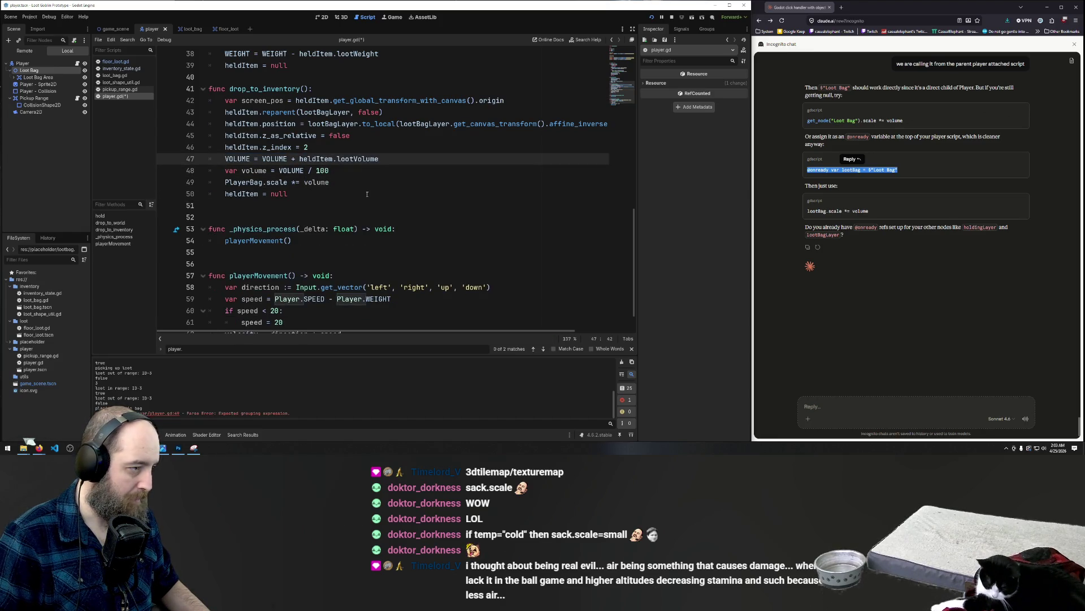
pyautogui.hotkey('ctrl', 'z')
pyautogui.hotkey('ctrl', 'z')
pyautogui.hotkey('ctrl', 'z')
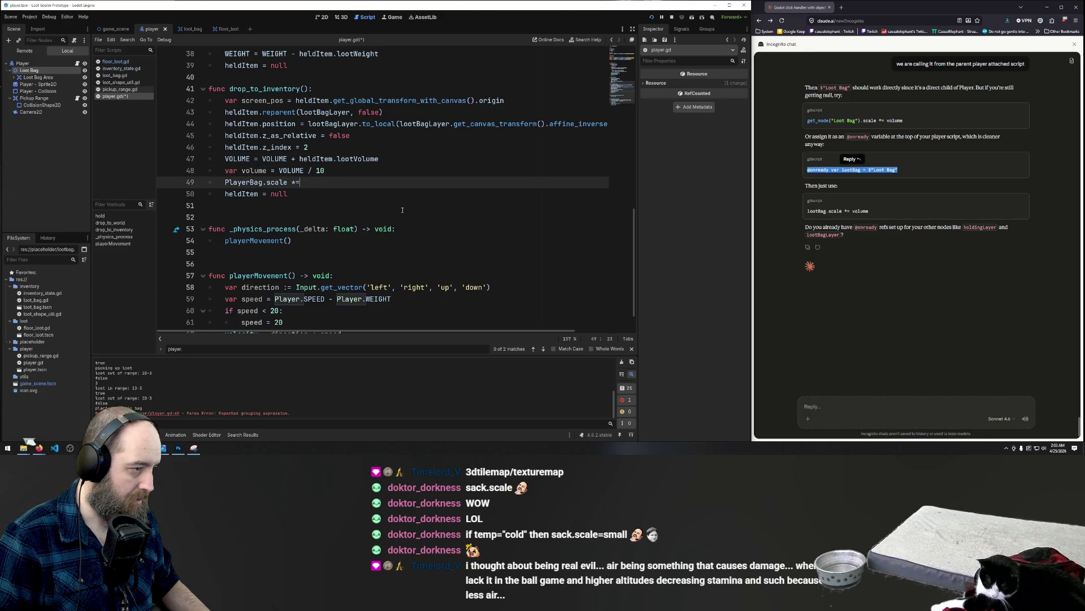
pyautogui.hotkey('ctrl', 'shift', 'z')
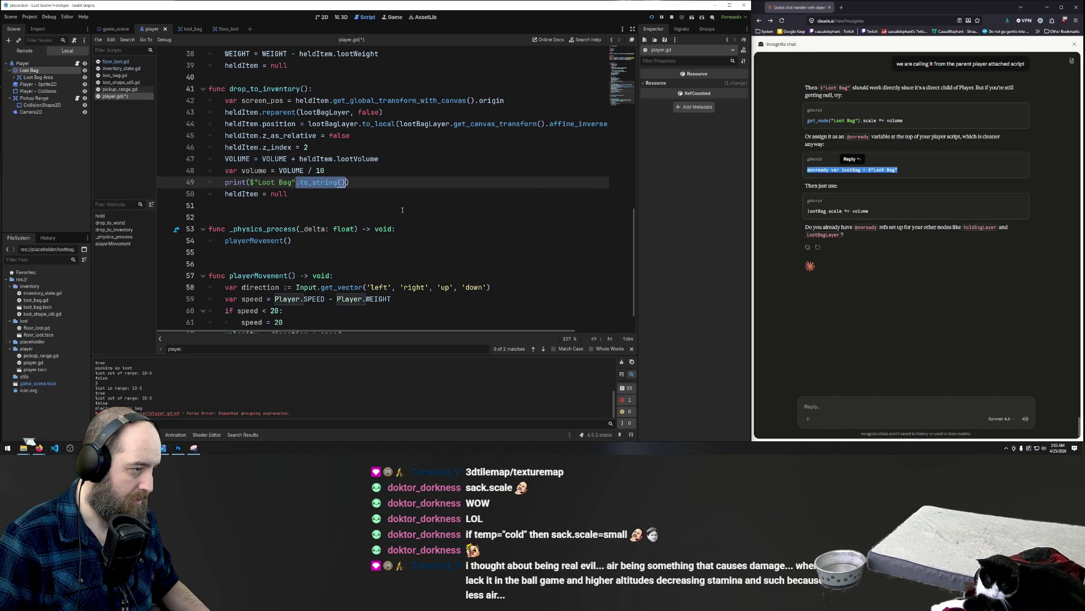
pyautogui.hotkey('ctrl', 'z')
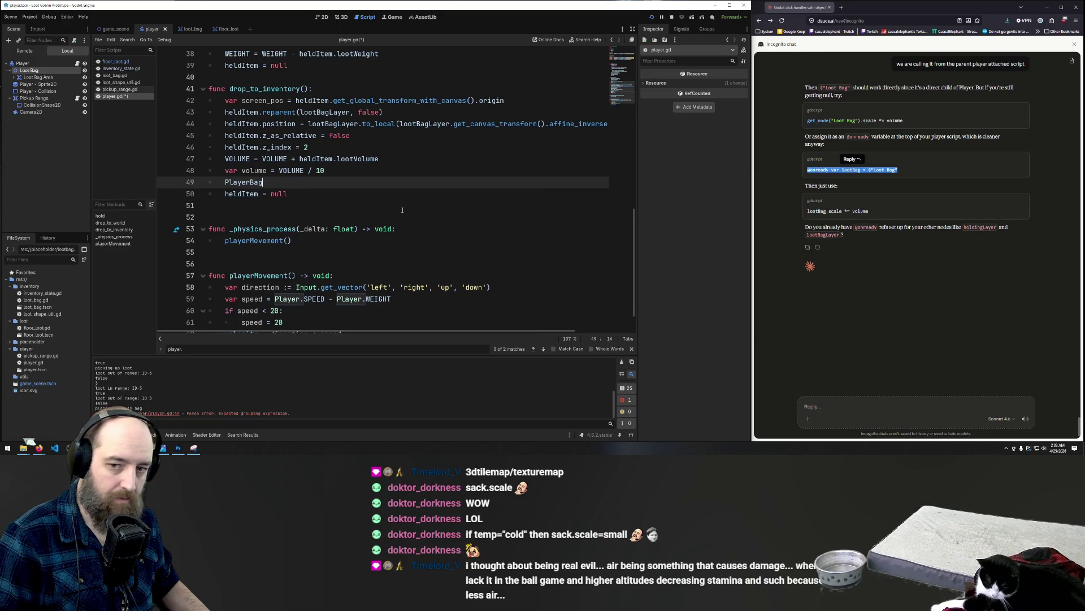
pyautogui.hotkey('ctrl', 'z')
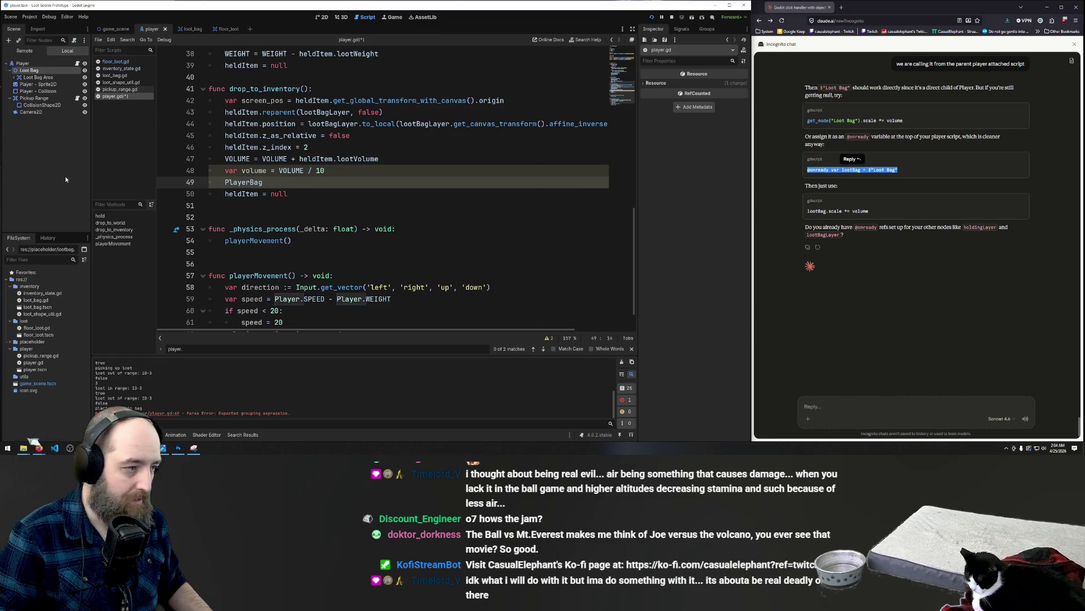
# - Complete the PlayerBag line as 'PlayerBag.scale *= volume'
pyautogui.click(286, 194)
pyautogui.click(300, 186)
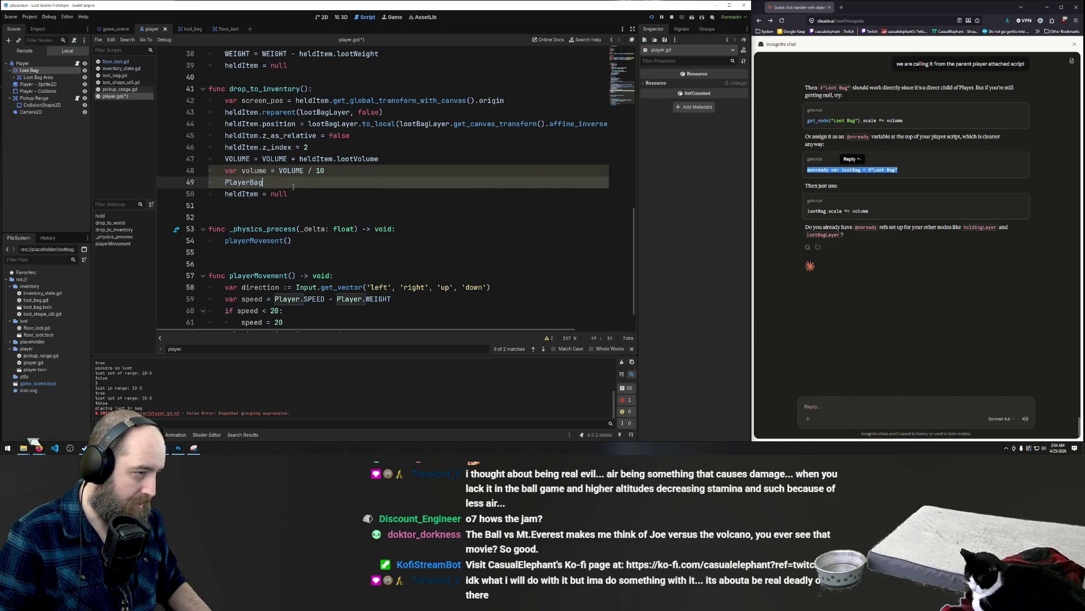
pyautogui.hotkey('ctrl', 'z')
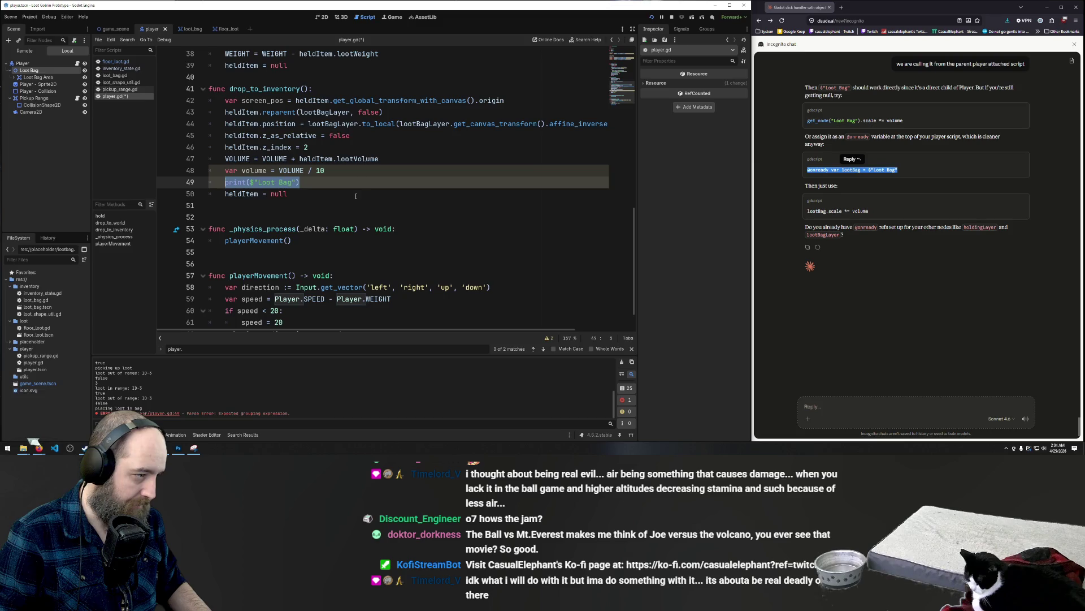
pyautogui.hotkey('ctrl', 'y')
pyautogui.write('.scale ')
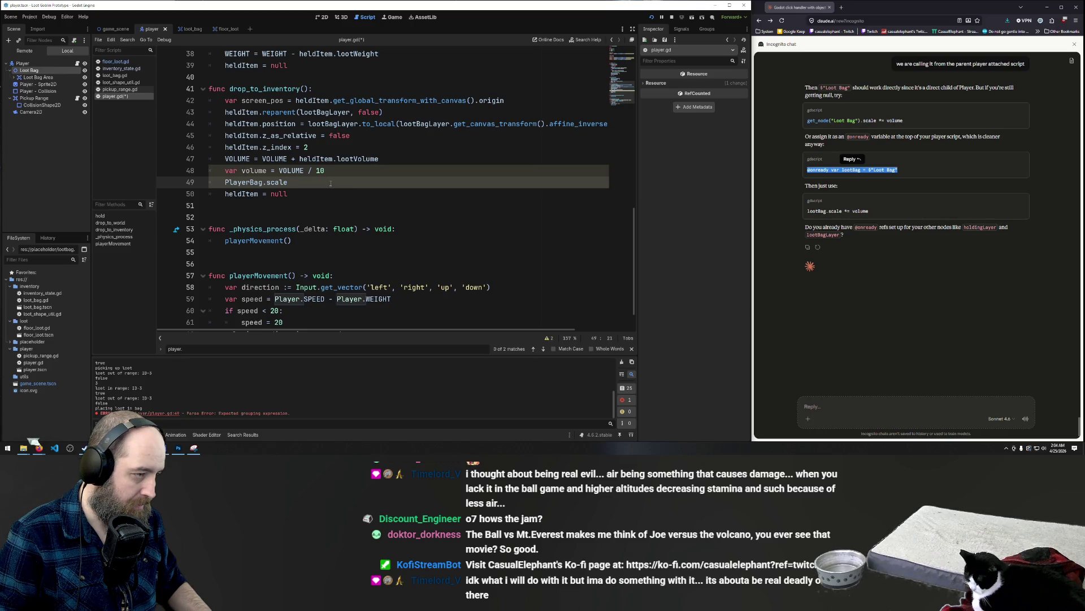
pyautogui.write('*= volume')
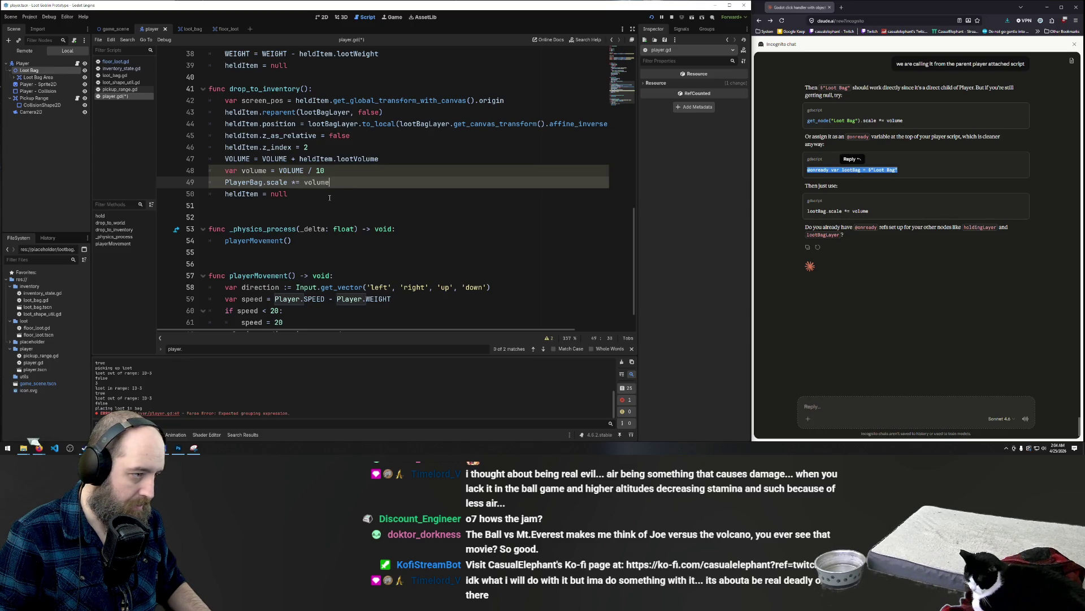
# - Make the divisor 100 and insert 'var baseScale =0.1' above the volume line
pyautogui.press('Up')
pyautogui.write('0')
pyautogui.press('Home')
pyautogui.press('Return')
pyautogui.press('Up')
pyautogui.write('var baseScale =0.1')
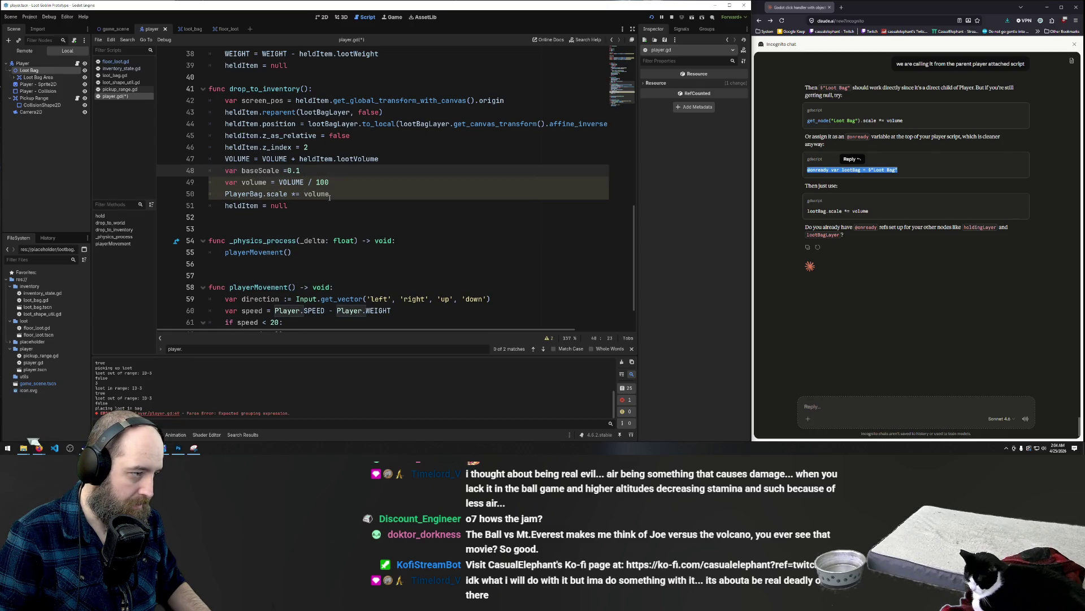
# - Set baseScale to 1, drop the divisor so volume = VOLUME, and save player.gd
pyautogui.click(362, 181)
pyautogui.click(300, 170)
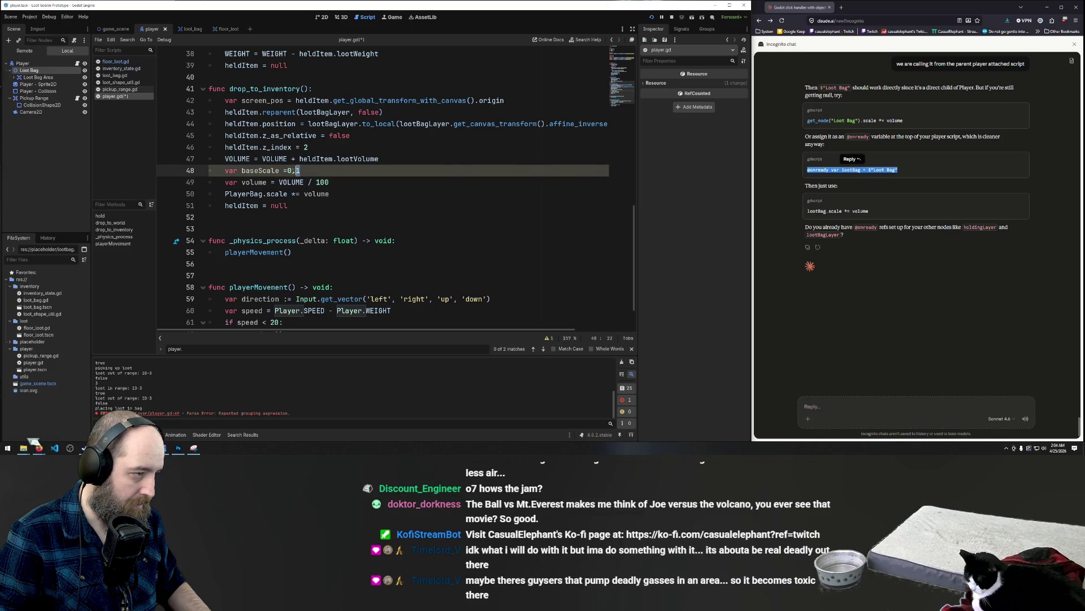
pyautogui.press('BackSpace')
pyautogui.press('BackSpace')
pyautogui.press('BackSpace')
pyautogui.write('1')
pyautogui.moveTo(329, 182); pyautogui.dragTo(304, 182)
pyautogui.press('BackSpace')
pyautogui.write('E')
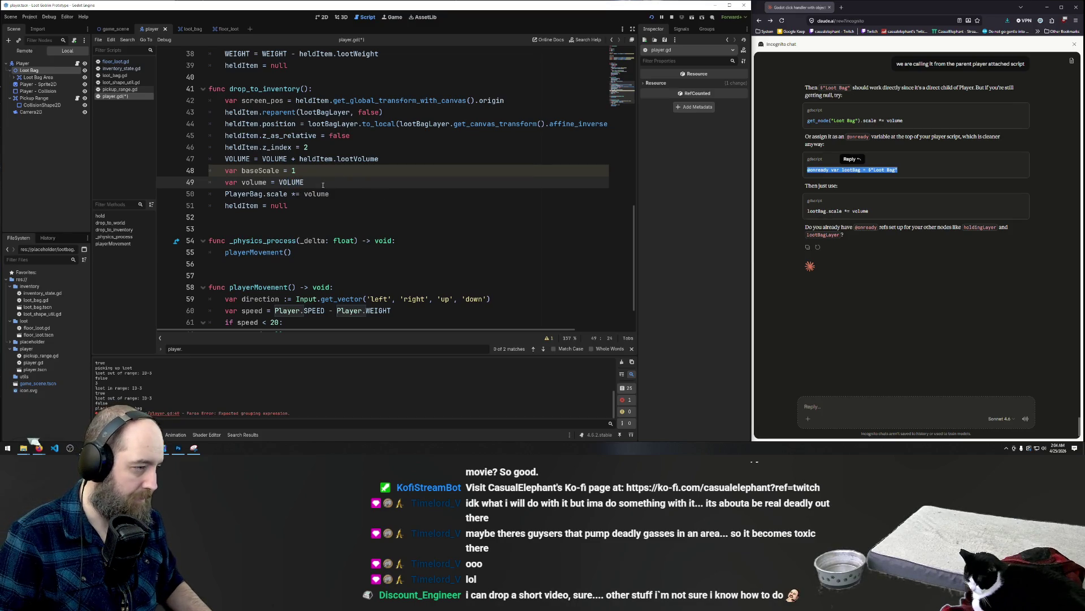
pyautogui.hotkey('ctrl', 's')
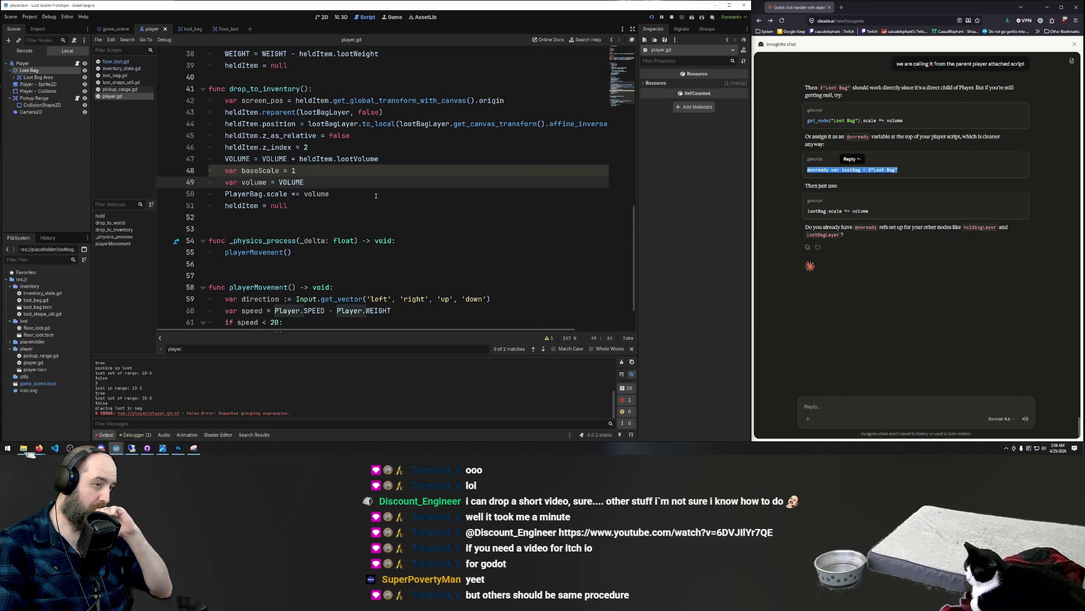
pyautogui.scroll(12, 376, 196)
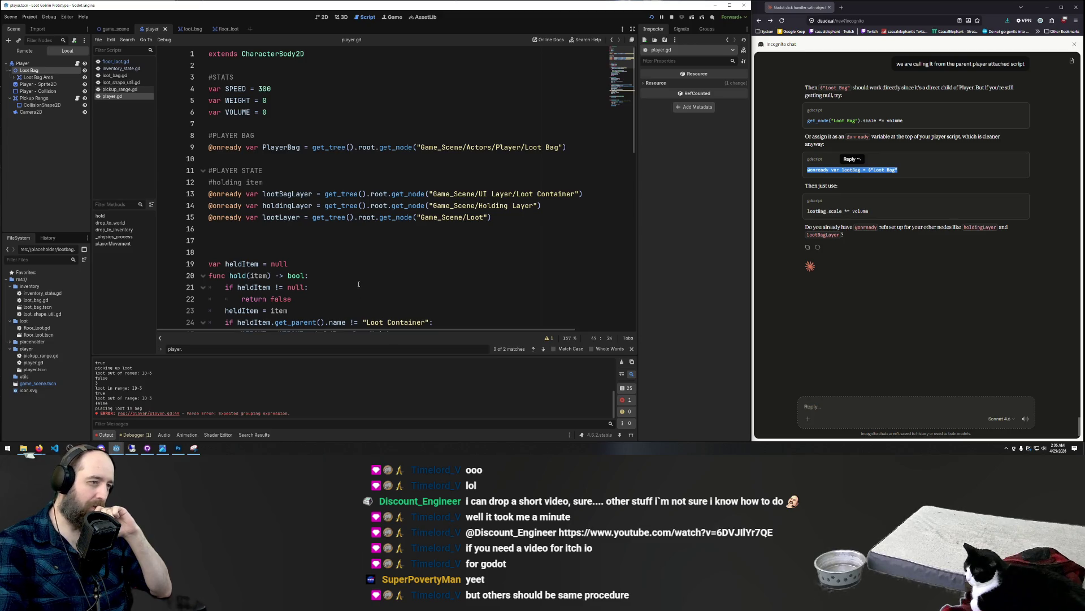
pyautogui.scroll(-14, 370, 286)
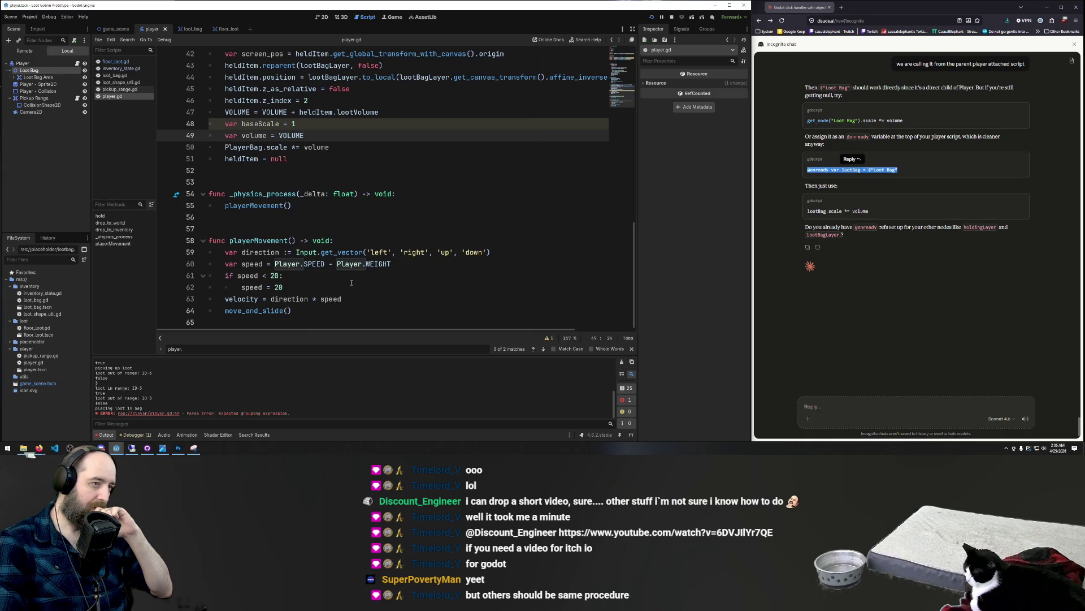
pyautogui.scroll(8, 386, 181)
pyautogui.scroll(-6, 386, 181)
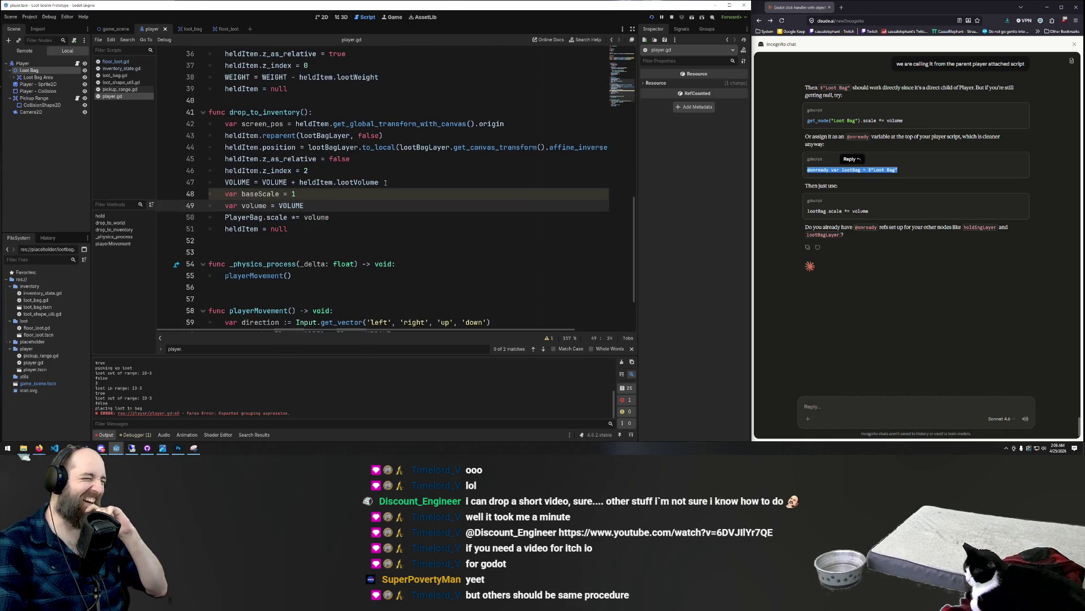
pyautogui.scroll(12, 373, 197)
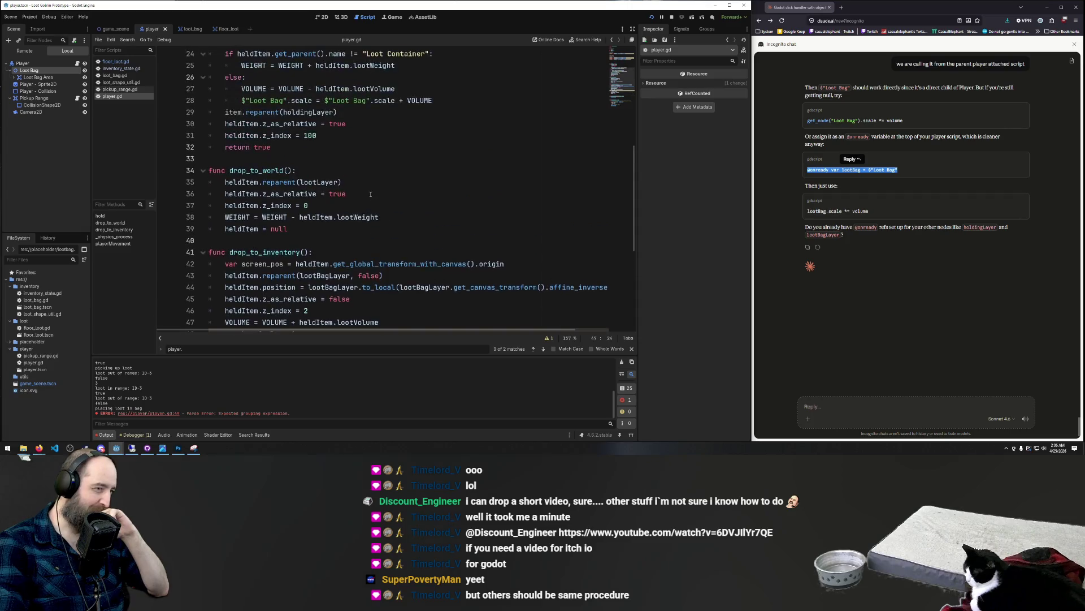
pyautogui.scroll(-13, 368, 195)
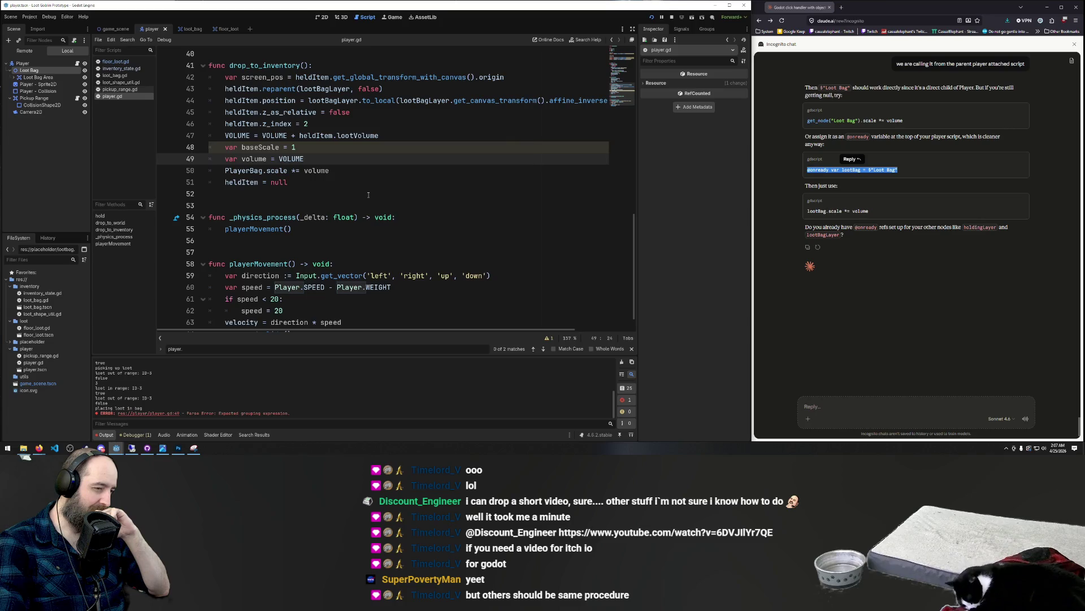
pyautogui.scroll(-1, 369, 195)
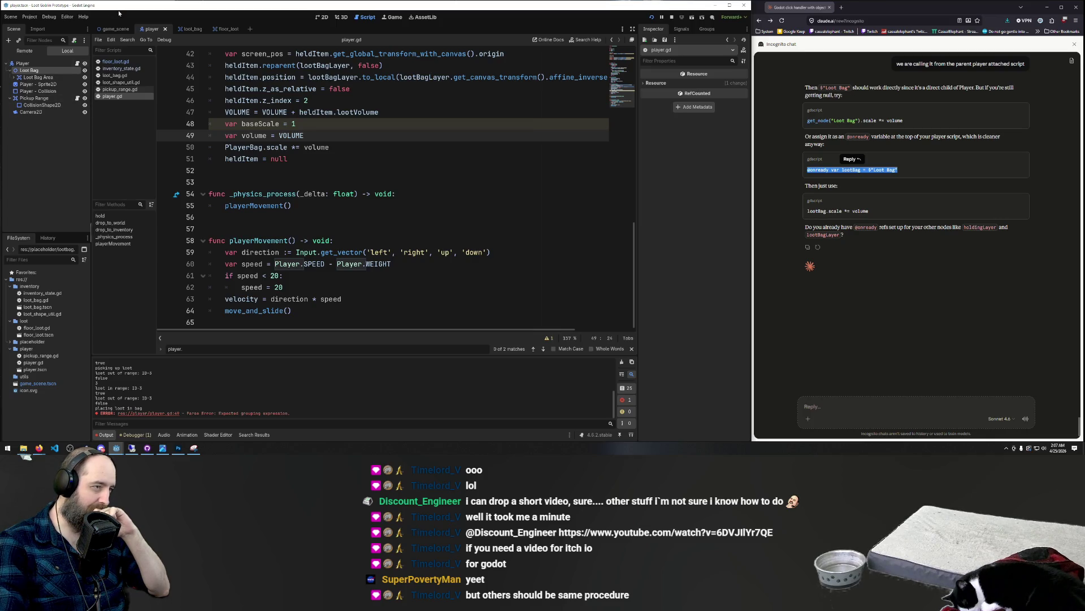
# - Set the Loot Bag node's x scale to 1 in the player scene
pyautogui.click(190, 30)
pyautogui.click(322, 17)
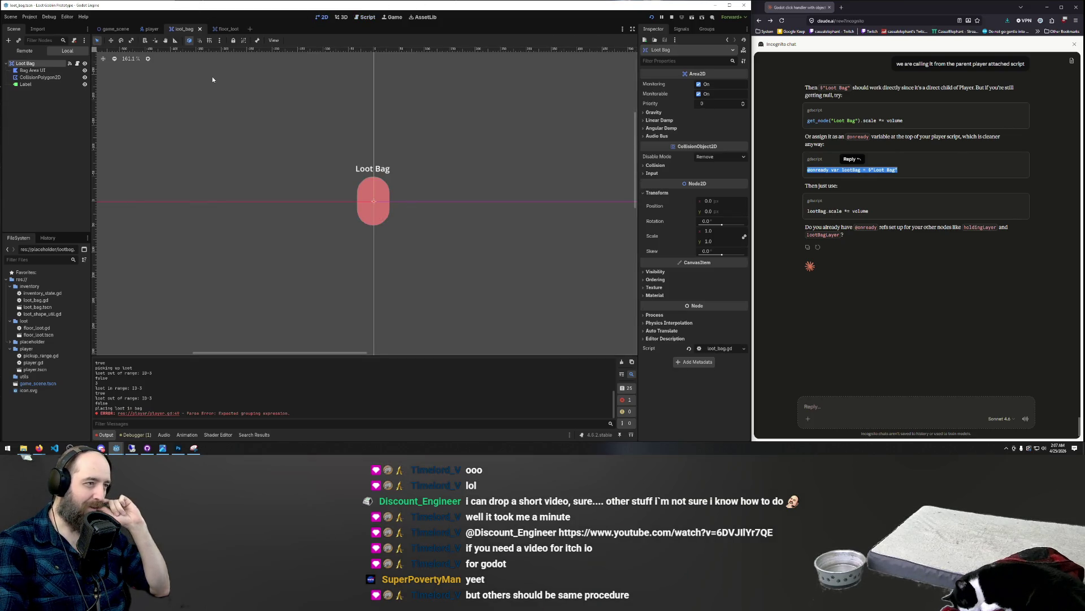
pyautogui.click(154, 28)
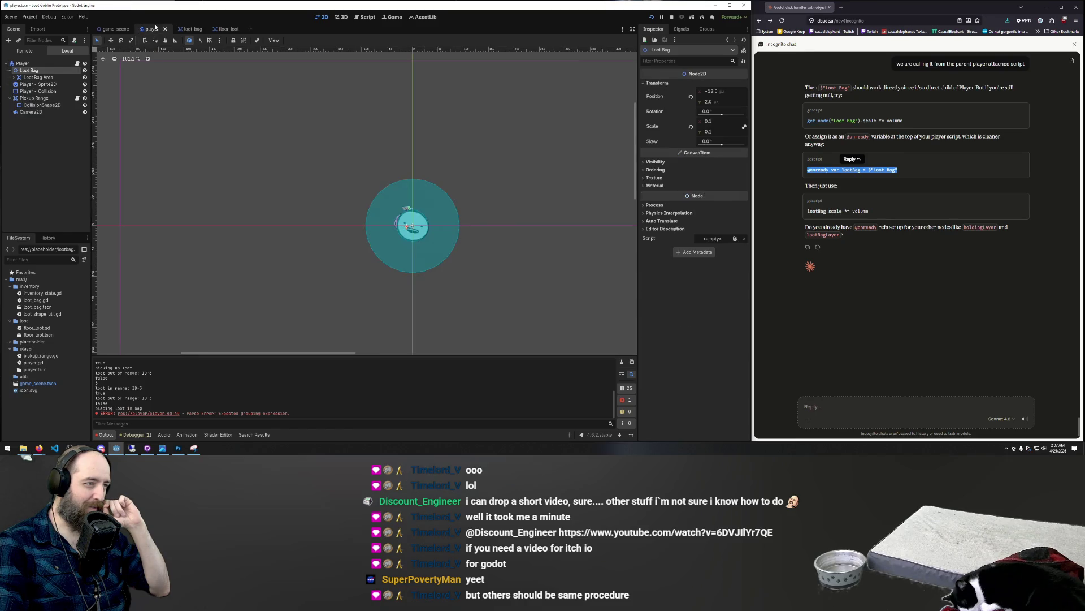
pyautogui.click(35, 77)
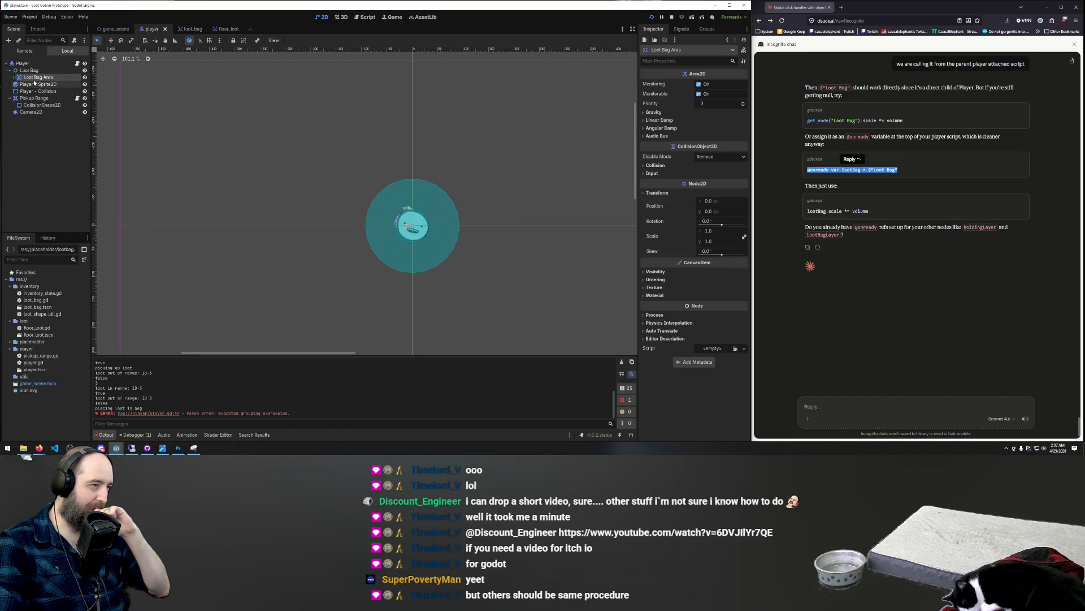
pyautogui.click(27, 71)
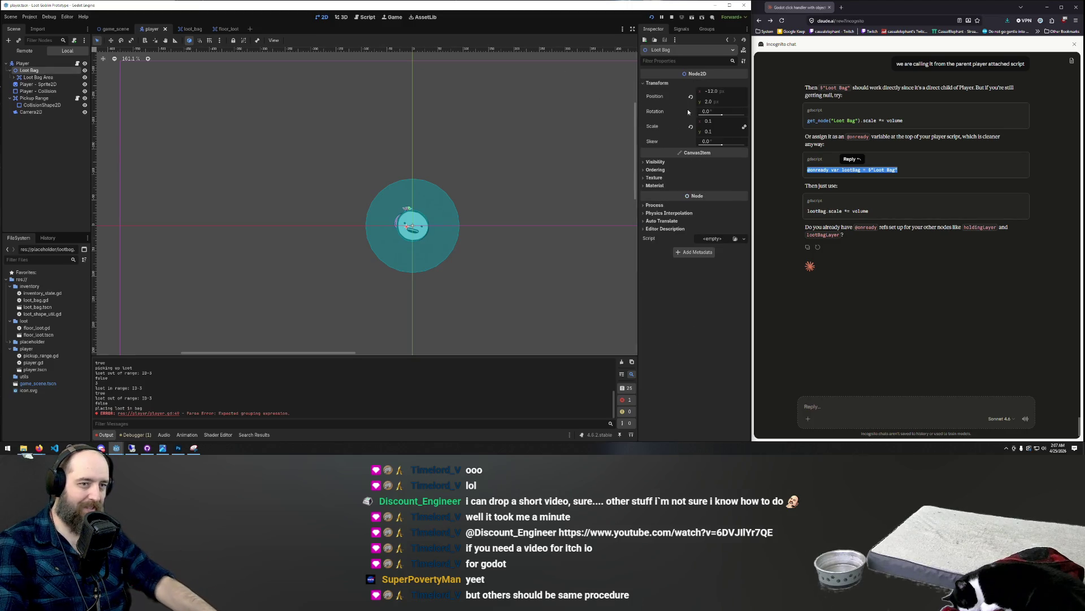
pyautogui.click(709, 121)
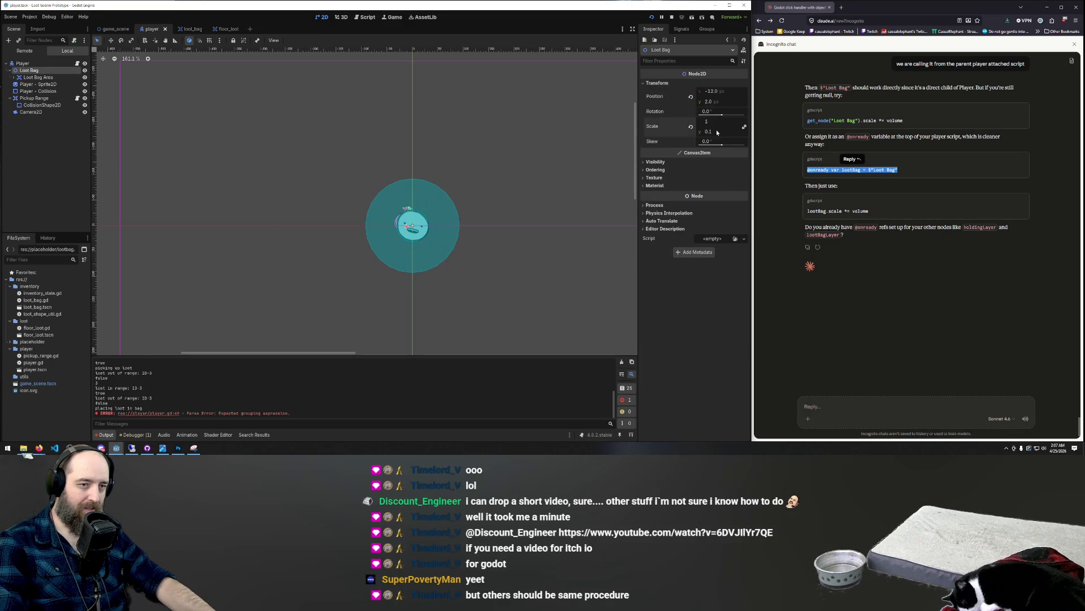
pyautogui.write('1')
pyautogui.press('Tab')
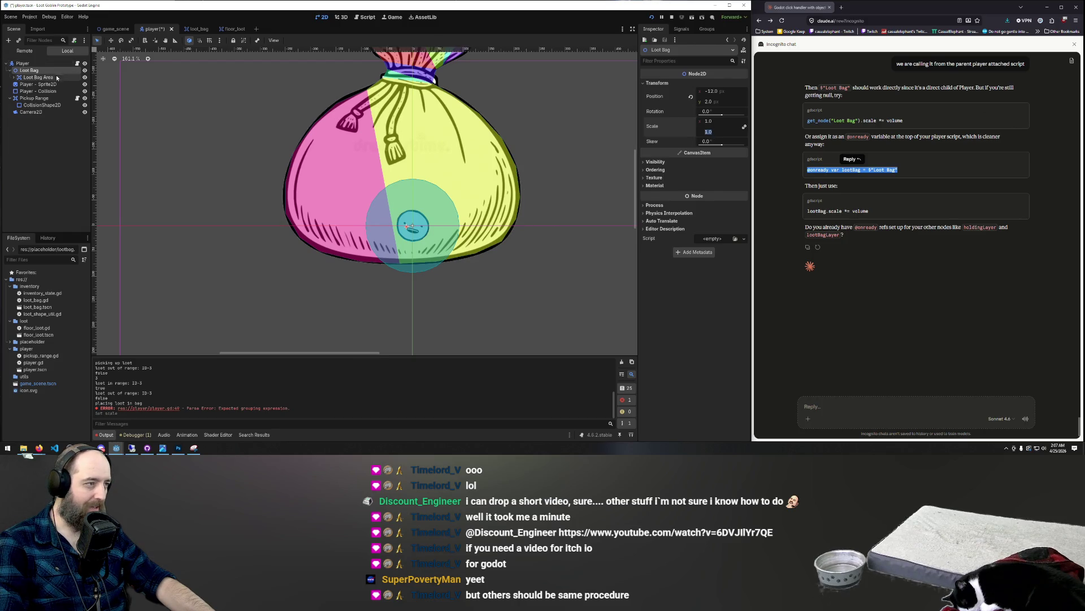
# - Set the Loot Bag Area's x scale to 0.1 and save the player scene
pyautogui.click(16, 78)
pyautogui.click(14, 77)
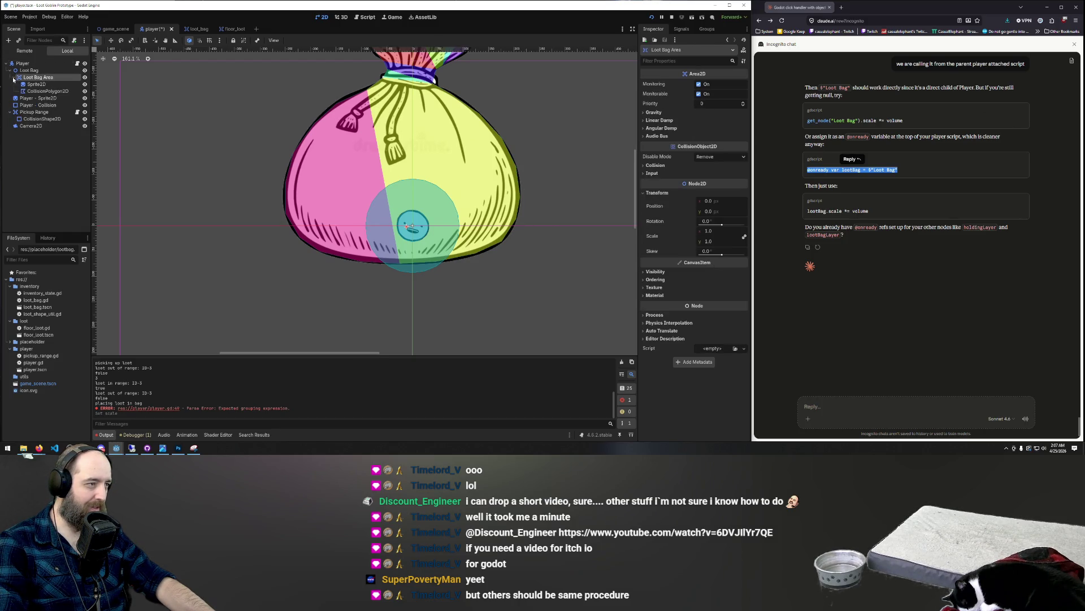
pyautogui.click(13, 78)
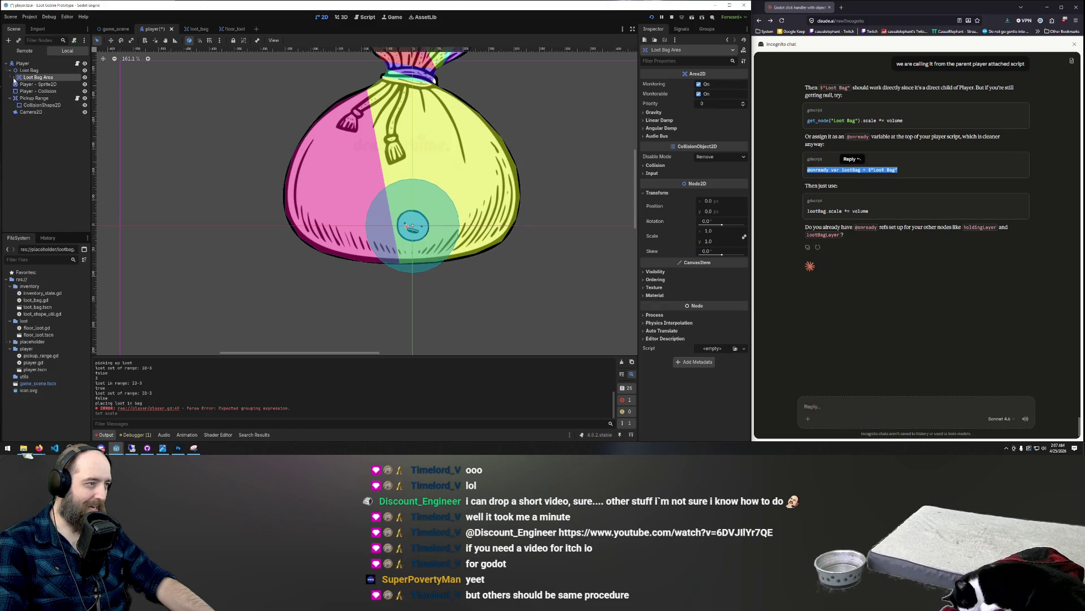
pyautogui.doubleClick(33, 78)
pyautogui.click(22, 80)
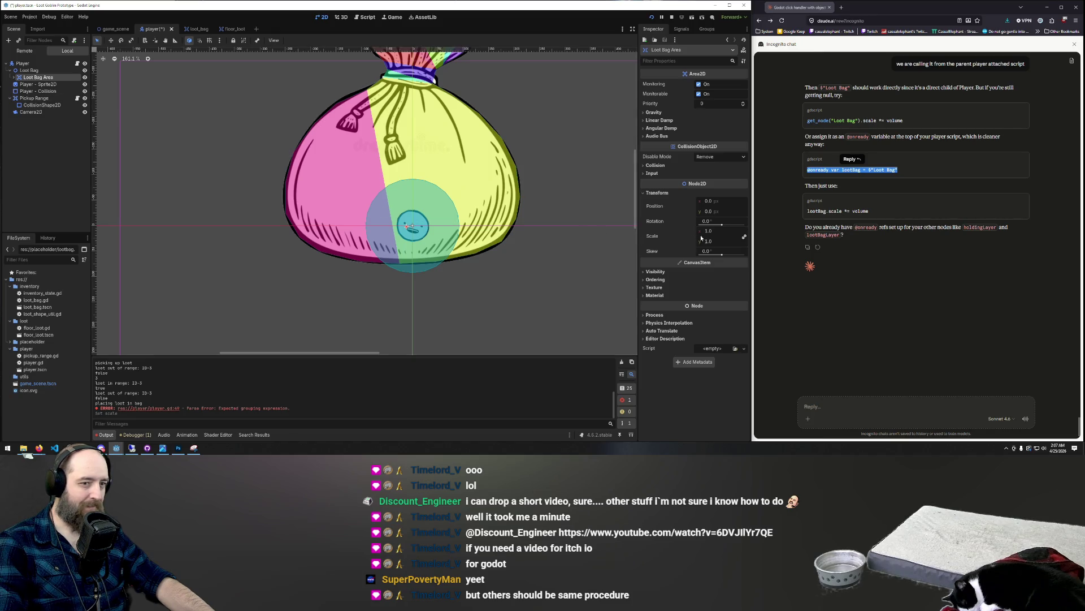
pyautogui.click(719, 230)
pyautogui.write('.1')
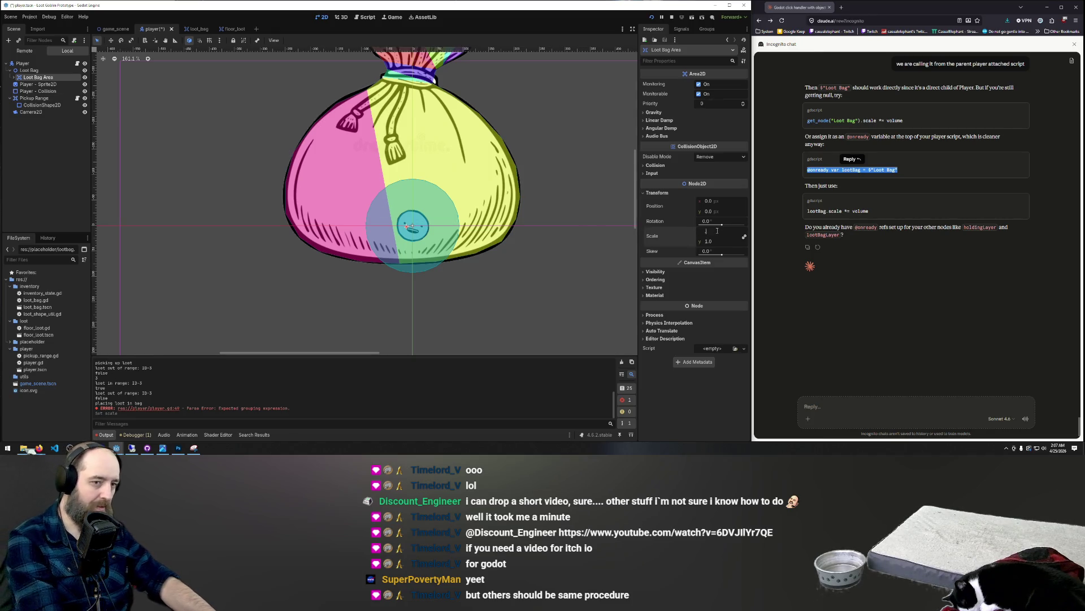
pyautogui.press('Return')
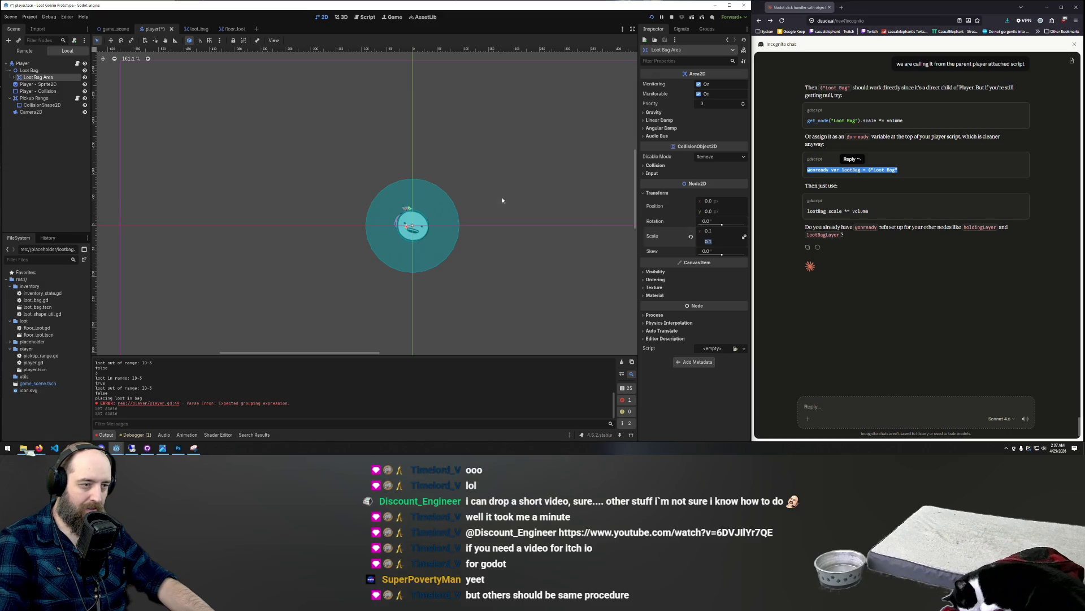
pyautogui.click(519, 172)
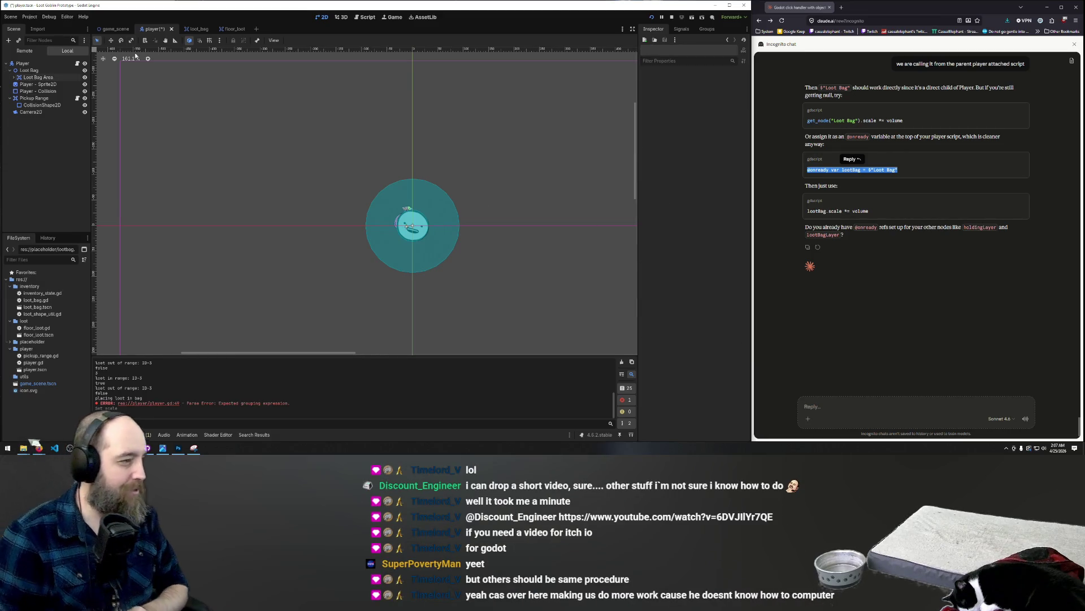
pyautogui.hotkey('ctrl', 's')
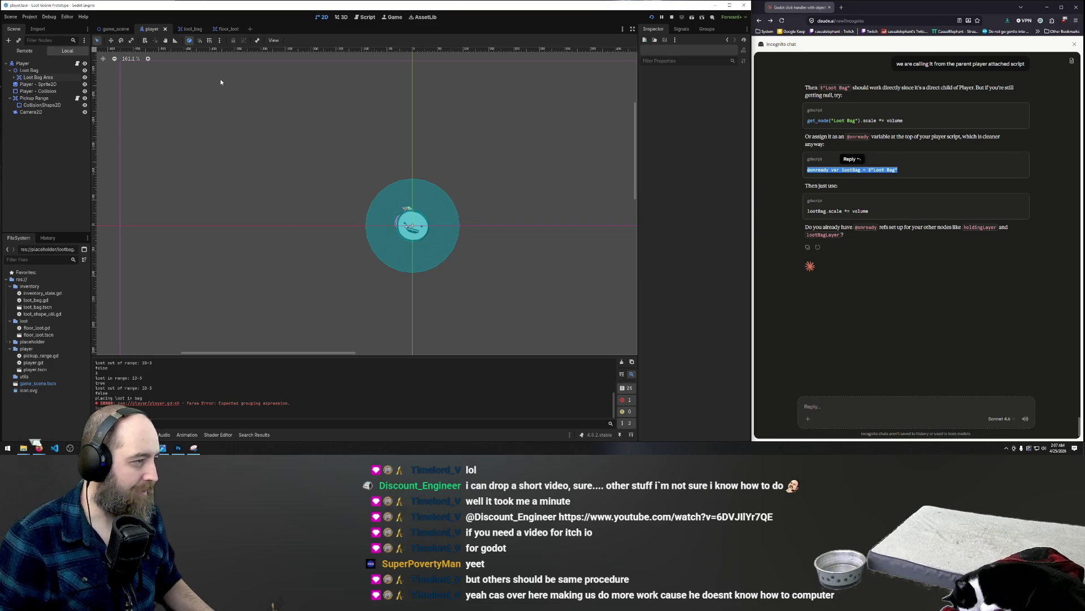
# - Look through the open loot_bag and player scenes, then bring up game_scene
pyautogui.click(190, 29)
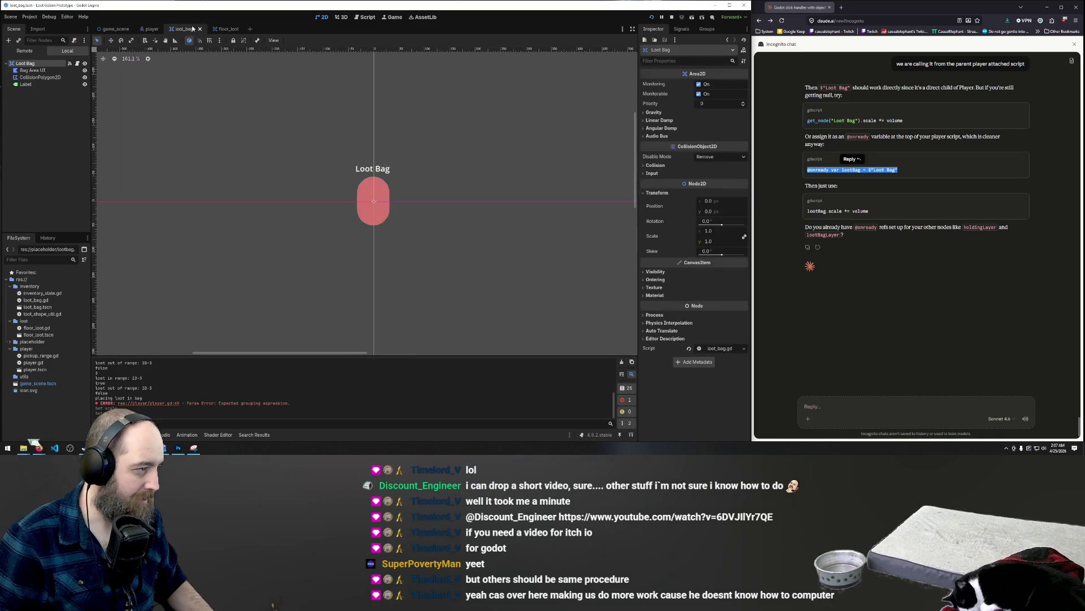
pyautogui.click(222, 30)
pyautogui.click(190, 29)
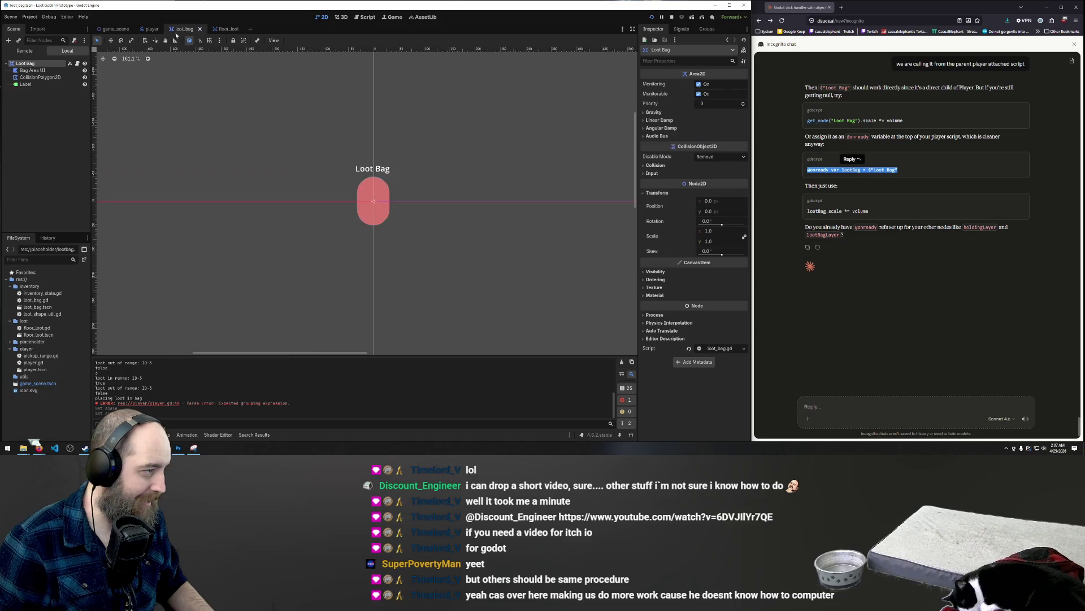
pyautogui.click(152, 28)
pyautogui.click(113, 29)
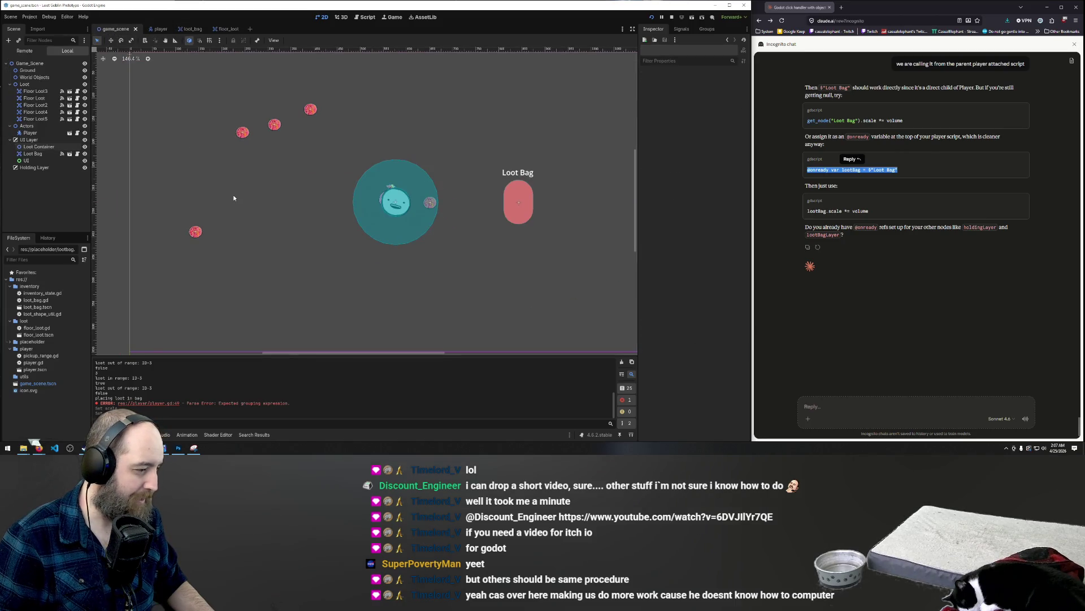
pyautogui.click(367, 17)
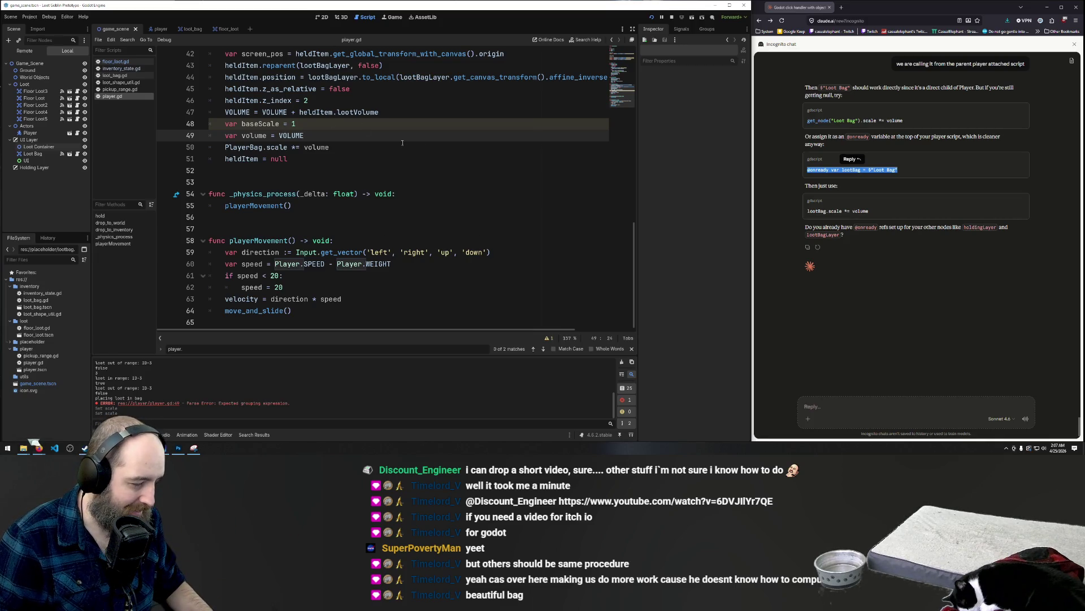
# - Delete the 'var baseScale = 1' line and its leftover blank line from drop_to_inventory
pyautogui.scroll(1, 323, 136)
pyautogui.moveTo(317, 163); pyautogui.dragTo(221, 165)
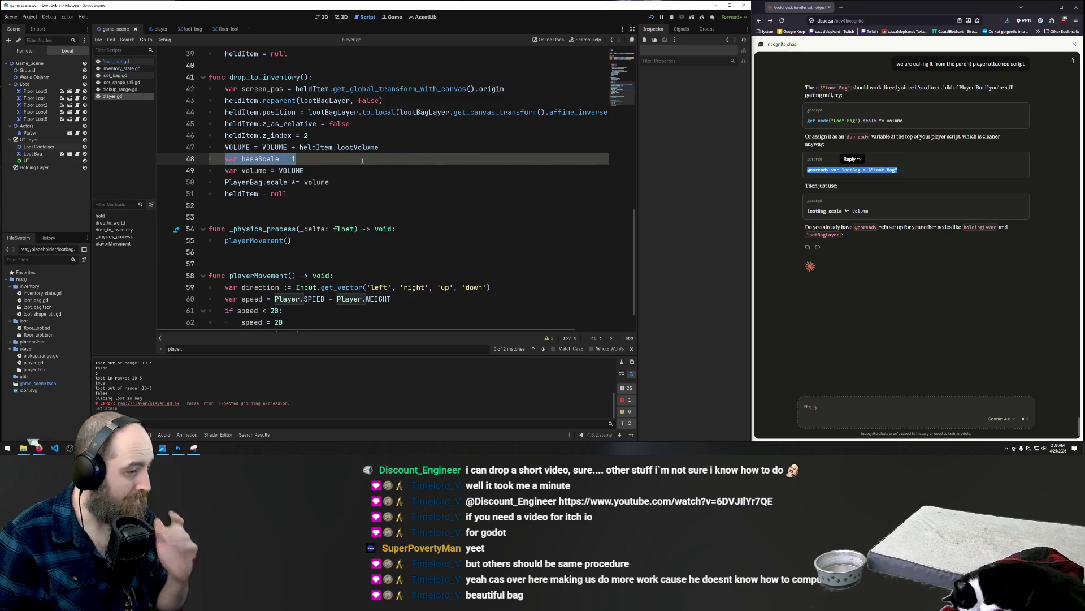
pyautogui.press('BackSpace')
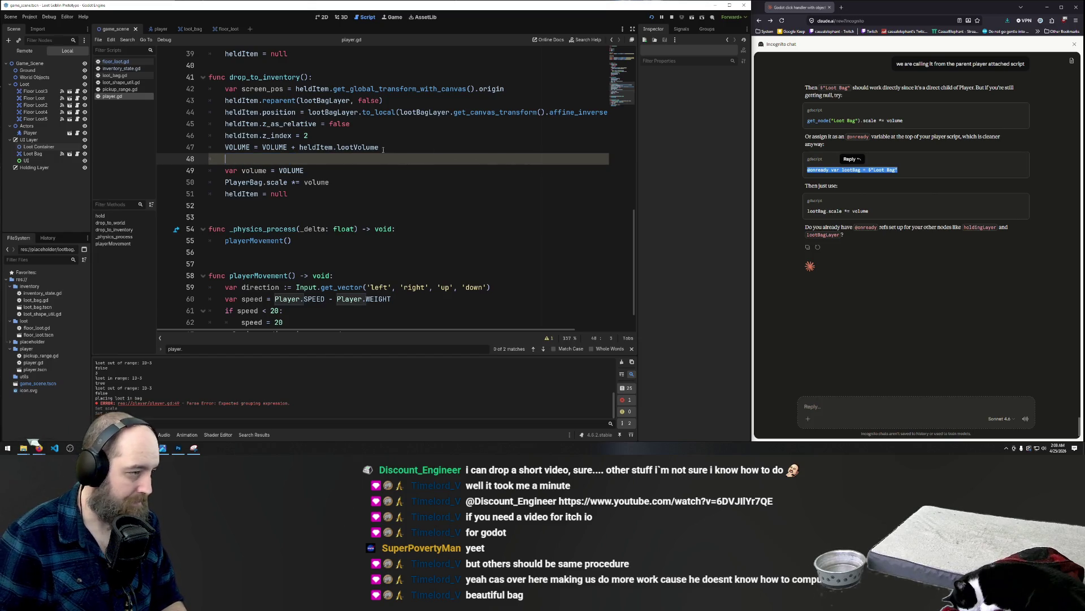
pyautogui.press('BackSpace')
pyautogui.press('BackSpace')
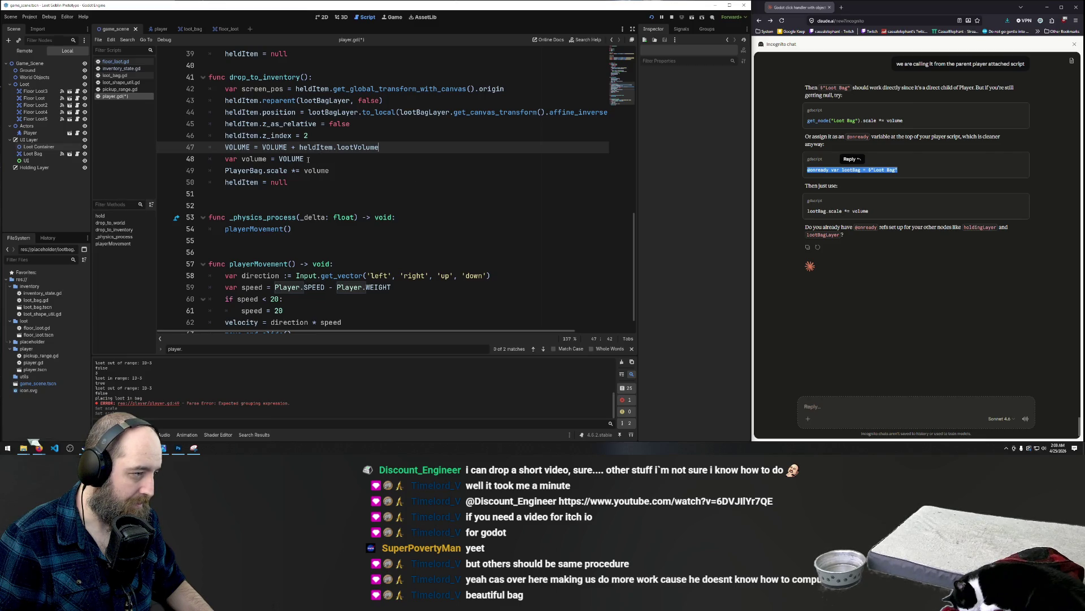
pyautogui.click(308, 160)
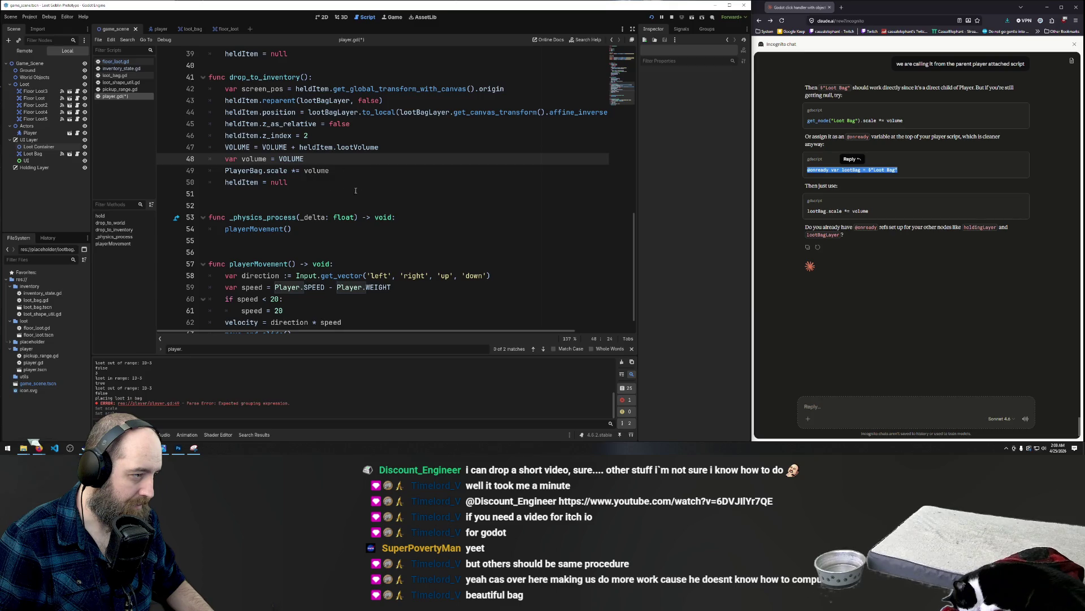
# - Restore the volume line in drop_to_inventory as VOLUME / 100
pyautogui.scroll(12, 358, 191)
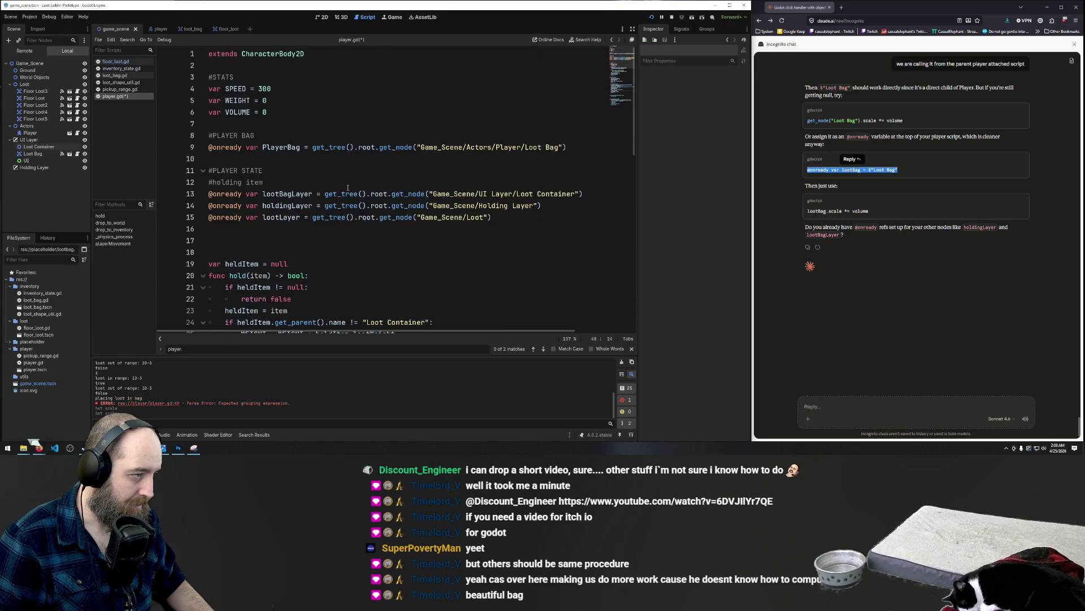
pyautogui.scroll(-3, 348, 187)
pyautogui.scroll(3, 347, 187)
pyautogui.scroll(-13, 347, 187)
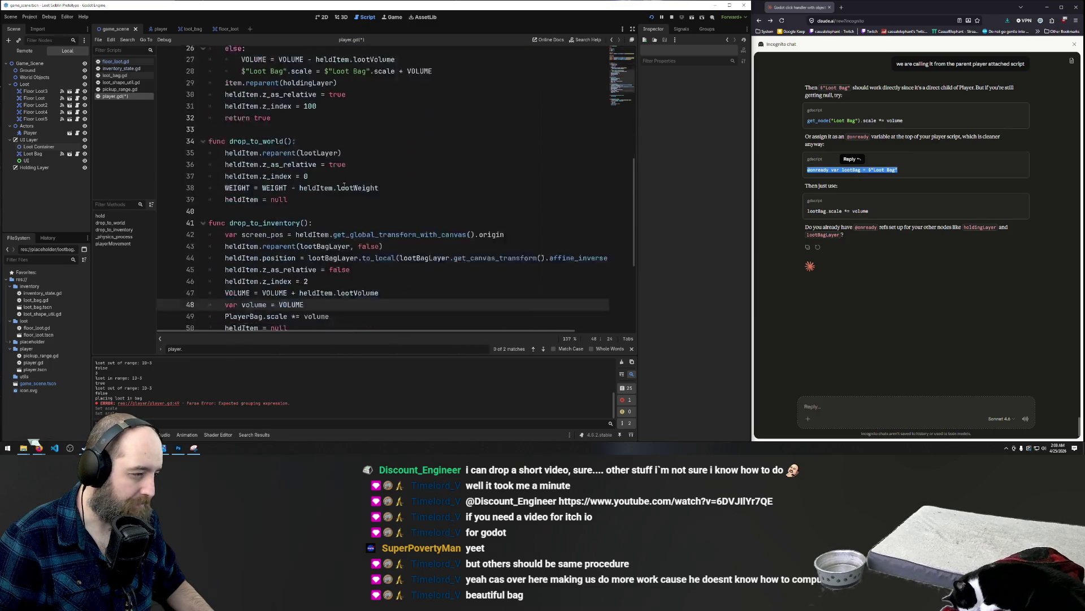
pyautogui.scroll(2, 344, 184)
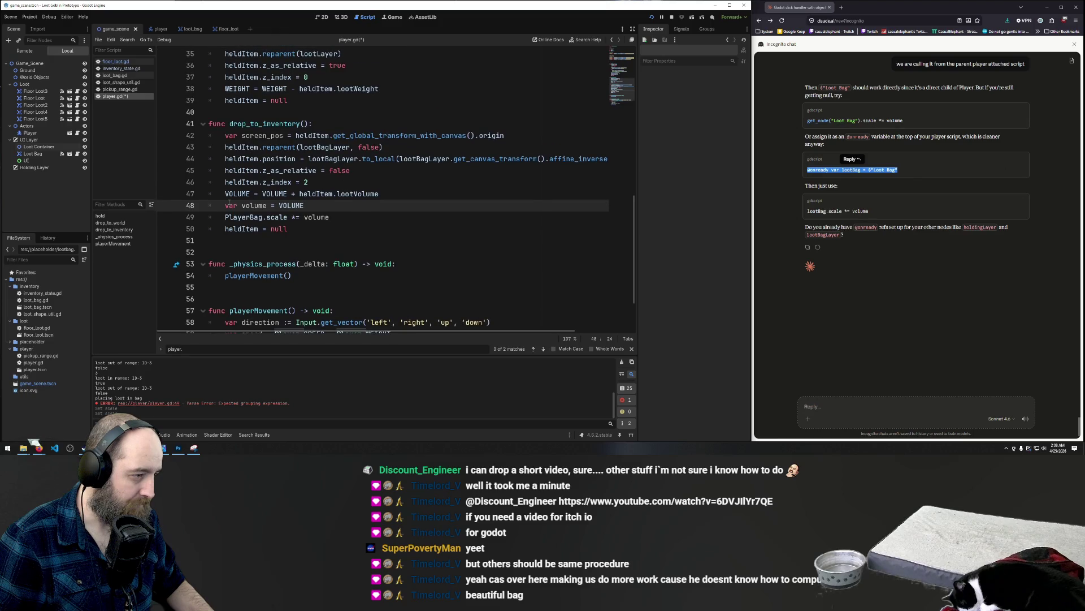
pyautogui.scroll(4, 353, 262)
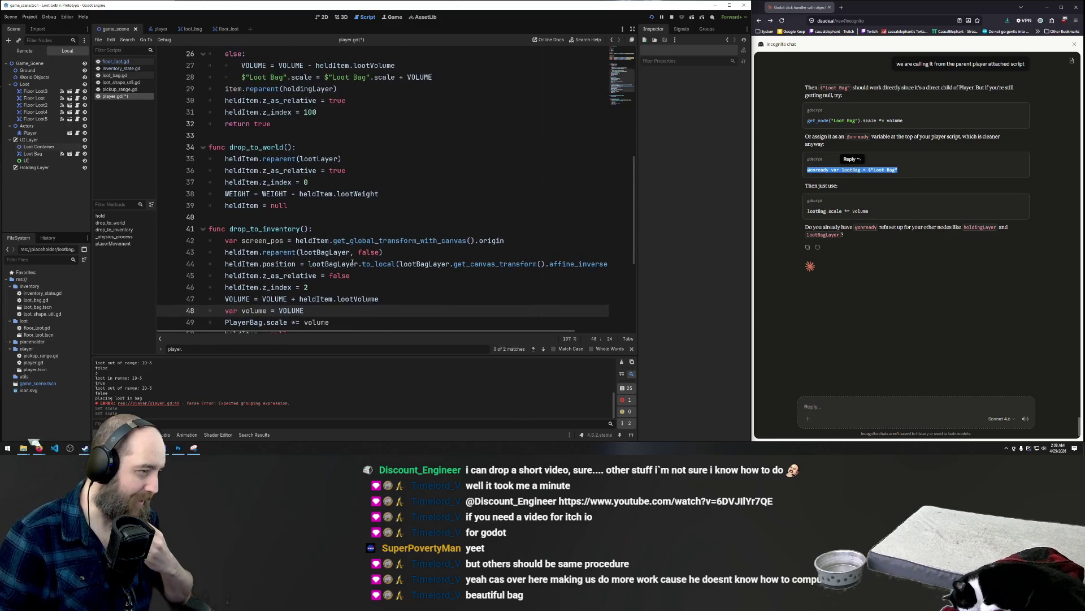
pyautogui.scroll(2, 352, 262)
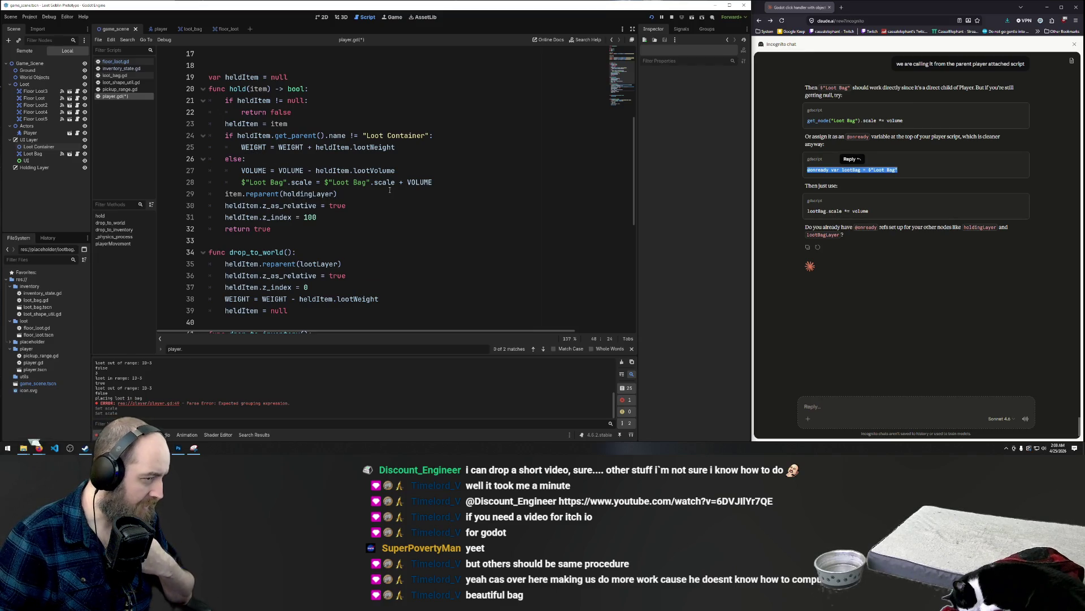
pyautogui.click(402, 160)
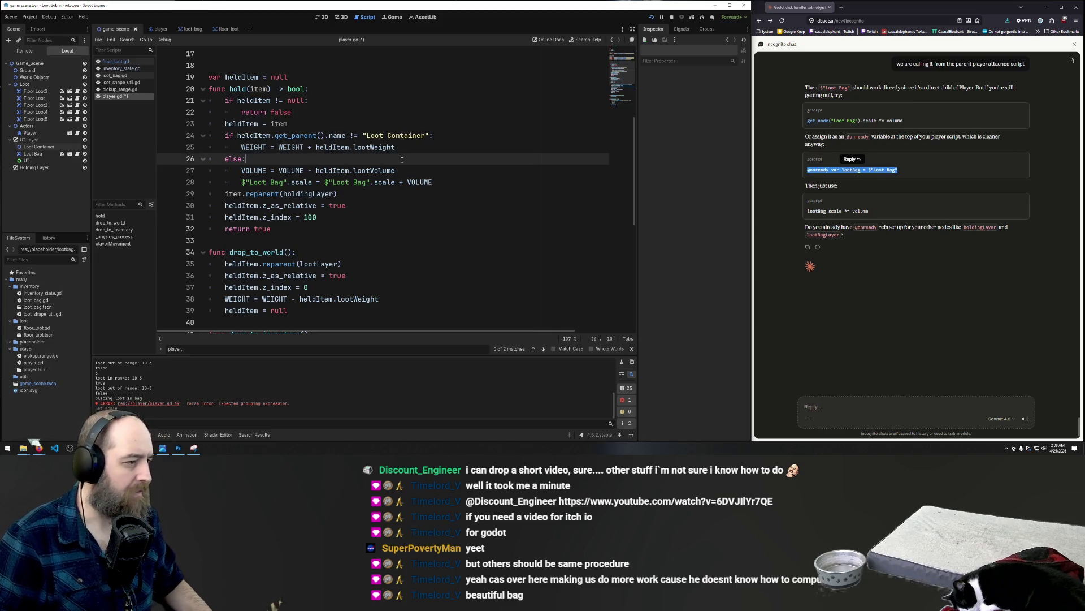
pyautogui.click(452, 102)
pyautogui.click(449, 160)
pyautogui.click(434, 181)
pyautogui.click(452, 160)
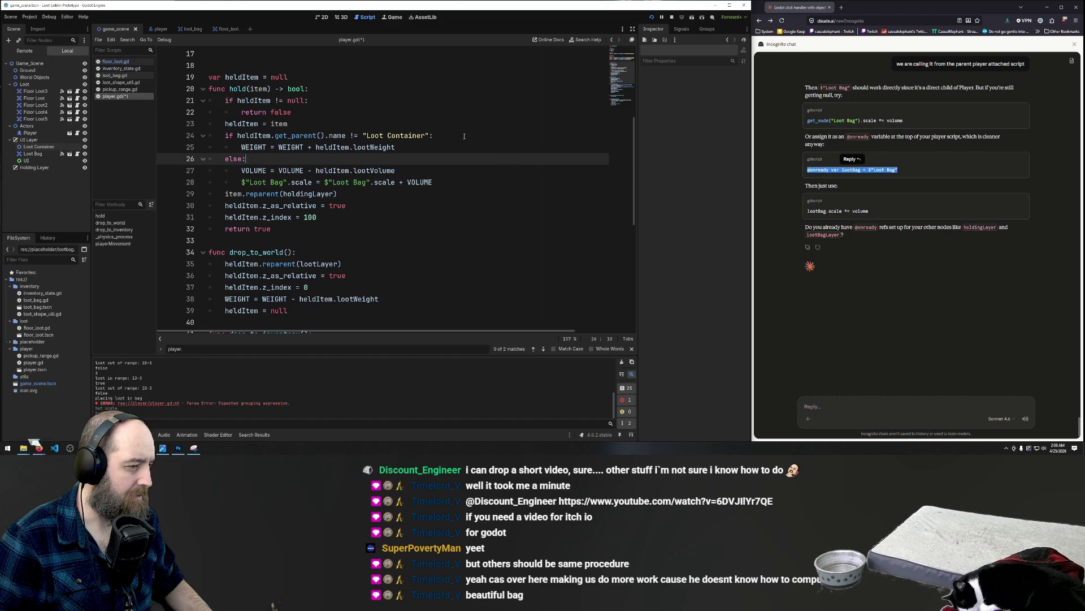
pyautogui.click(489, 199)
pyautogui.scroll(-8, 457, 151)
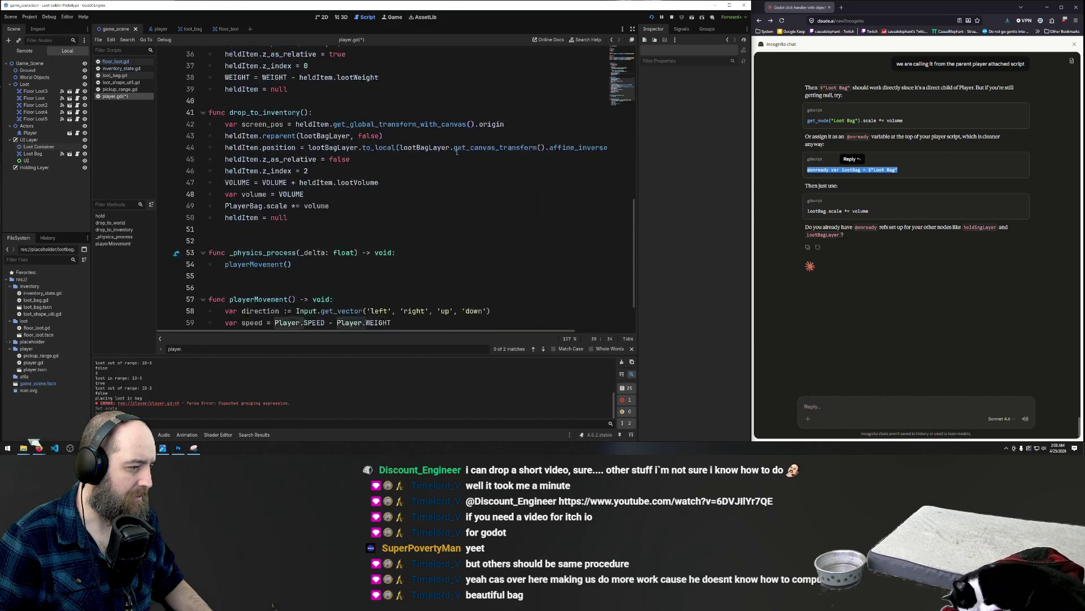
pyautogui.hotkey('ctrl', 'z')
pyautogui.hotkey('ctrl', 'z')
pyautogui.hotkey('ctrl', 'z')
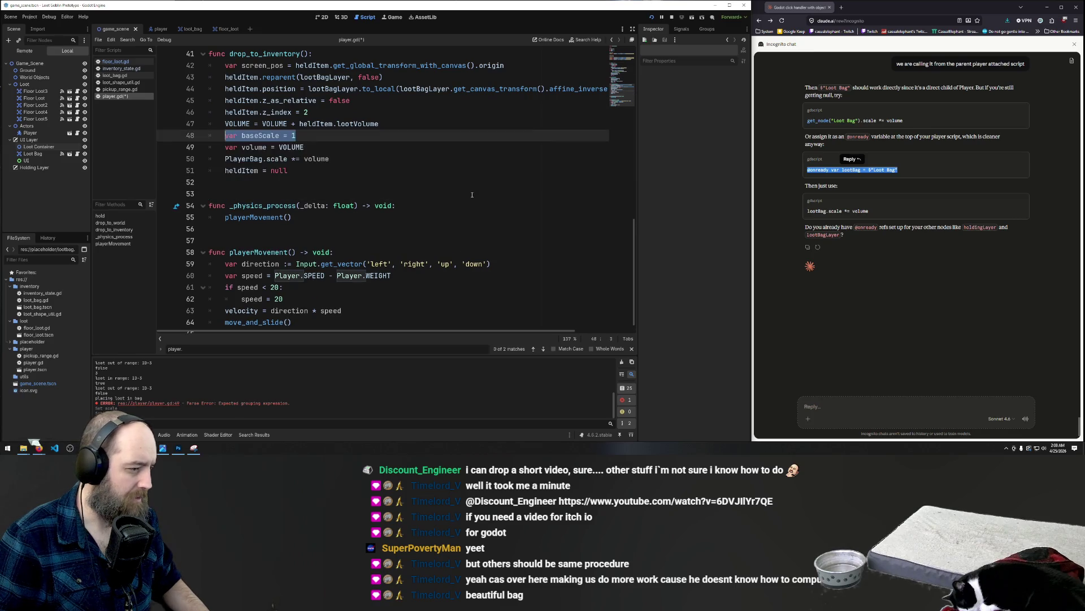
# - Delete the $"Loot Bag".scale line from hold's else branch and save player.gd
pyautogui.scroll(2, 470, 193)
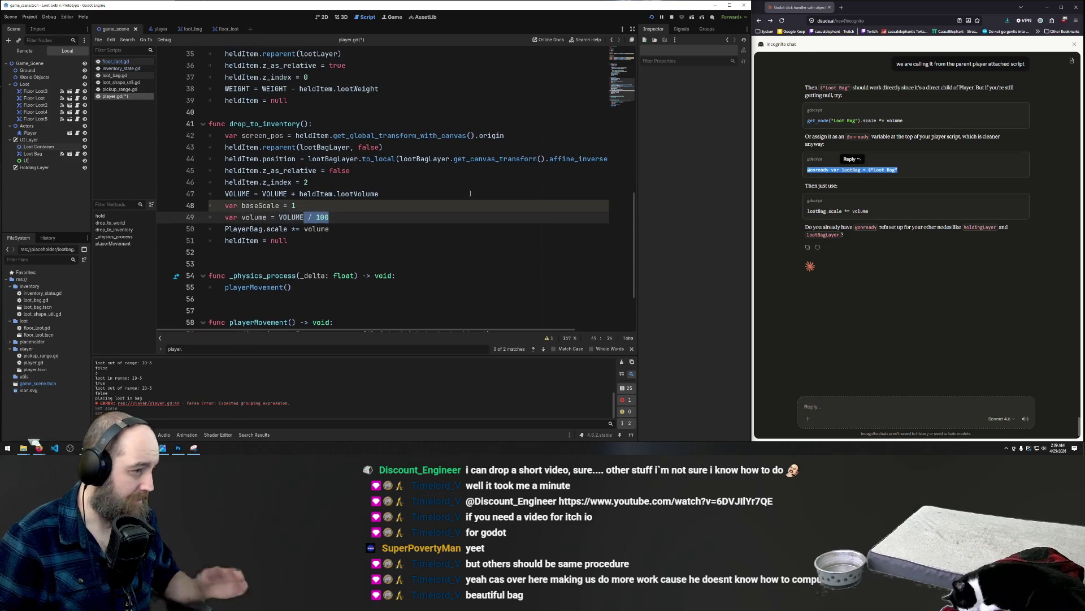
pyautogui.scroll(5, 470, 193)
pyautogui.moveTo(433, 147); pyautogui.dragTo(170, 150)
pyautogui.press('BackSpace')
pyautogui.press('BackSpace')
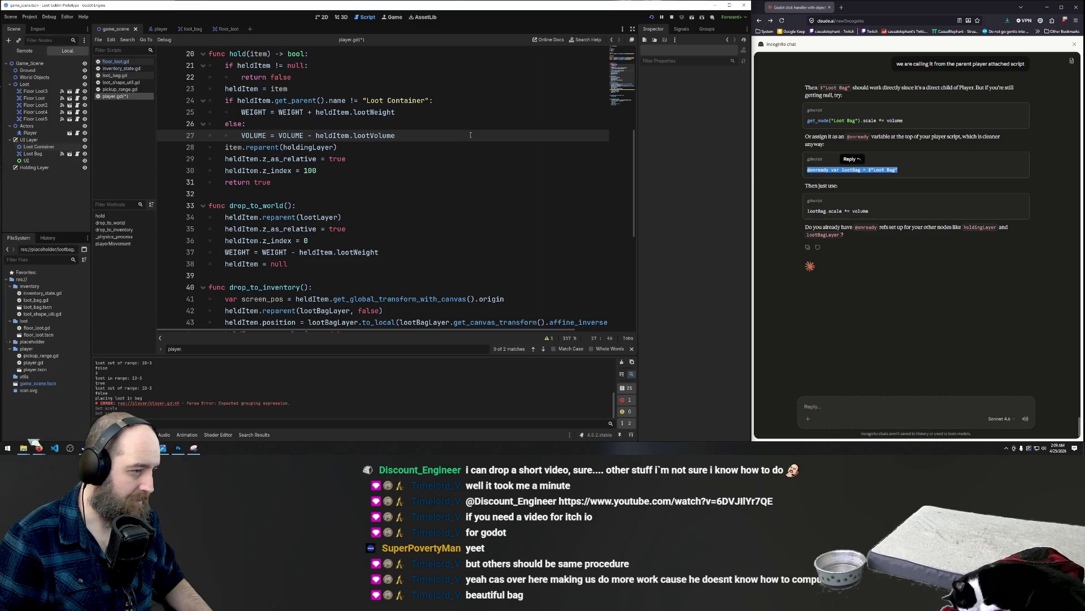
pyautogui.scroll(-6, 466, 135)
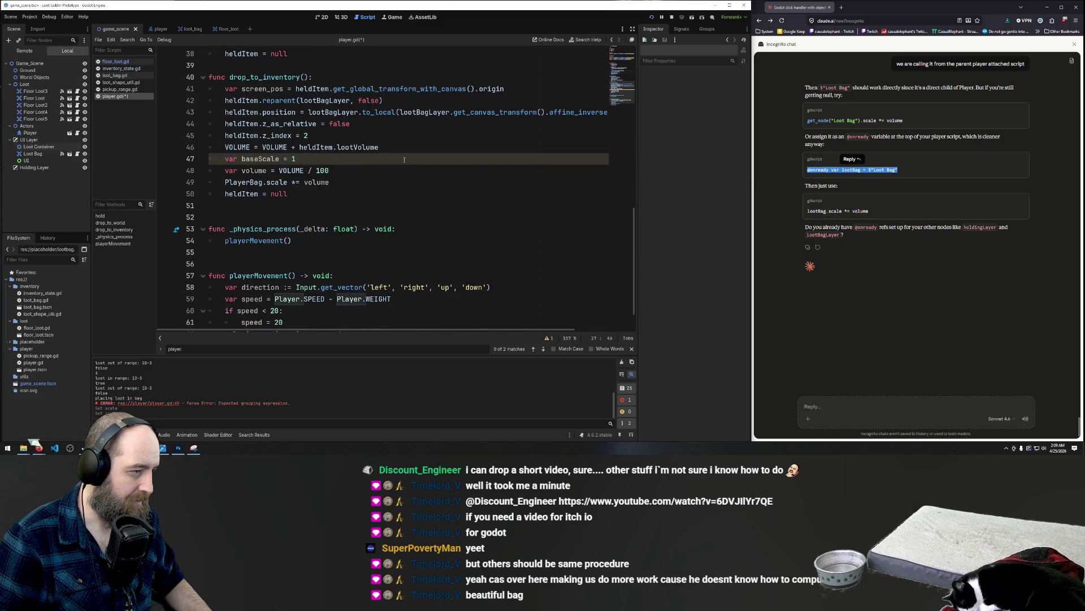
pyautogui.scroll(4, 407, 158)
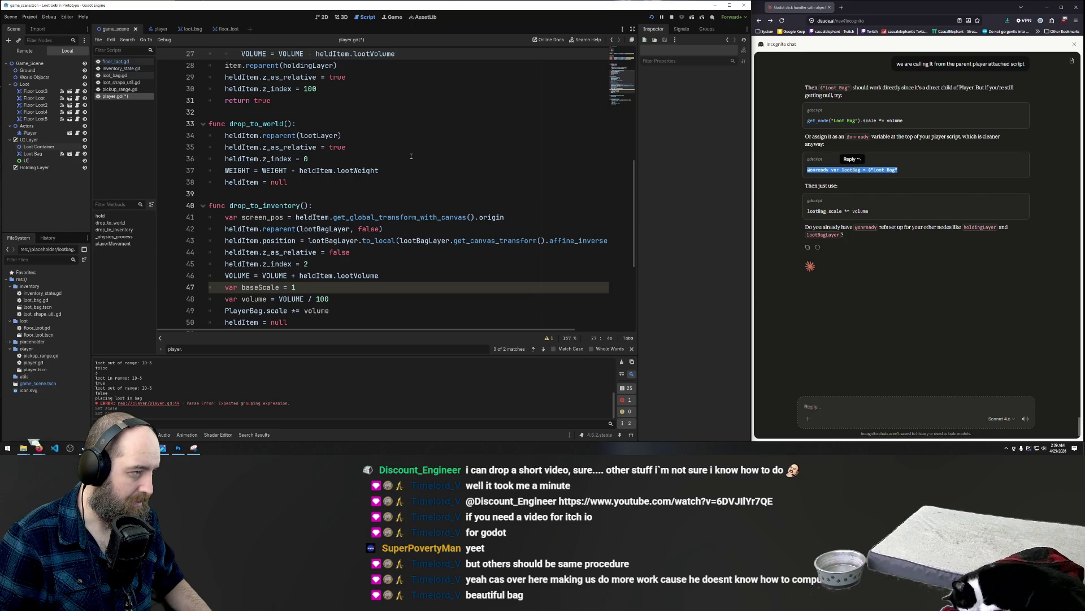
pyautogui.scroll(3, 411, 156)
pyautogui.hotkey('ctrl', 's')
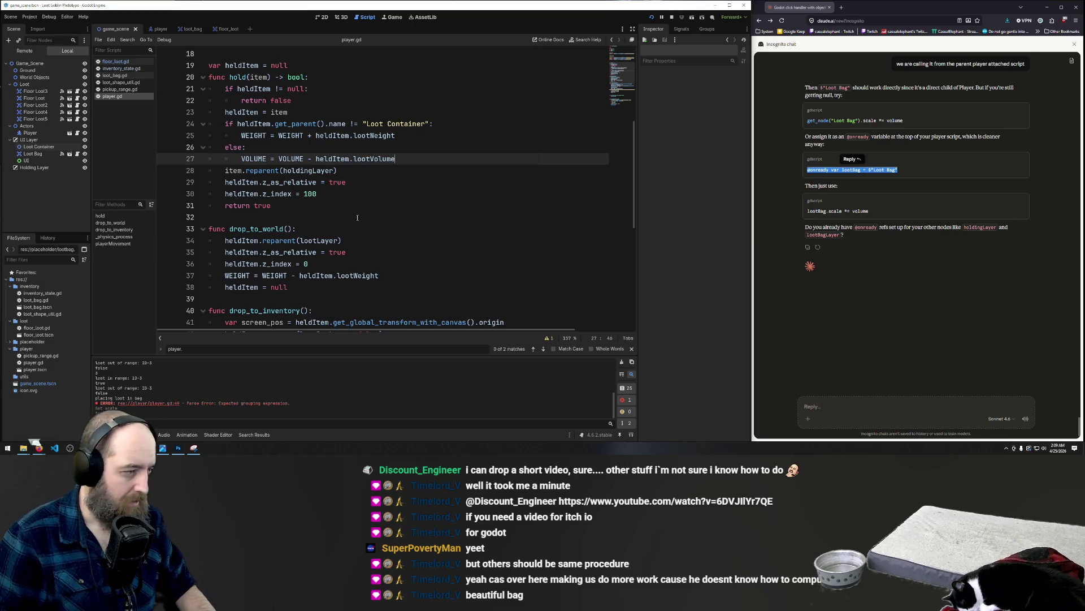
# - Remove the 'var baseScale = 1' line
pyautogui.scroll(-7, 430, 186)
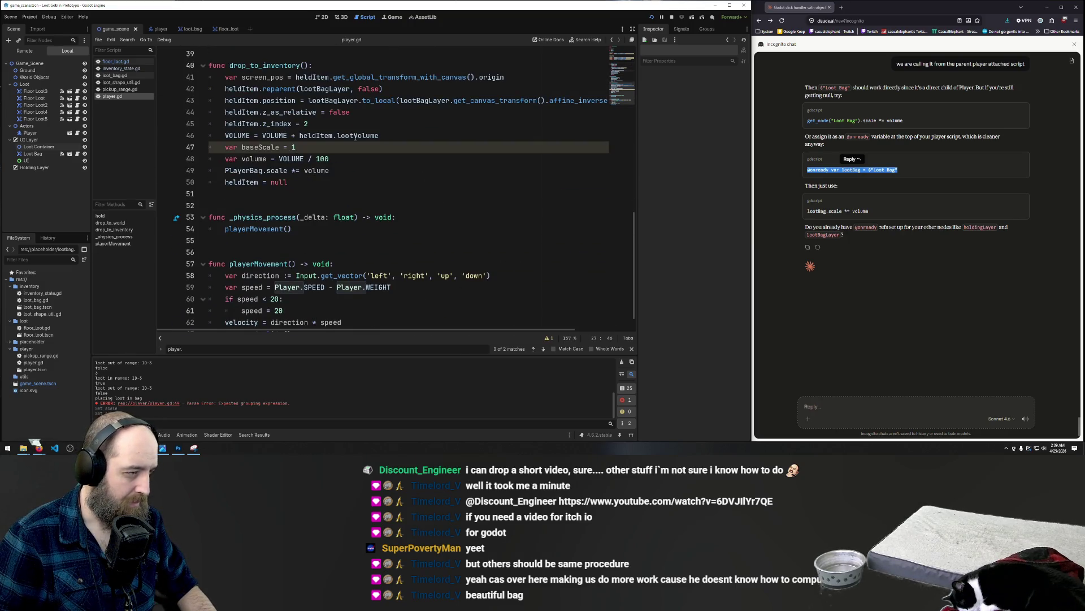
pyautogui.tripleClick(266, 147)
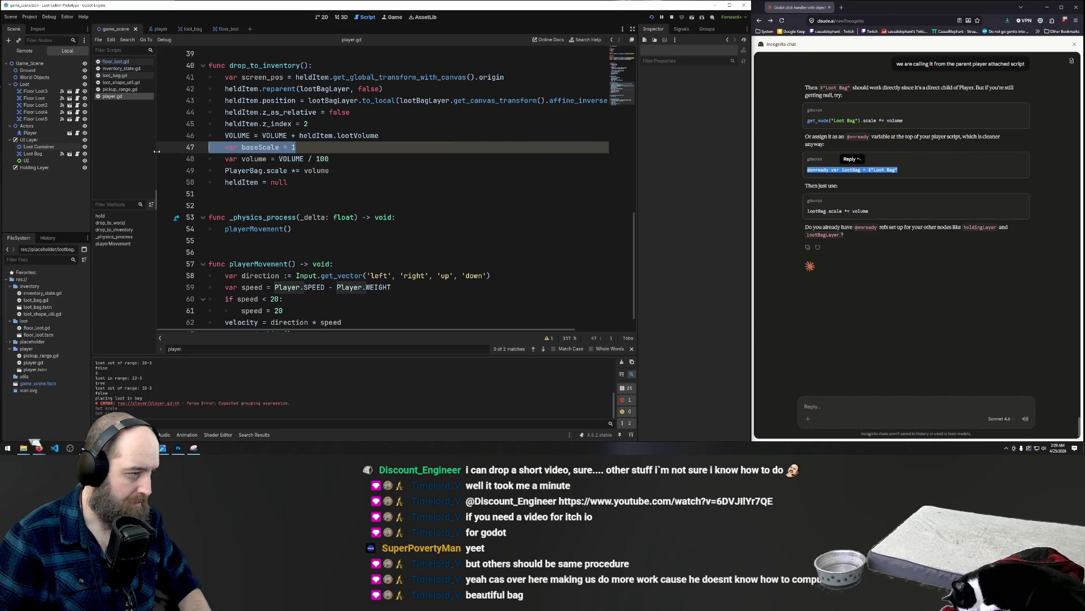
pyautogui.press('BackSpace')
pyautogui.press('BackSpace')
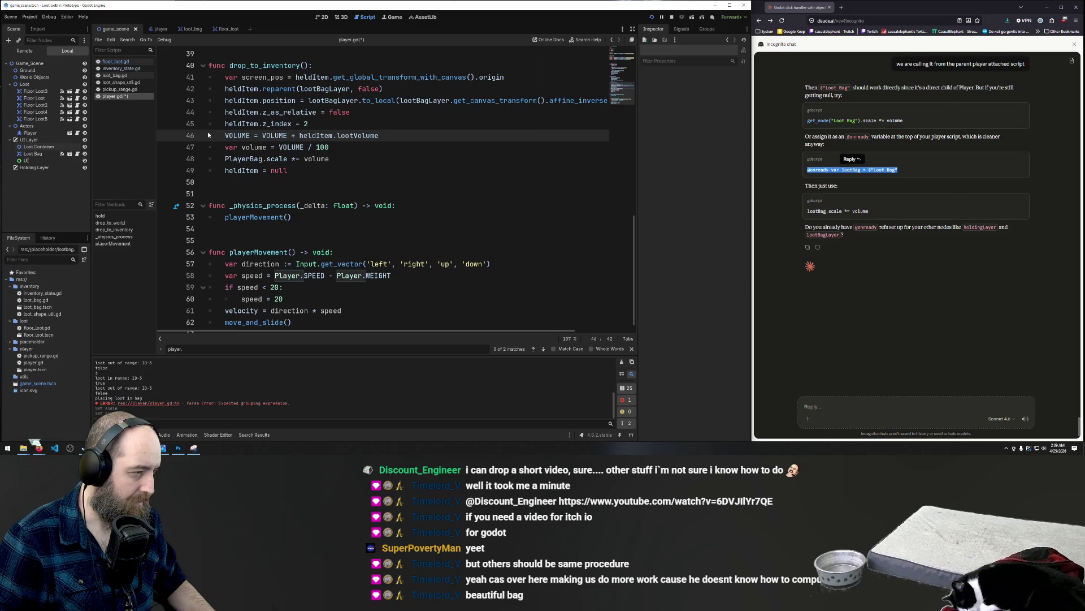
# - Save player.gd and launch a quick test run of the game
pyautogui.click(345, 148)
pyautogui.hotkey('ctrl', 'k')
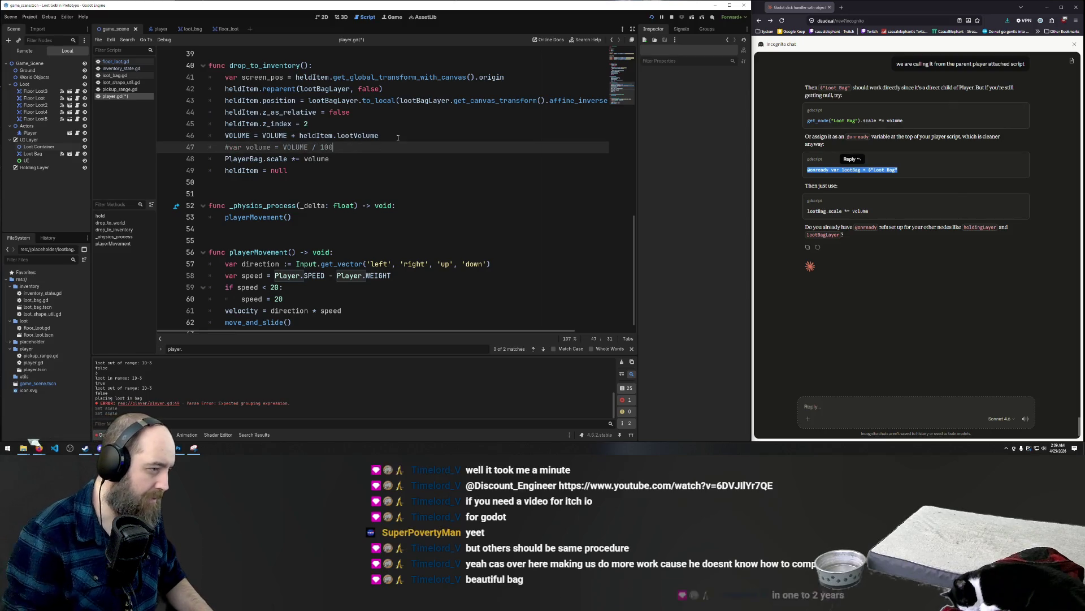
pyautogui.hotkey('ctrl', 's')
pyautogui.press('F5')
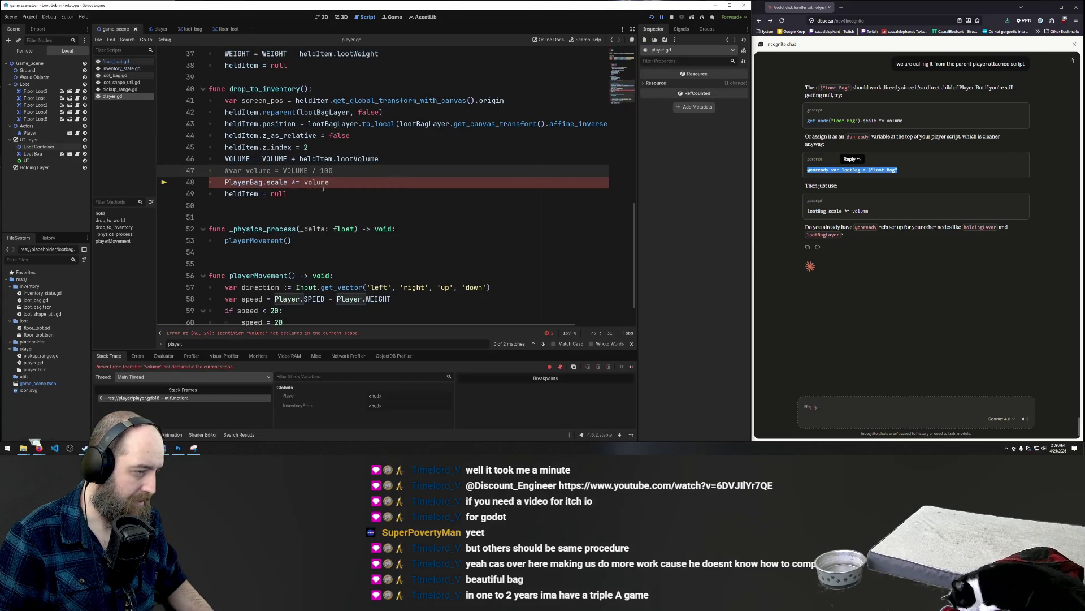
# - Uncomment line 47 and change it to VOLUME / 10, then save
pyautogui.hotkey('ctrl', 'k')
pyautogui.moveTo(329, 182); pyautogui.dragTo(210, 182)
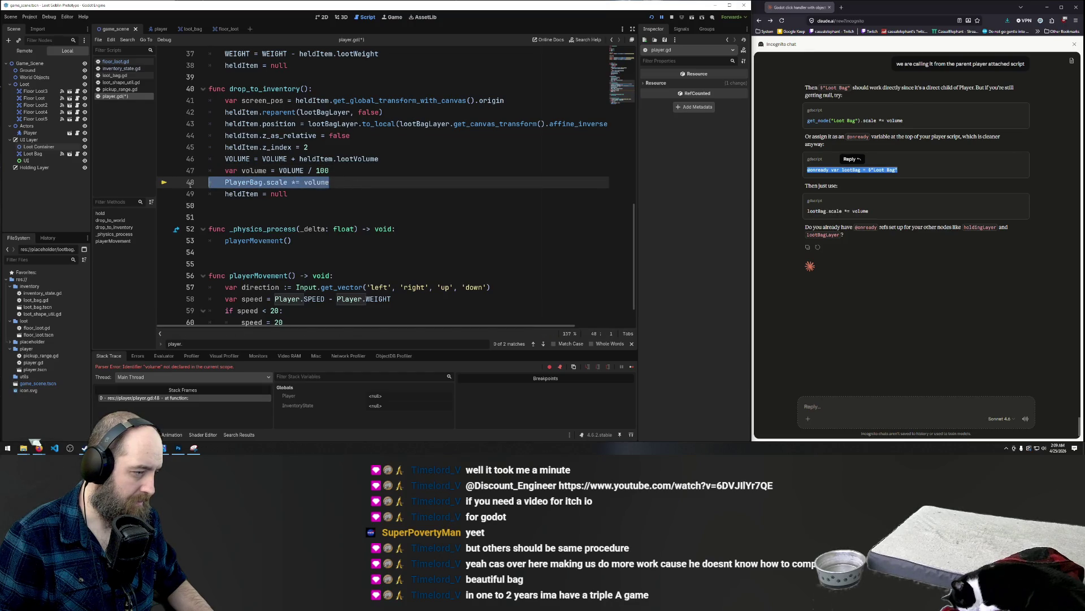
pyautogui.click(362, 173)
pyautogui.press('BackSpace')
pyautogui.hotkey('ctrl', 's')
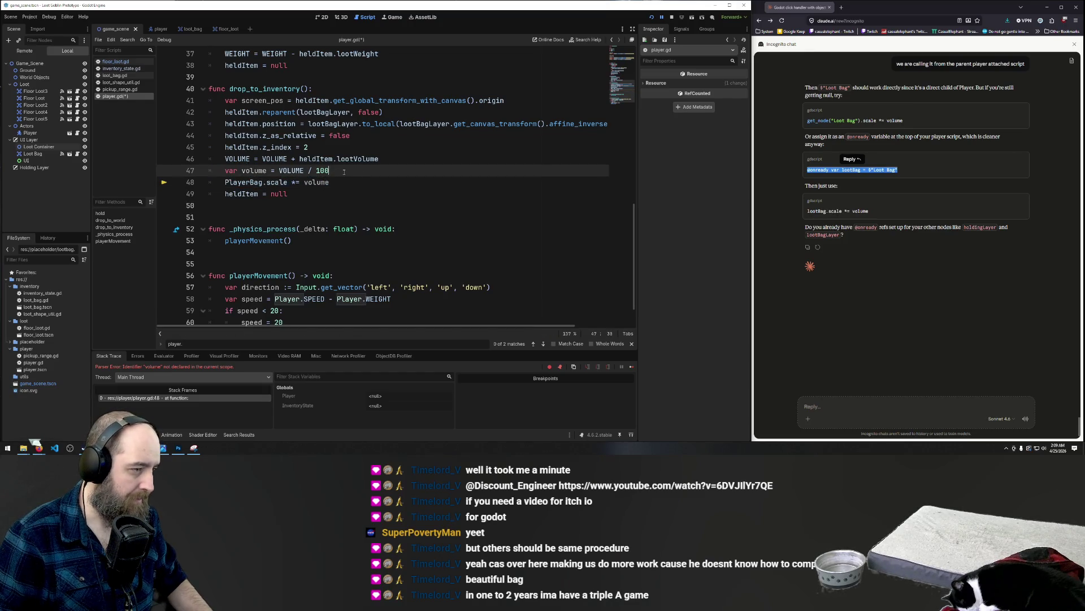
# - Run the game, drop several loot items into the Loot Bag, then stop it
pyautogui.click(414, 184)
pyautogui.press('F5')
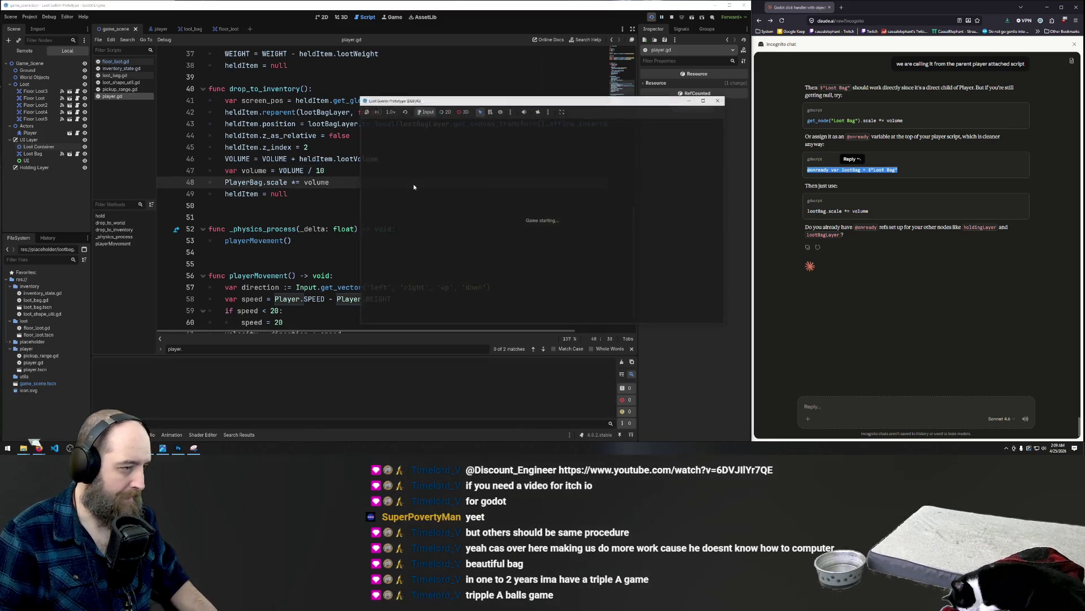
pyautogui.moveTo(556, 222); pyautogui.dragTo(625, 226)
pyautogui.press('Up')
pyautogui.press('Left')
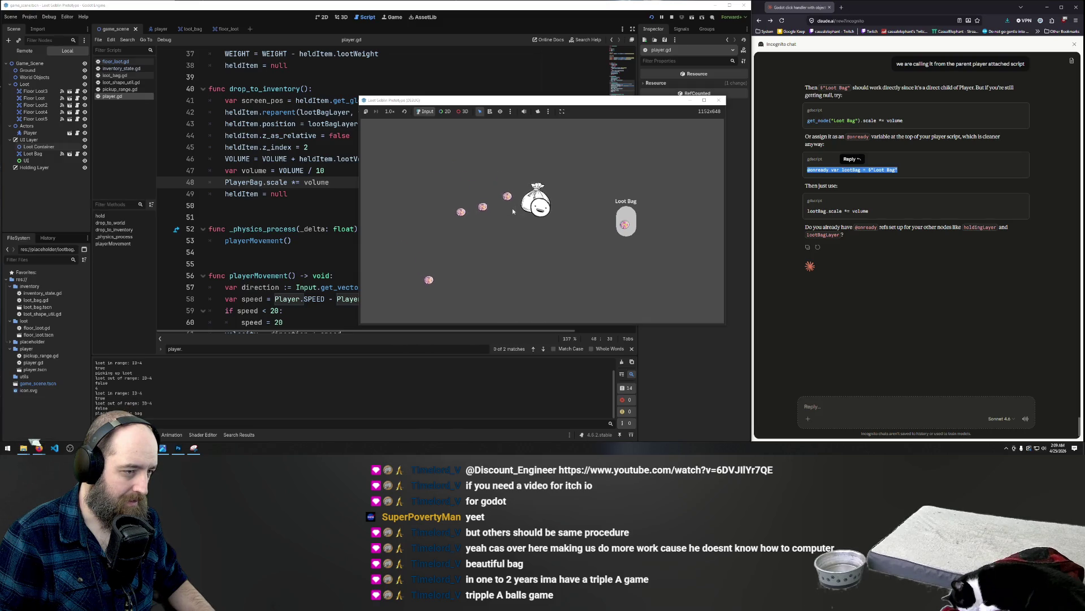
pyautogui.moveTo(528, 213); pyautogui.dragTo(632, 218)
pyautogui.press('Up')
pyautogui.press('Left')
pyautogui.press('Left')
pyautogui.press('Down')
pyautogui.press('Left')
pyautogui.press('Down')
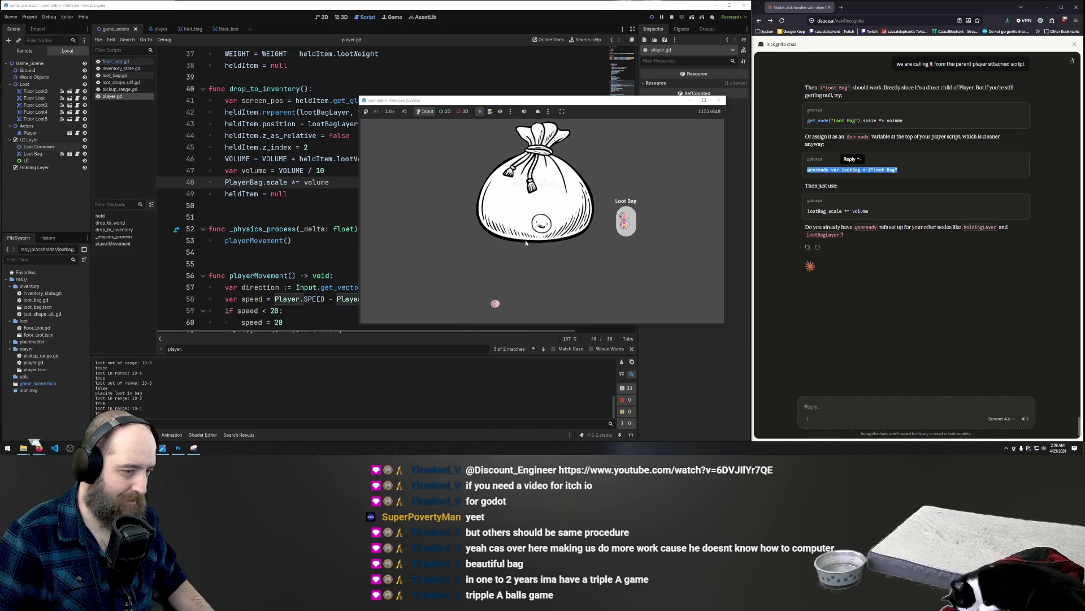
pyautogui.click(626, 223)
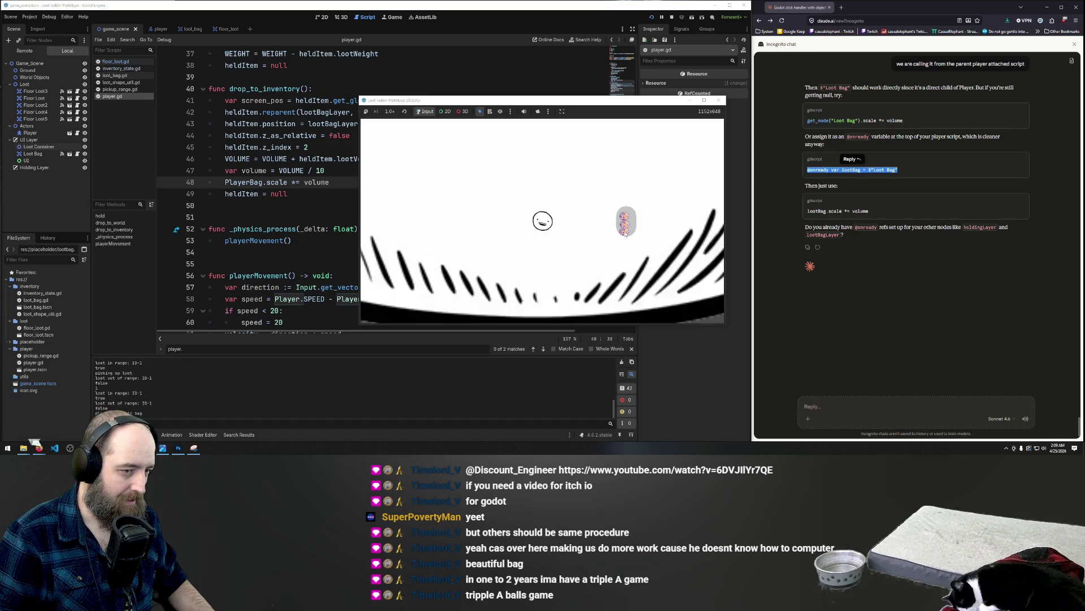
pyautogui.press('F8')
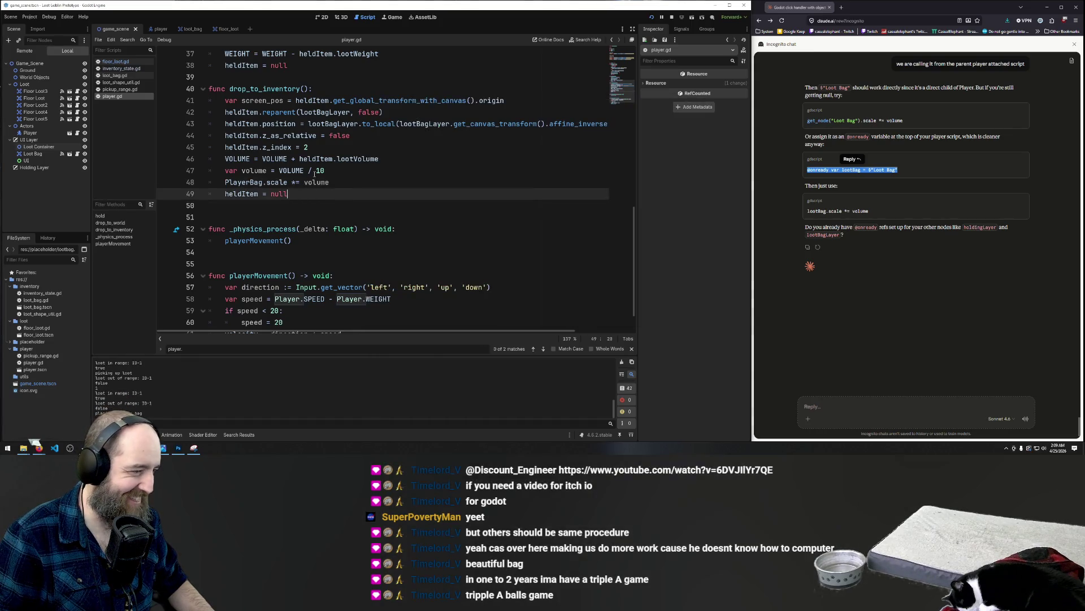
# - Change the divisor on line 47 to 100 and test by dropping loot in the bag
pyautogui.click(328, 170)
pyautogui.write('0')
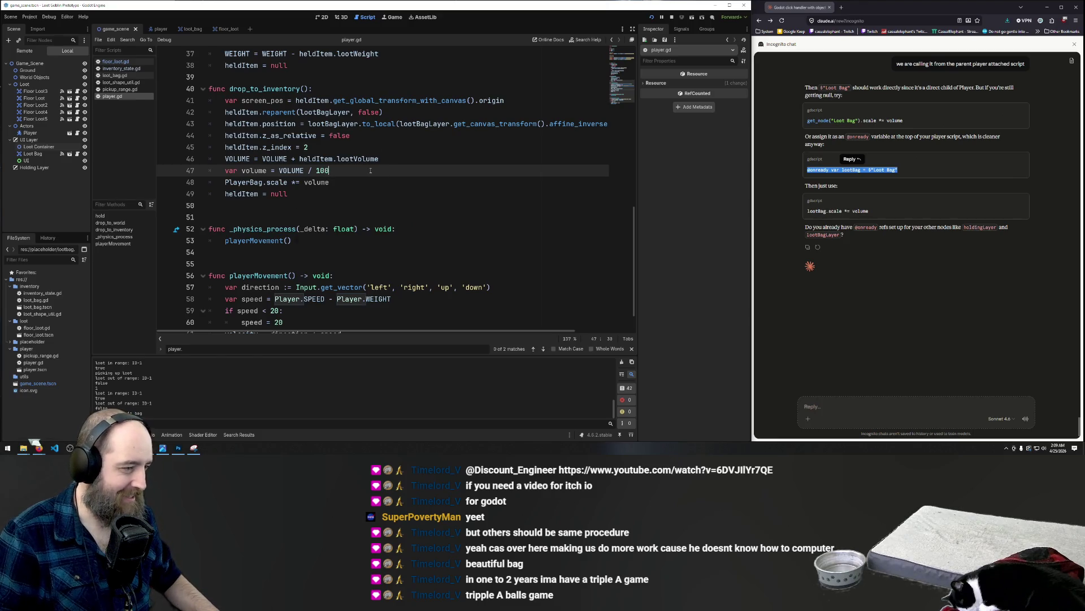
pyautogui.click(445, 162)
pyautogui.press('F5')
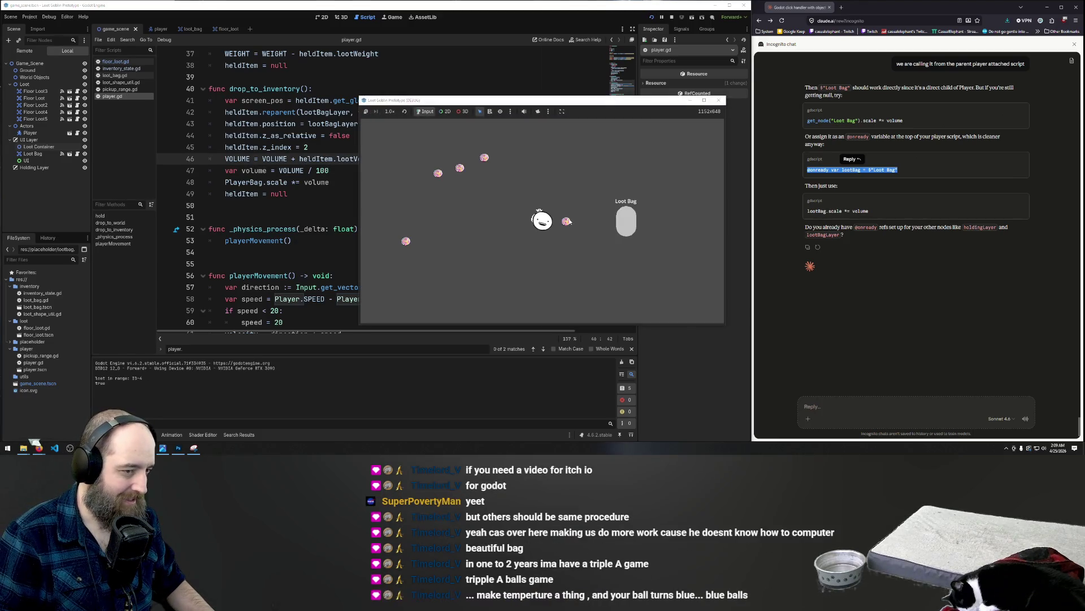
pyautogui.click(627, 226)
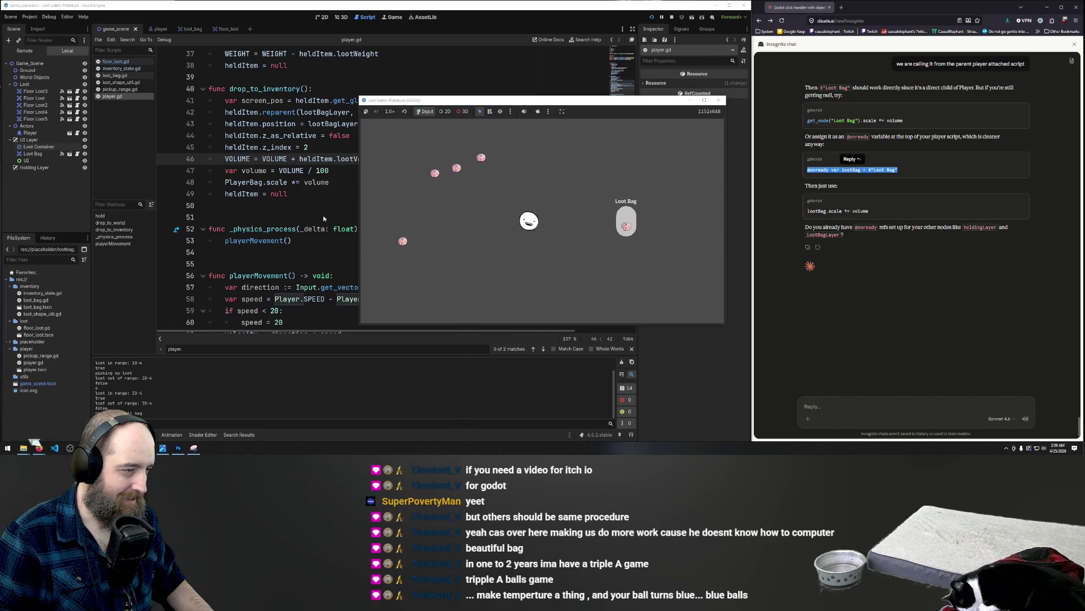
pyautogui.press('F8')
# - Change the divisor to 50 and test again by carrying a loot orb into the bag
pyautogui.click(340, 171)
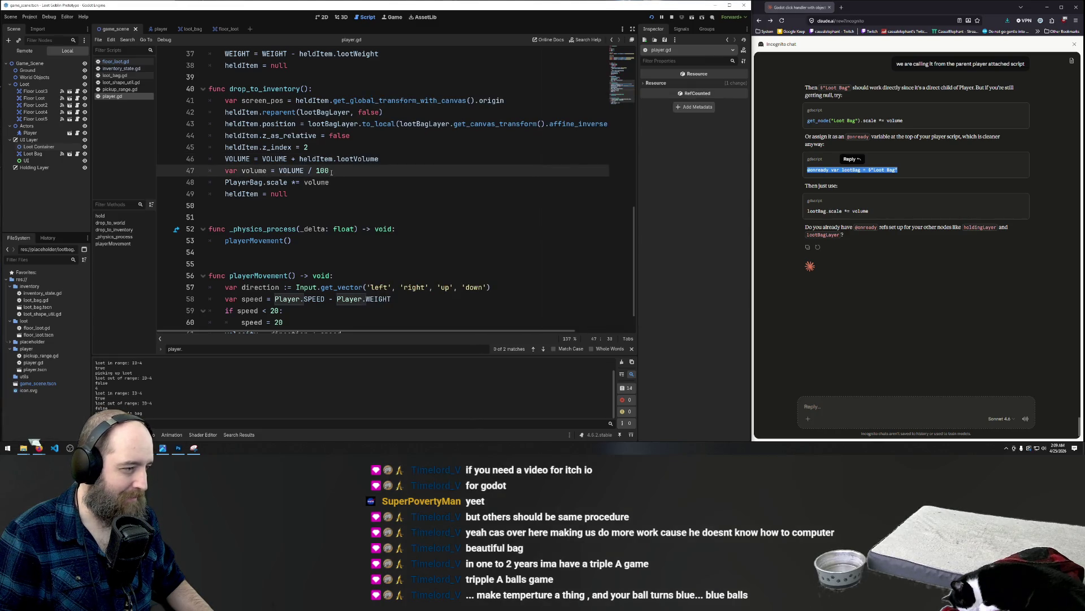
pyautogui.press('BackSpace')
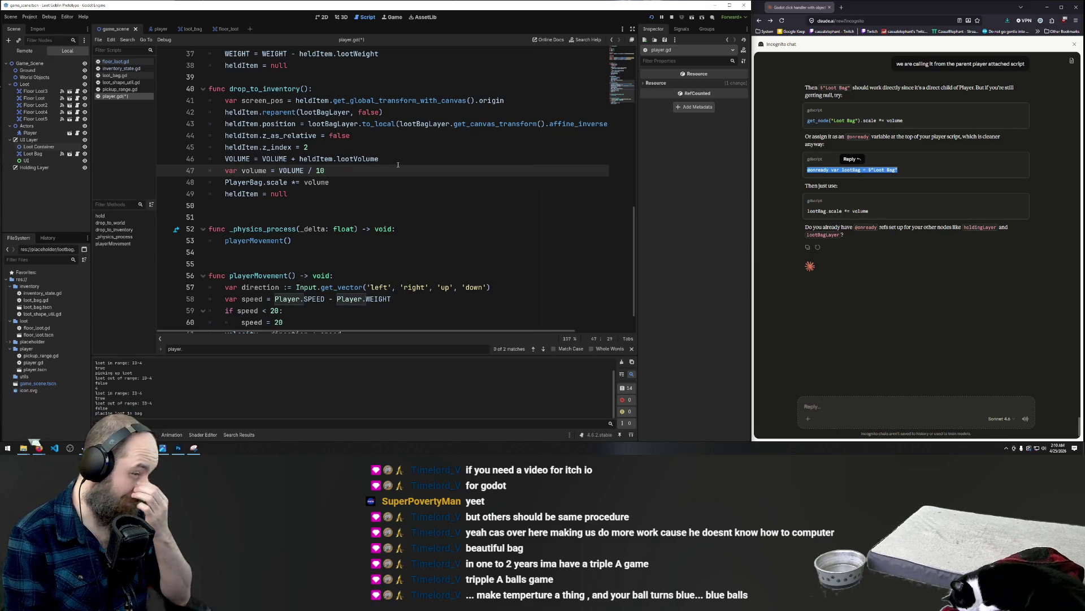
pyautogui.press('Left')
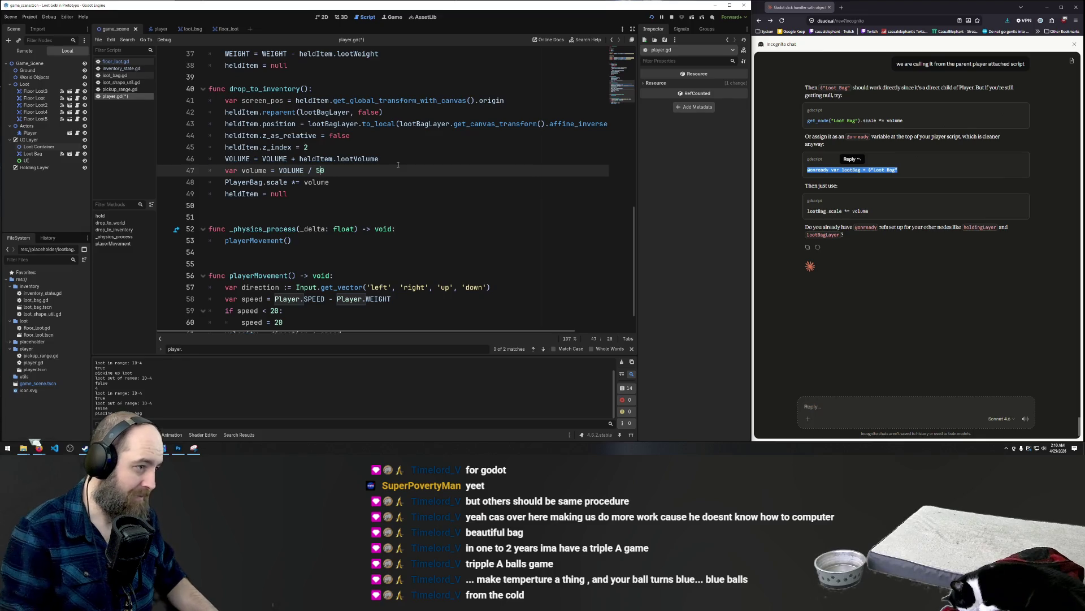
pyautogui.click(397, 164)
pyautogui.press('F5')
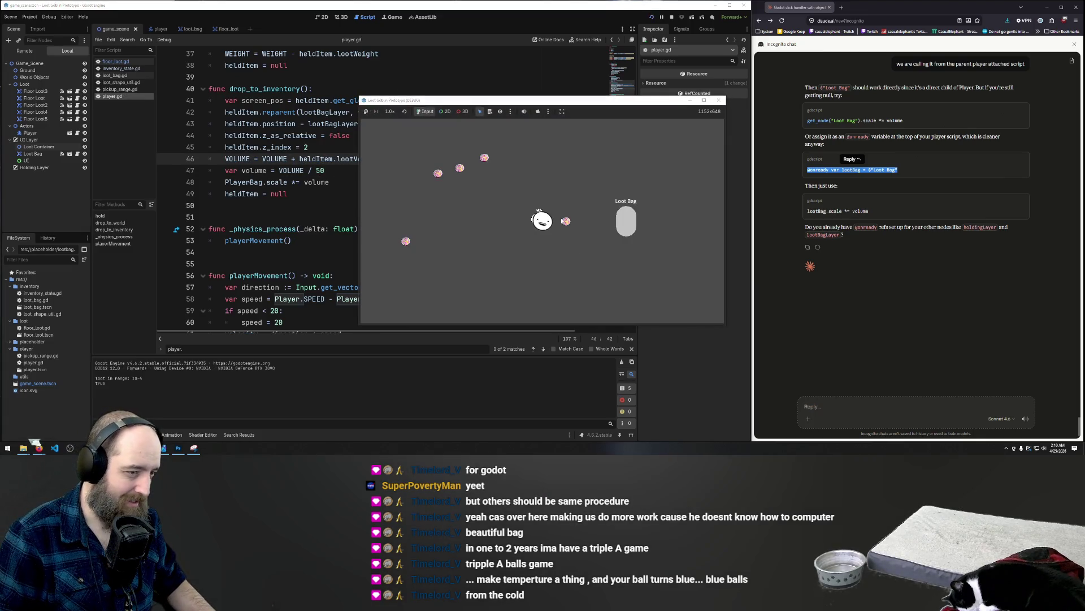
pyautogui.moveTo(573, 223); pyautogui.dragTo(625, 229)
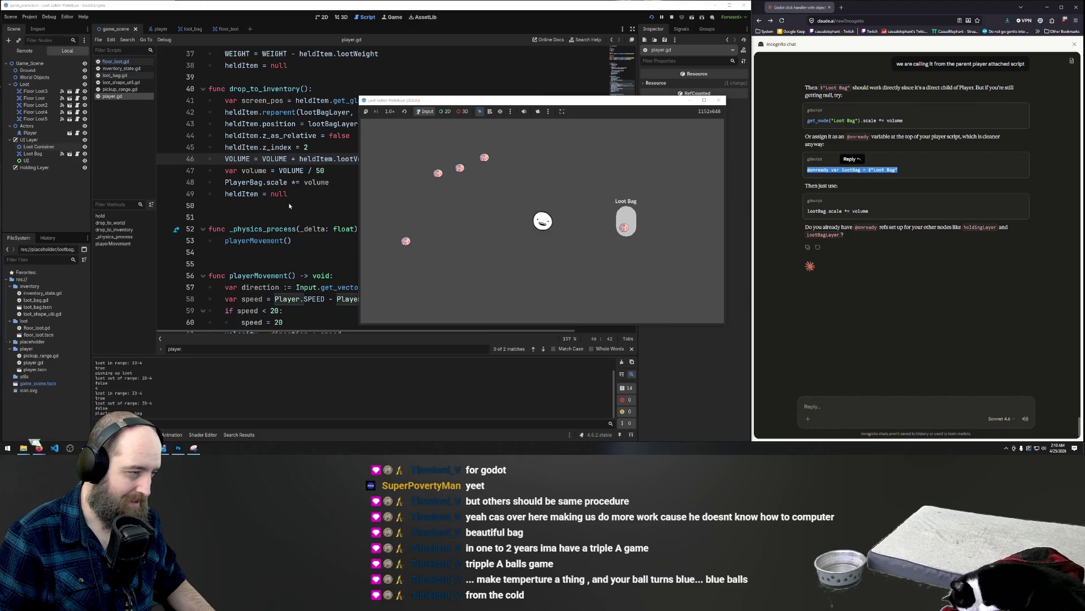
pyautogui.click(322, 209)
pyautogui.click(334, 176)
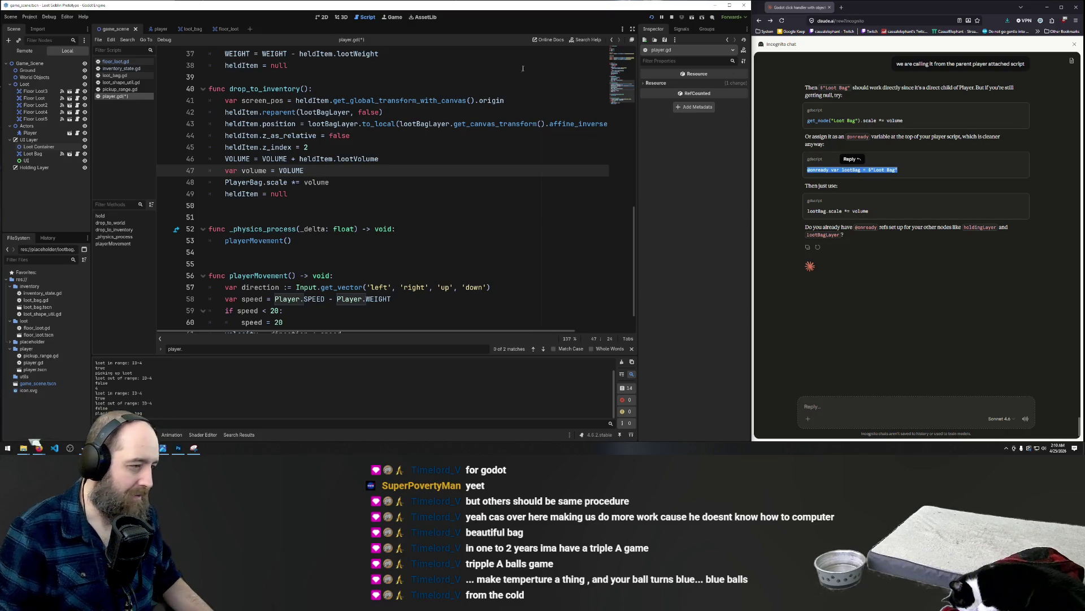
# - Make PlayerBag.scale use VOLUME directly, delete the var volume line, and save
pyautogui.doubleClick(252, 159)
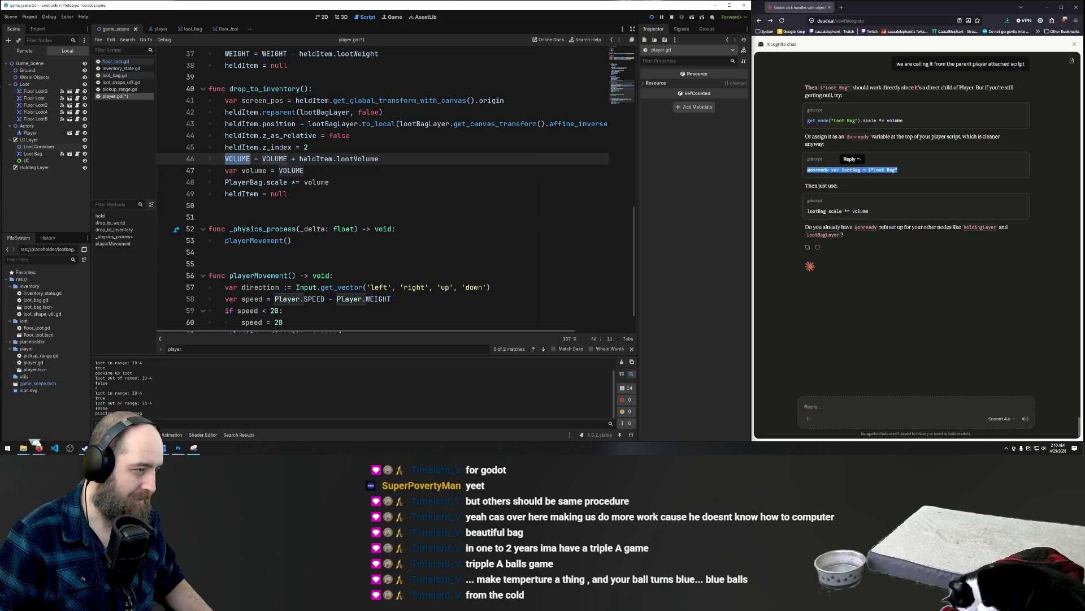
pyautogui.hotkey('ctrl', 'c')
pyautogui.doubleClick(316, 182)
pyautogui.hotkey('ctrl', 'v')
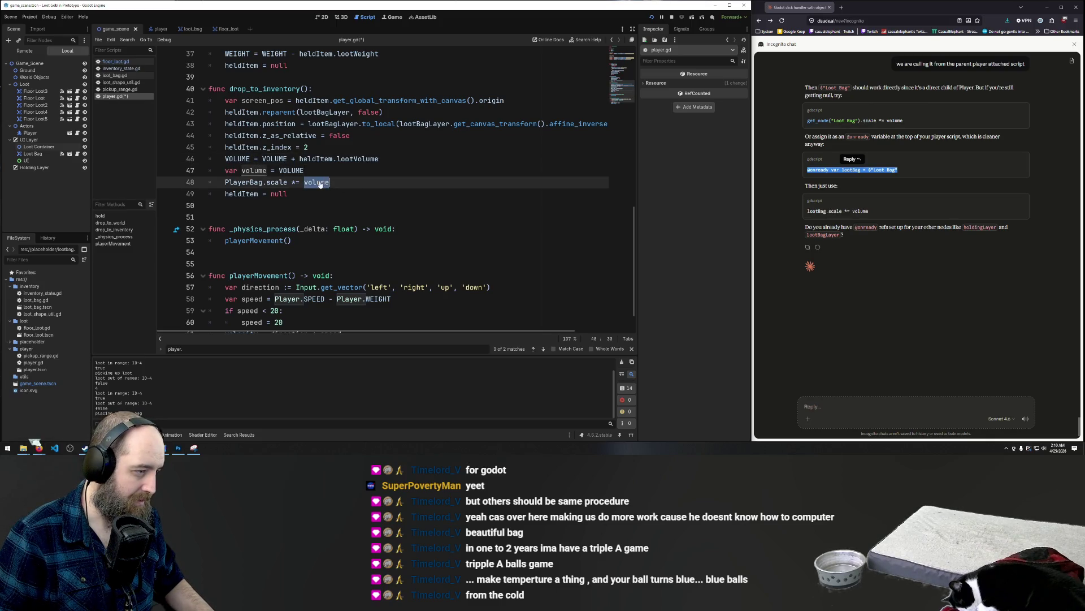
pyautogui.tripleClick(315, 171)
pyautogui.press('BackSpace')
pyautogui.press('BackSpace')
pyautogui.click(362, 170)
pyautogui.hotkey('ctrl', 's')
# - Run the game and carry a loot ball into the Loot Bag to test VOLUME scaling
pyautogui.click(487, 181)
pyautogui.press('F5')
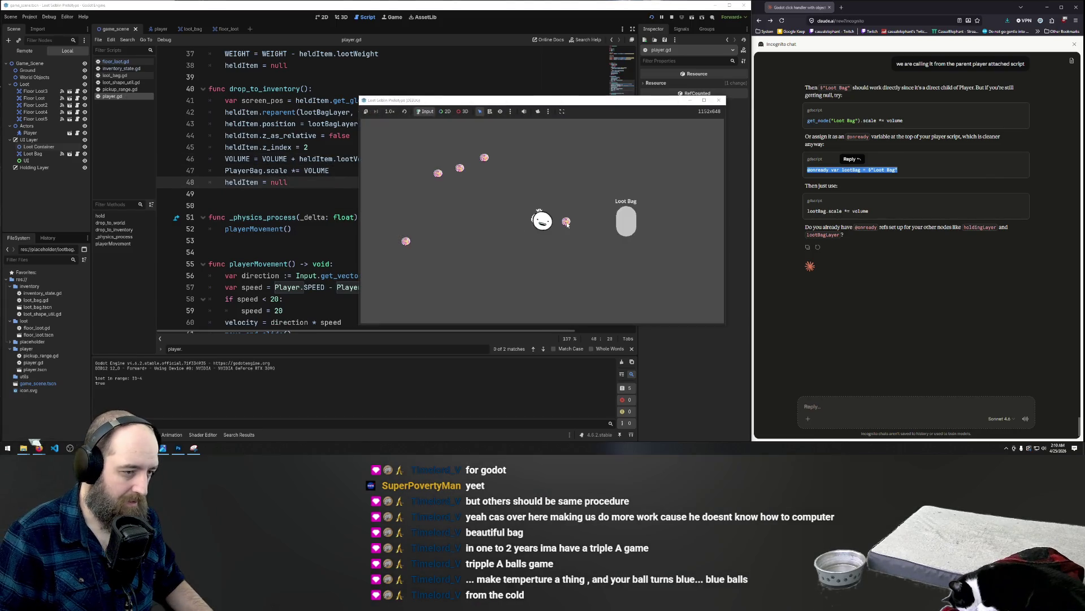
pyautogui.moveTo(564, 224); pyautogui.dragTo(622, 226)
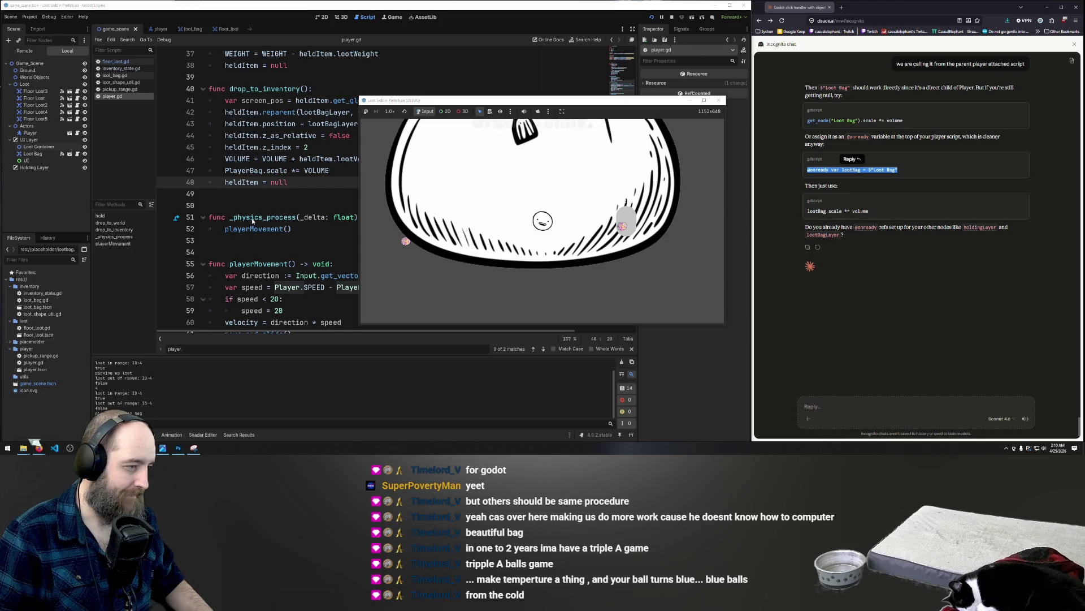
pyautogui.click(306, 172)
pyautogui.click(263, 159)
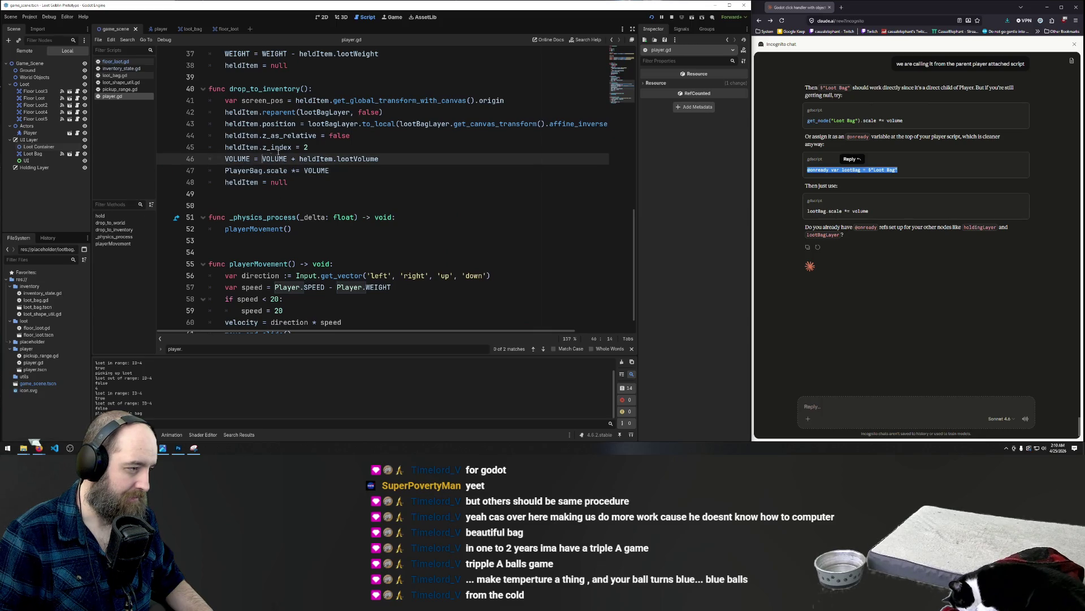
# - Rewrite line 46 as VOLUME = (VOLUME + heldItem.lootVolume) * 0.1 and save
pyautogui.write('(')
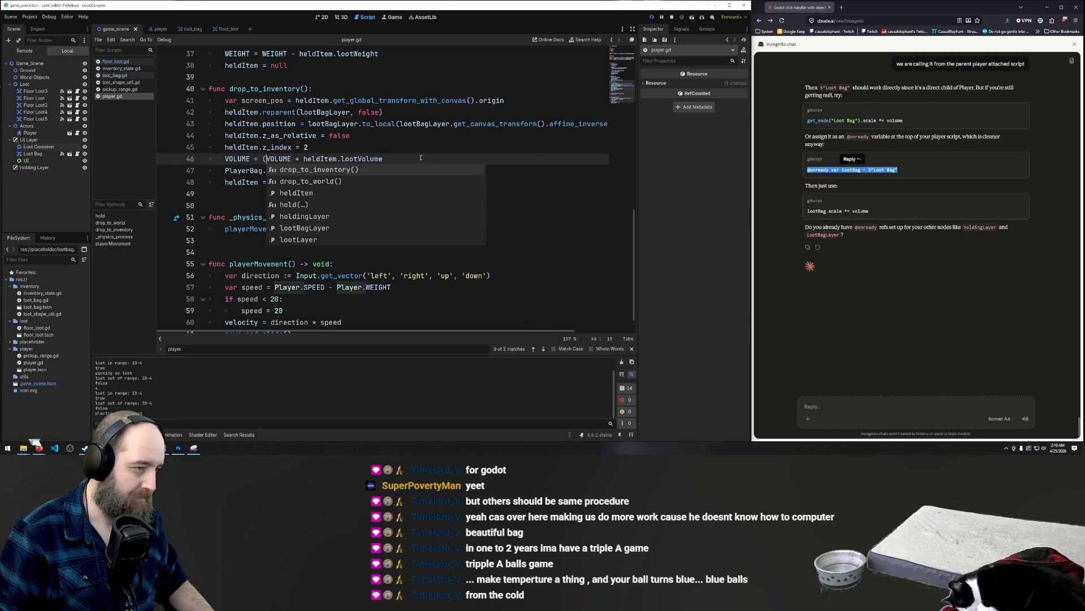
pyautogui.click(411, 158)
pyautogui.write(')')
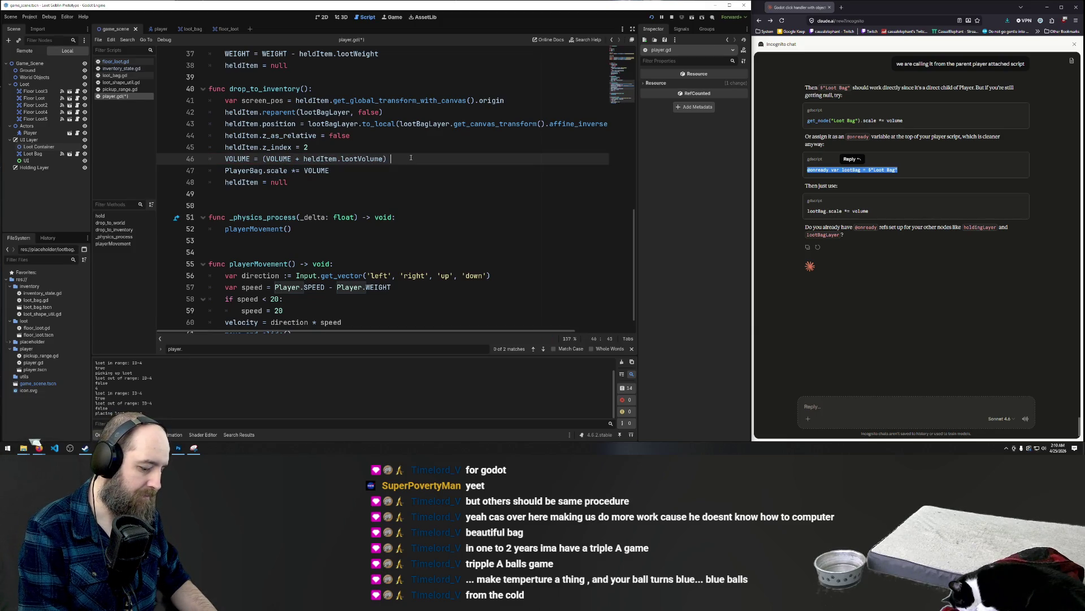
pyautogui.write(' * 0.1')
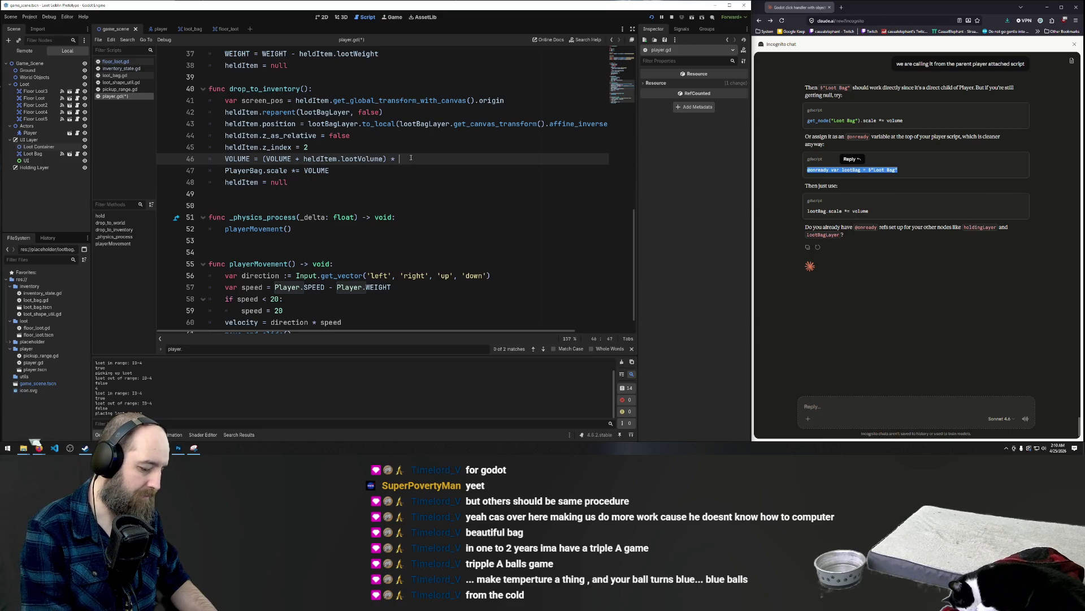
pyautogui.click(391, 185)
pyautogui.hotkey('ctrl', 's')
# - Run the game, drop four loot orbs into the Loot Bag, and close it
pyautogui.press('F5')
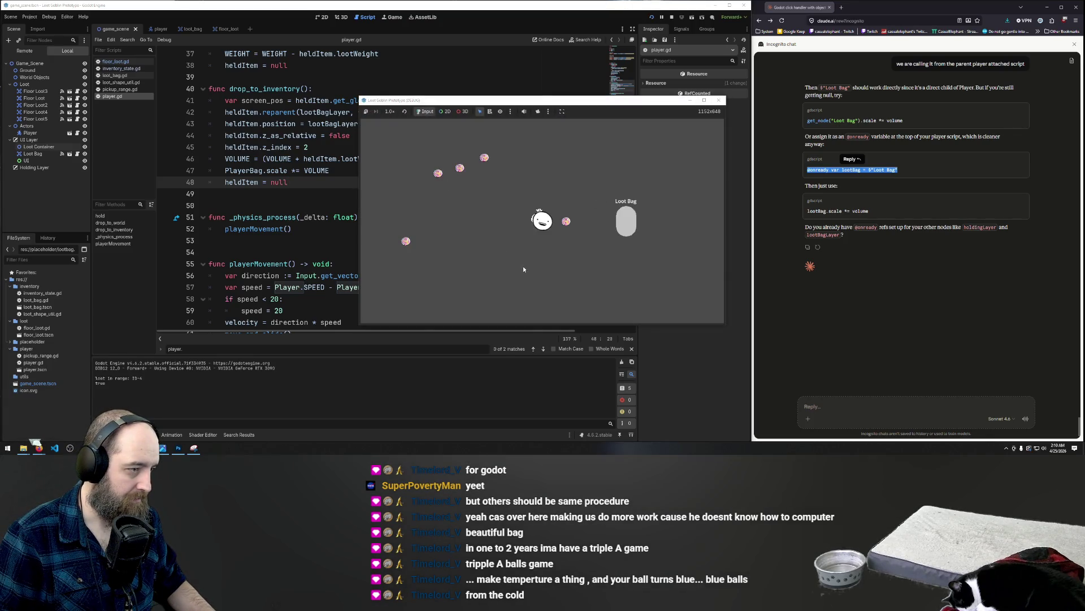
pyautogui.click(569, 223)
pyautogui.press('w')
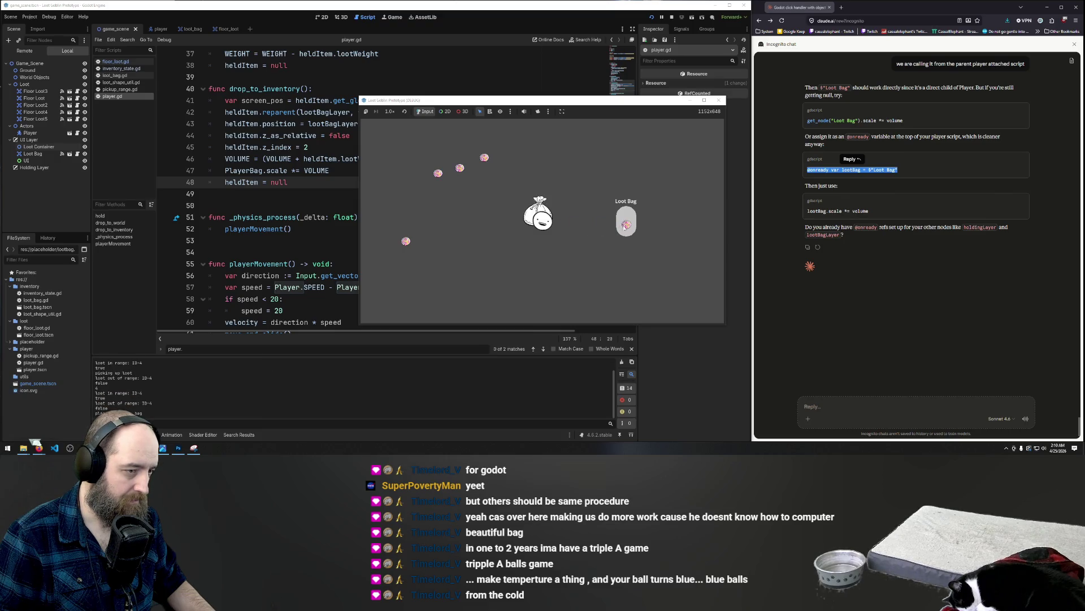
pyautogui.click(512, 203)
pyautogui.press('a')
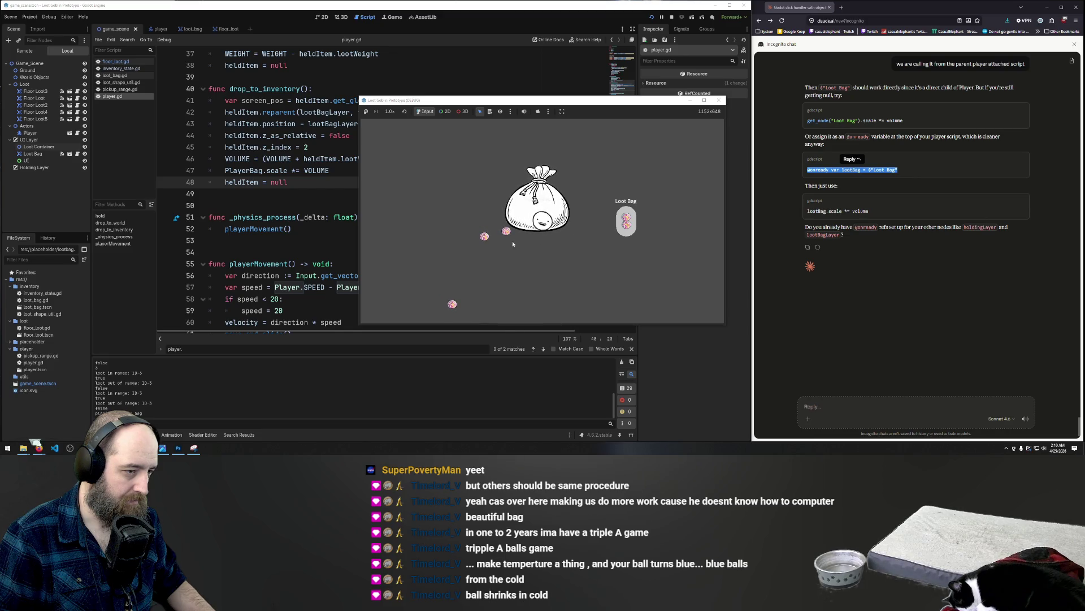
pyautogui.click(530, 237)
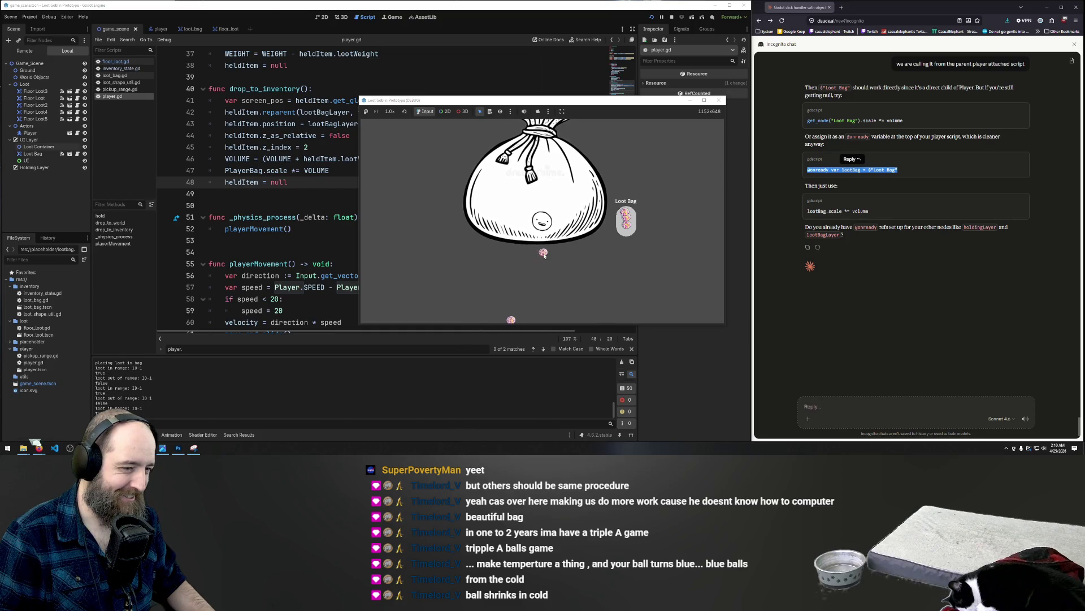
pyautogui.click(525, 247)
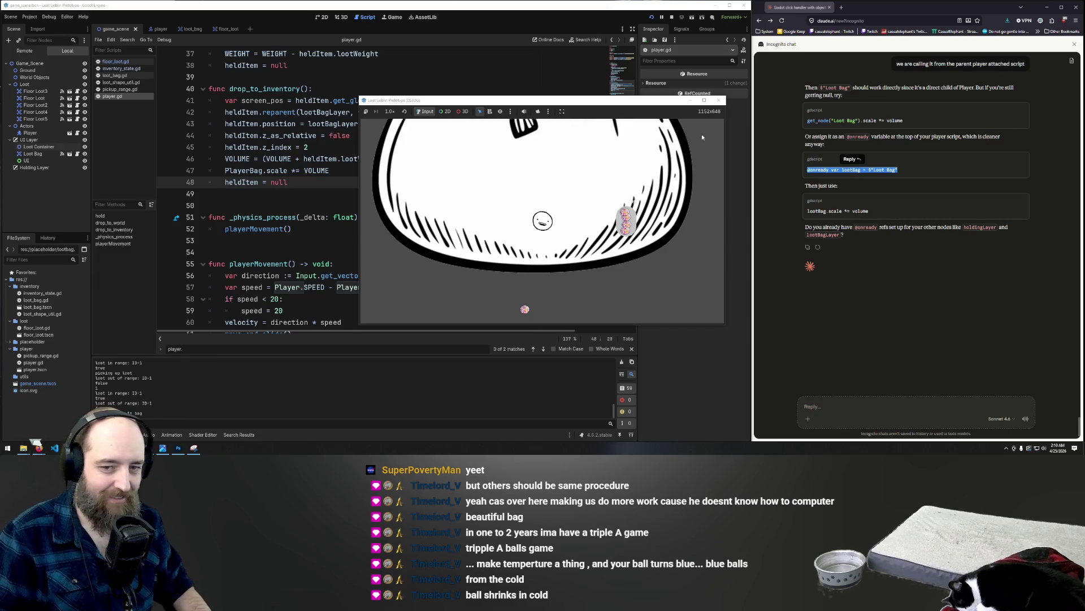
pyautogui.click(712, 103)
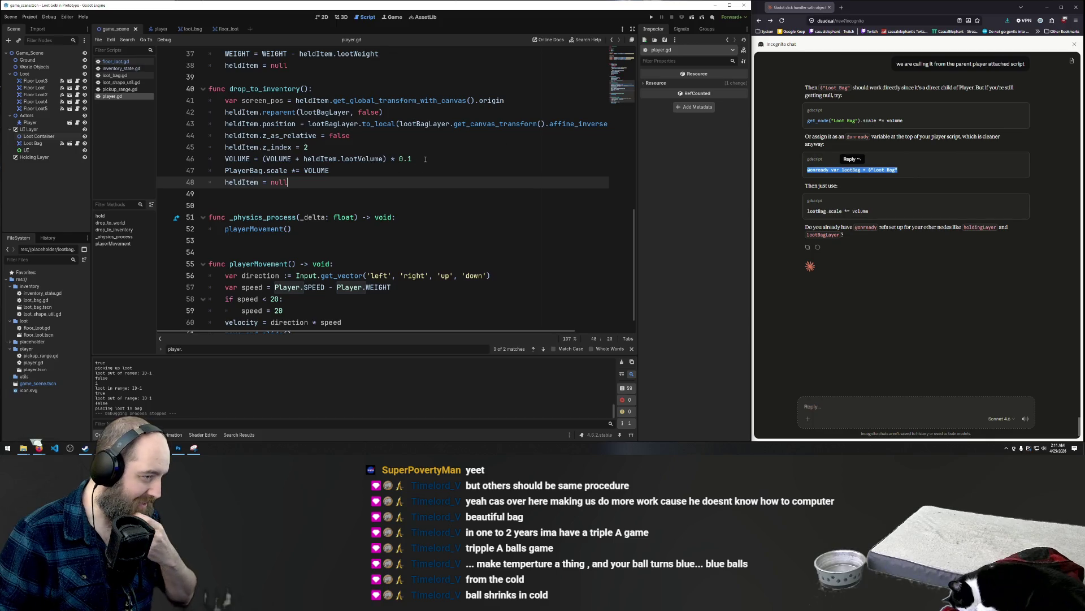
# - Change the multiplier to 0.01 and test by dropping the pink loot item in
pyautogui.click(419, 158)
pyautogui.press('BackSpace')
pyautogui.write('01')
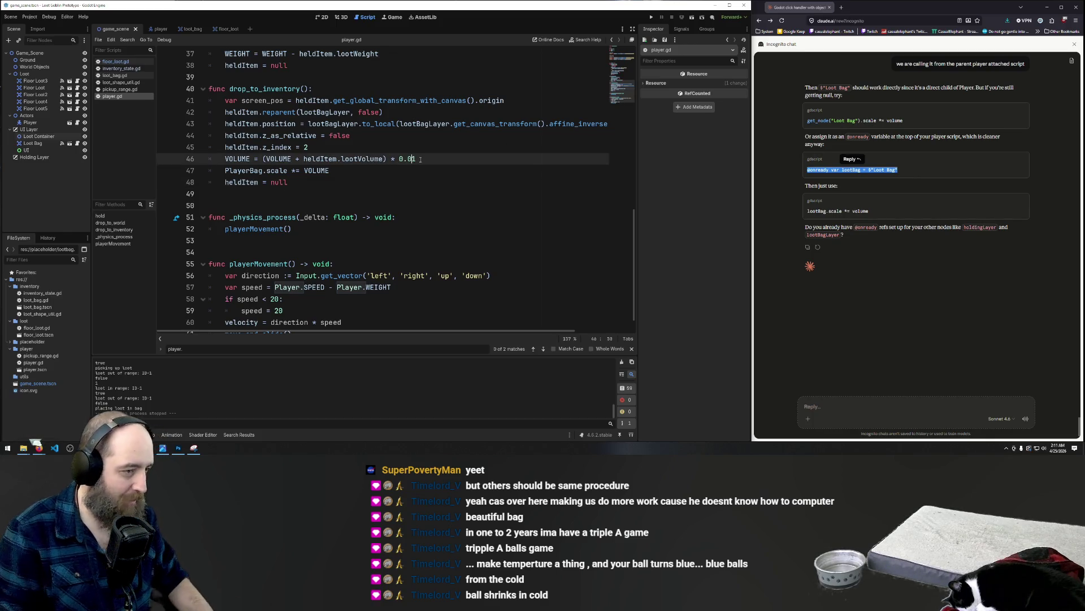
pyautogui.click(466, 174)
pyautogui.press('F5')
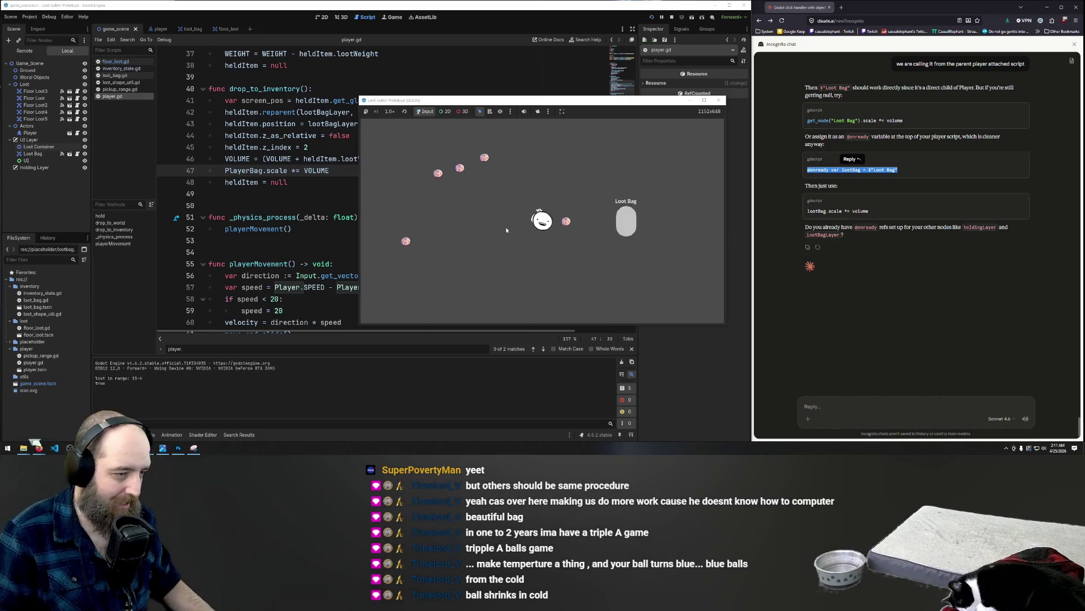
pyautogui.moveTo(567, 220); pyautogui.dragTo(625, 227)
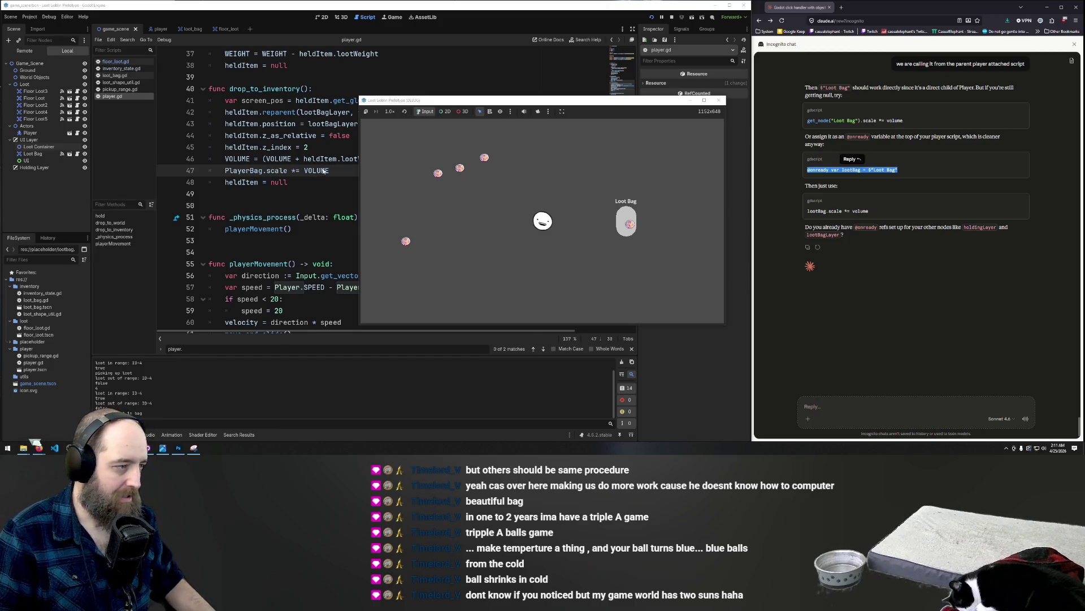
pyautogui.press('F8')
# - Revert line 46's multiplier back to 0.1
pyautogui.click(411, 159)
pyautogui.press('BackSpace')
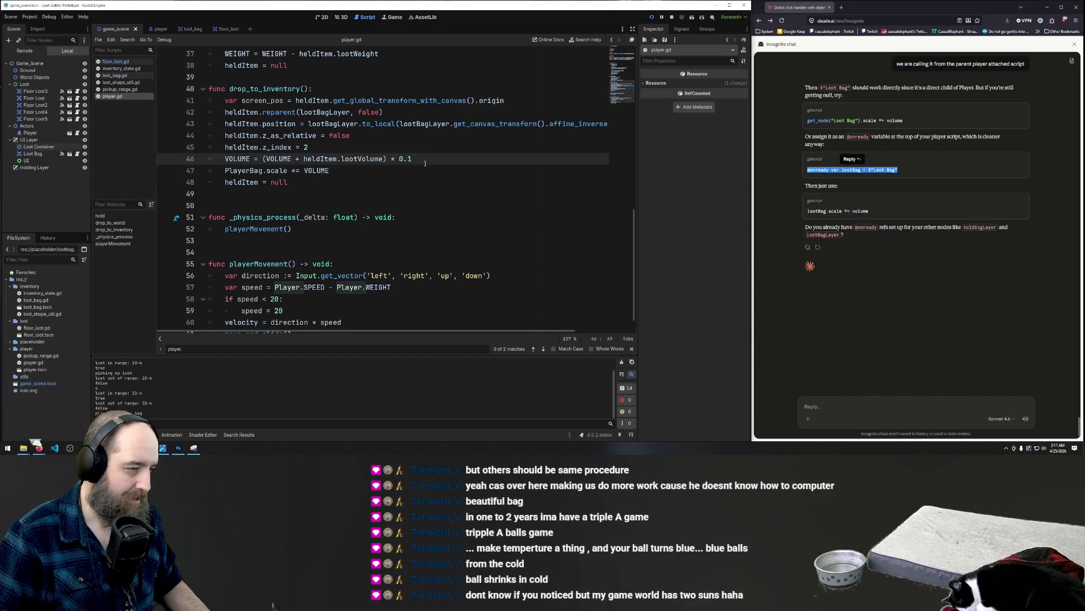
pyautogui.press('Right')
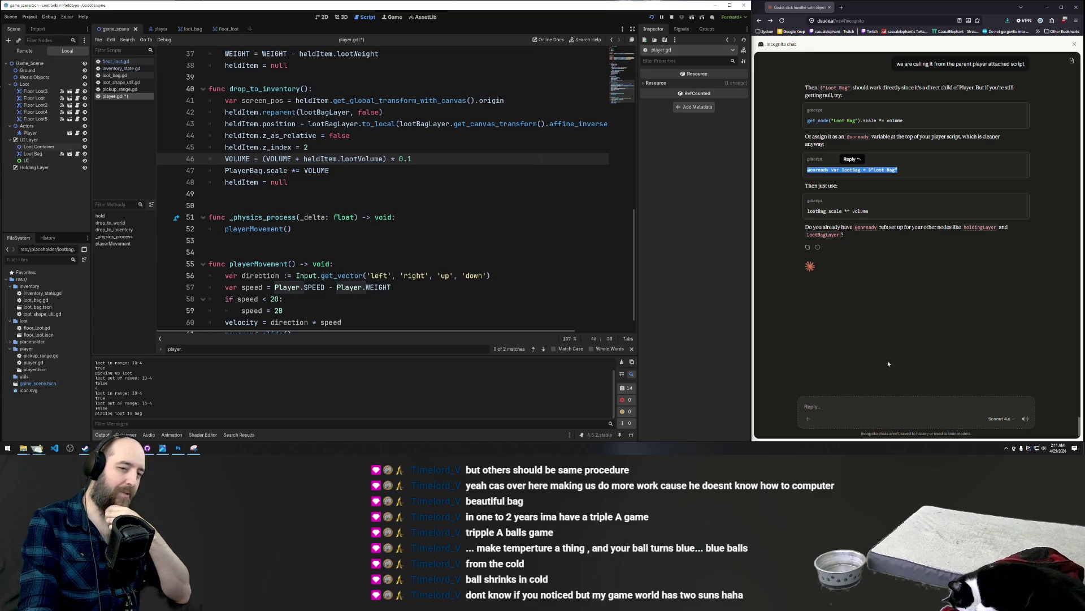
pyautogui.click(835, 404)
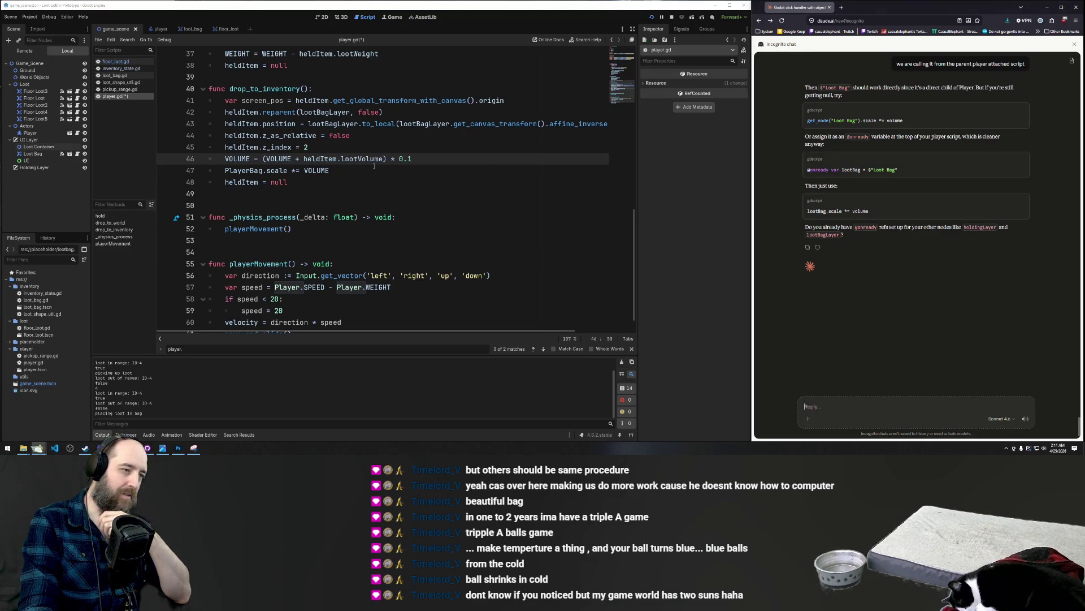
# - Ask Claude how to scale proportionally, converting a value's percentage increase into a volume increase
pyautogui.write('I')
pyautogui.press('BackSpace')
pyautogui.write('ok')
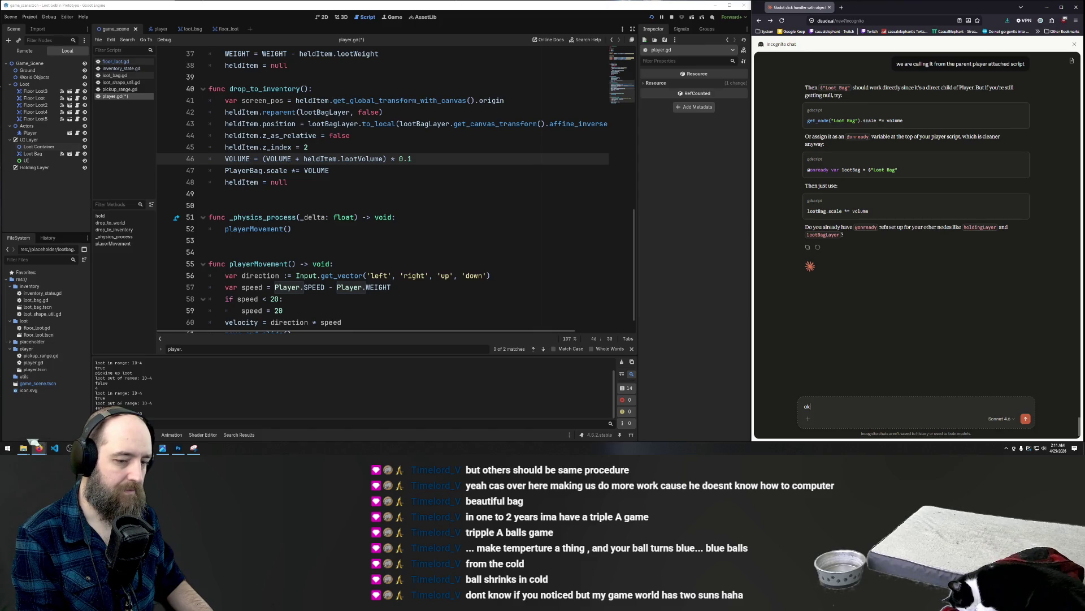
pyautogui.write(' now I need to figure out how to scale it ')
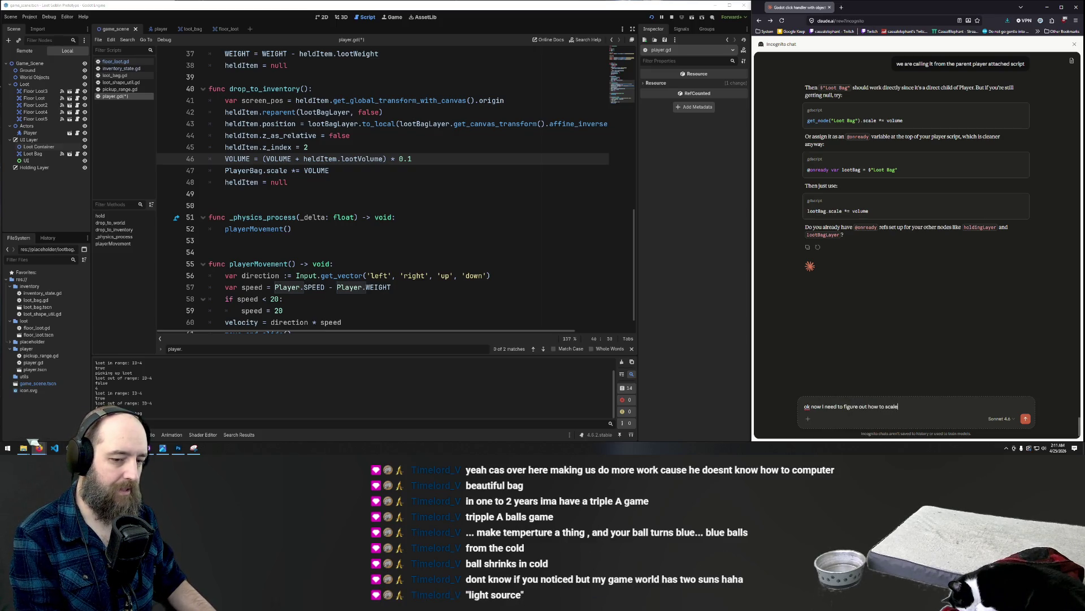
pyautogui.write('proportion')
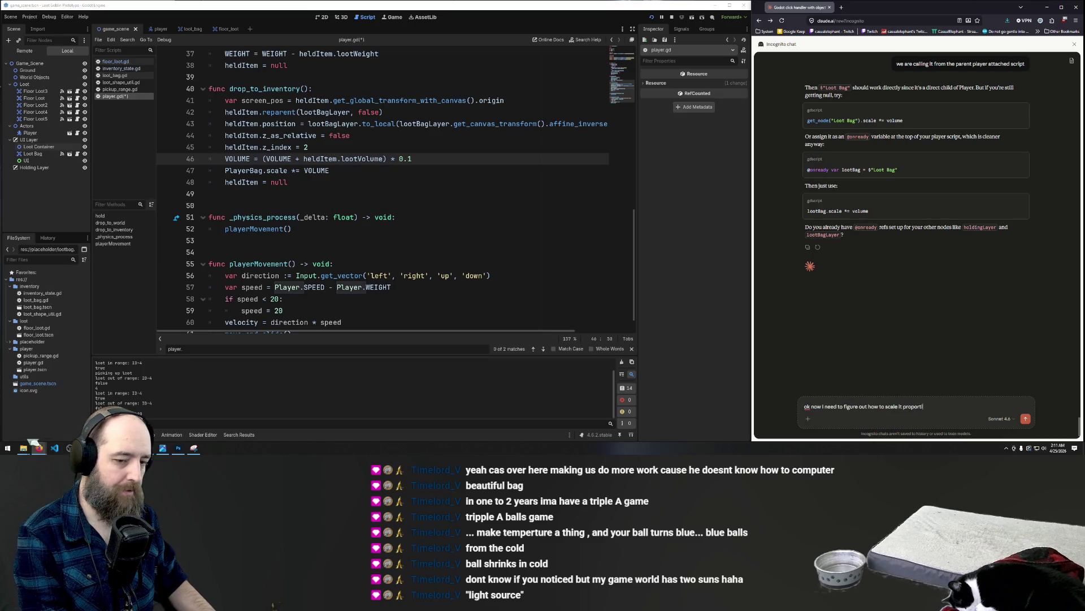
pyautogui.write('al to the volume')
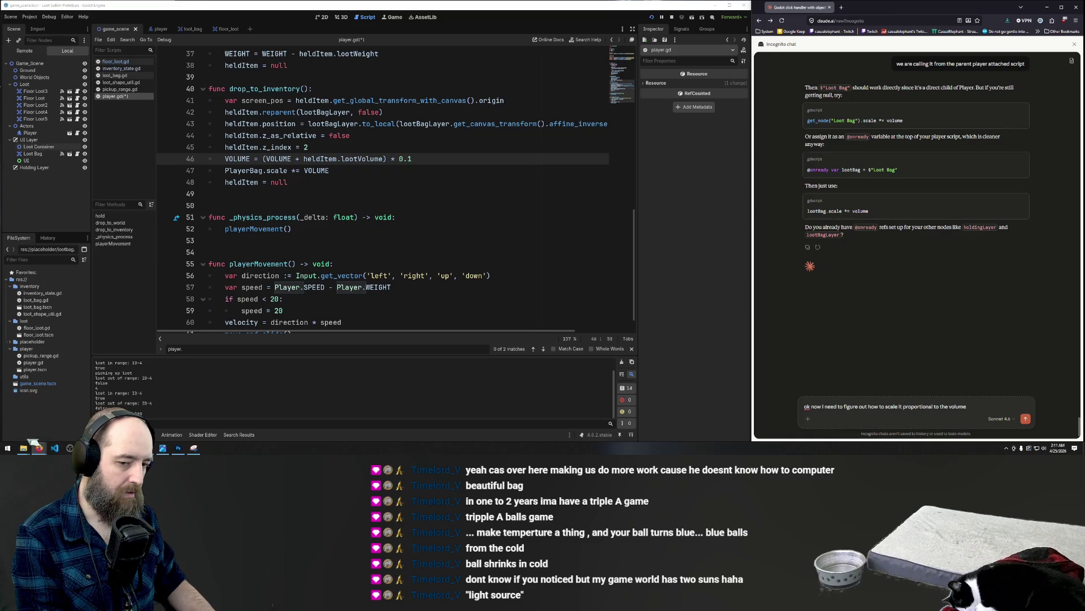
pyautogui.write(' and not b')
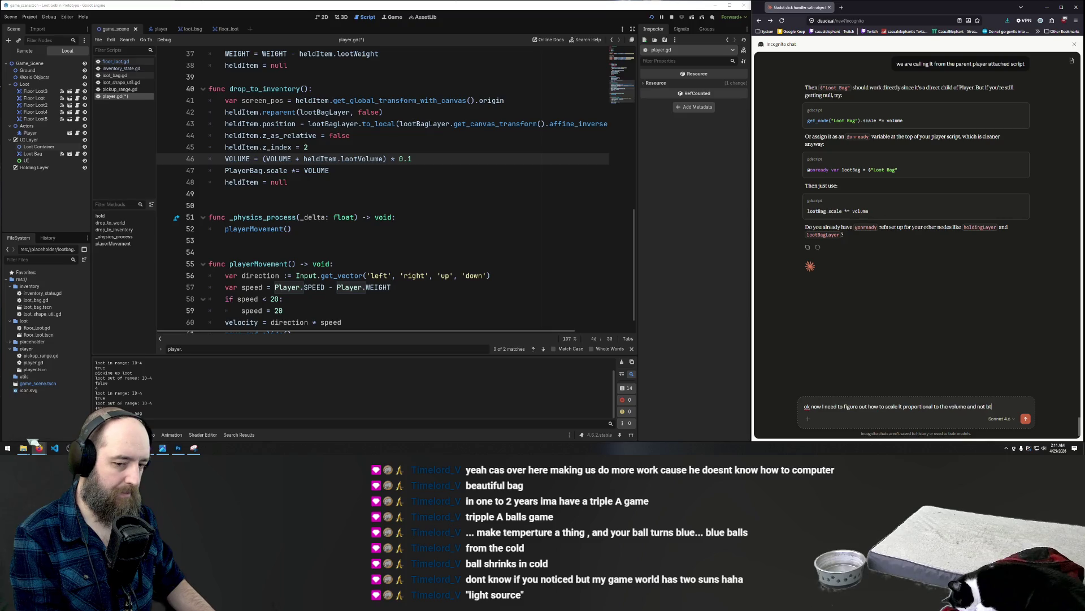
pyautogui.press('BackSpace')
pyautogui.press('BackSpace')
pyautogui.press('BackSpace')
pyautogui.write('and')
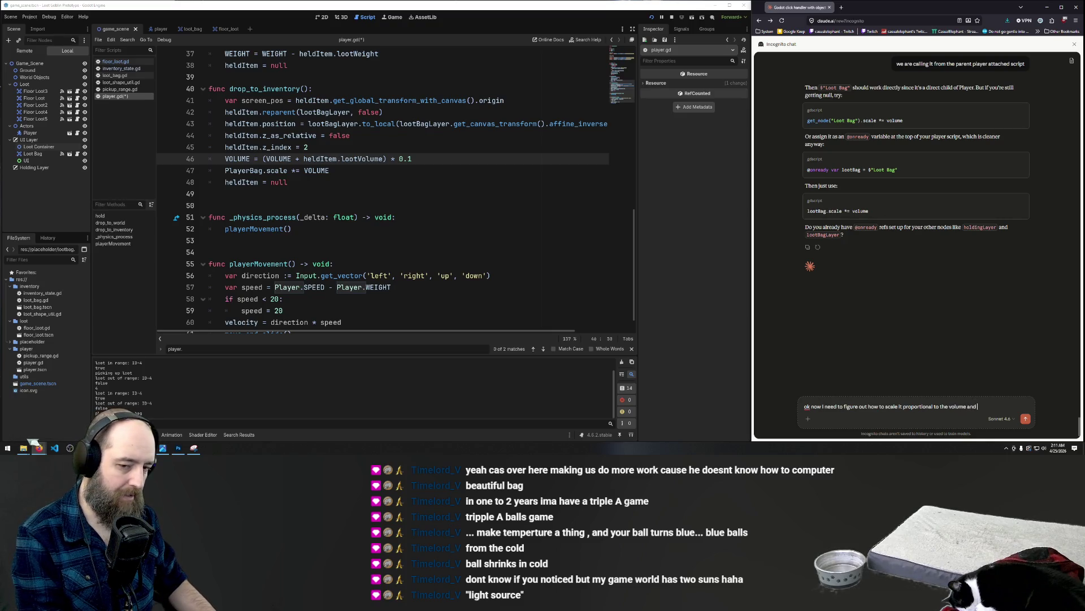
pyautogui.press('BackSpace')
pyautogui.press('BackSpace')
pyautogui.press('BackSpace')
pyautogui.press('BackSpace')
pyautogui.press('BackSpace')
pyautogui.press('BackSpace')
pyautogui.write('transform between ')
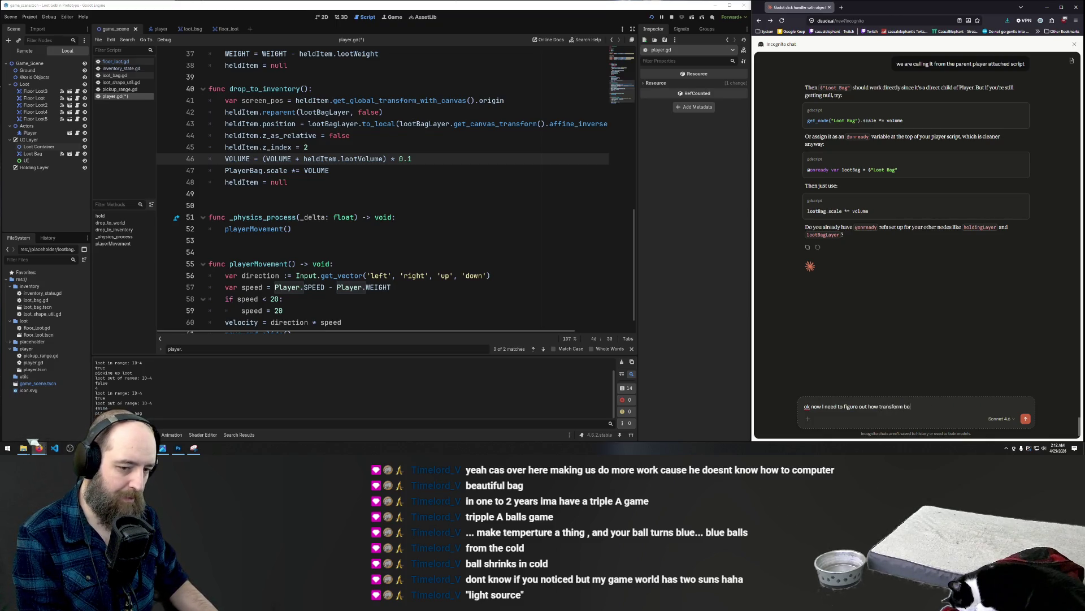
pyautogui.write('a v')
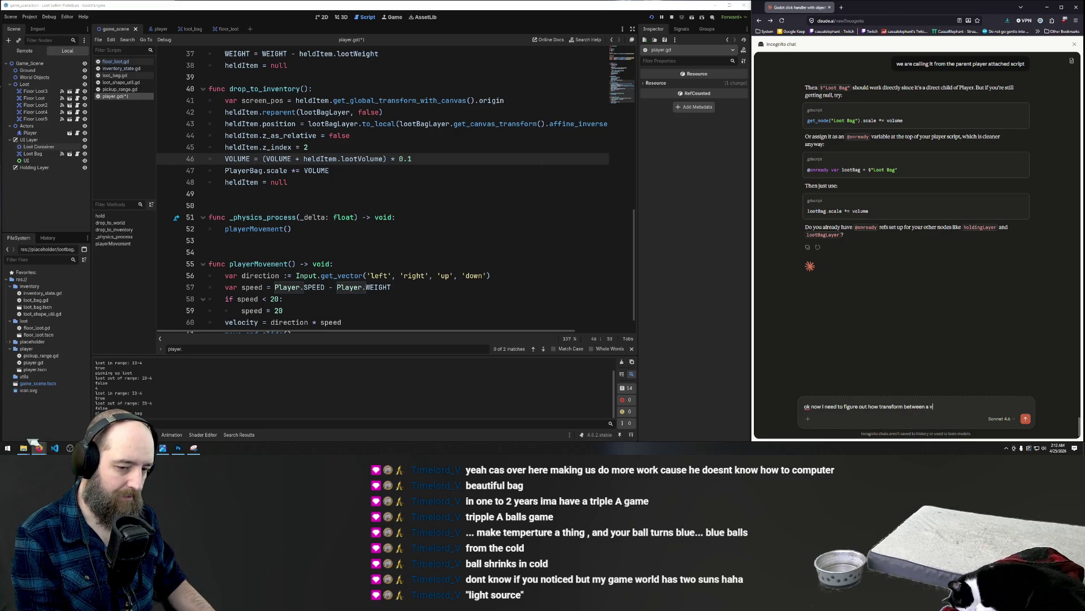
pyautogui.write('alue perc')
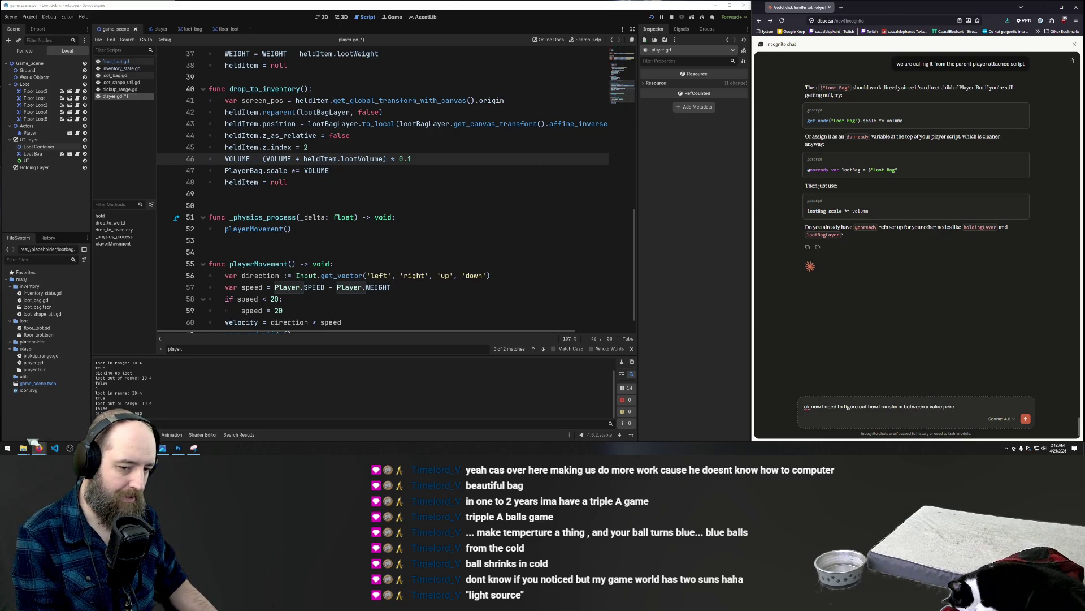
pyautogui.write('entage increas')
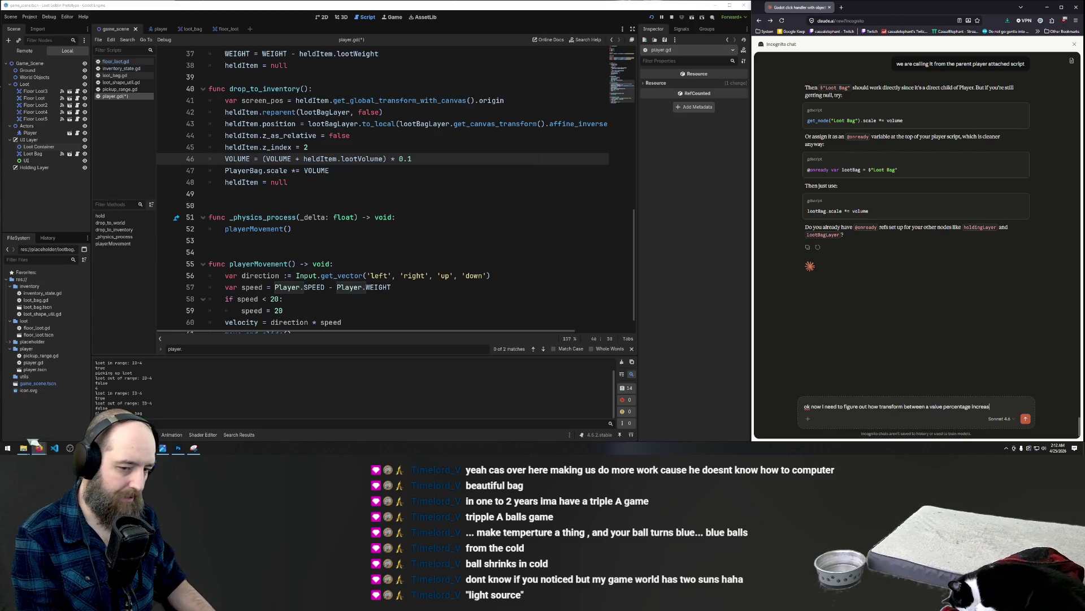
pyautogui.write('e and a')
pyautogui.press('BackSpace')
pyautogui.write('the ')
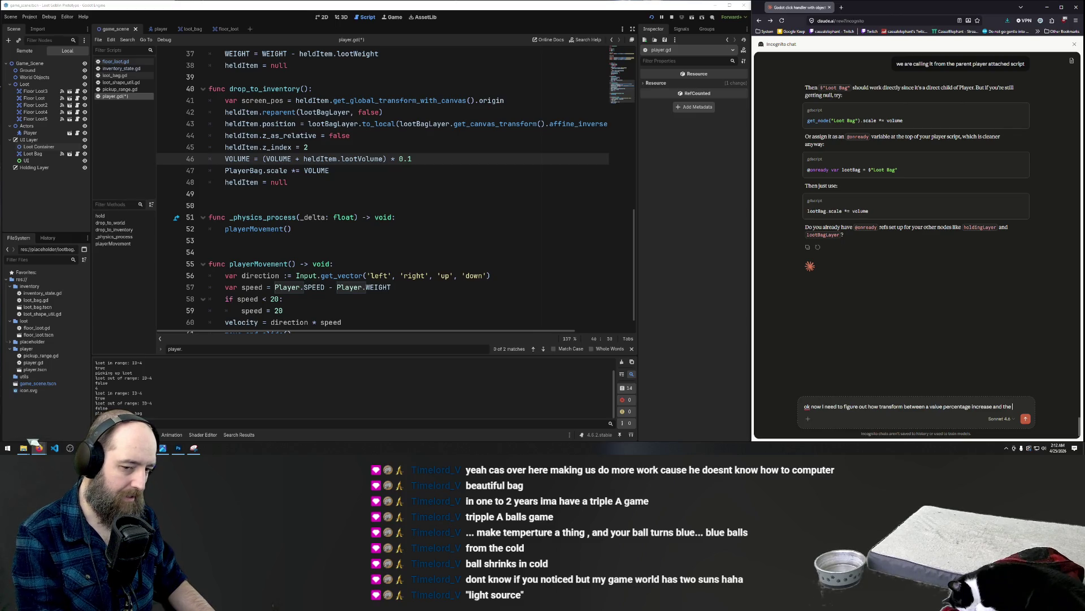
pyautogui.write('colume')
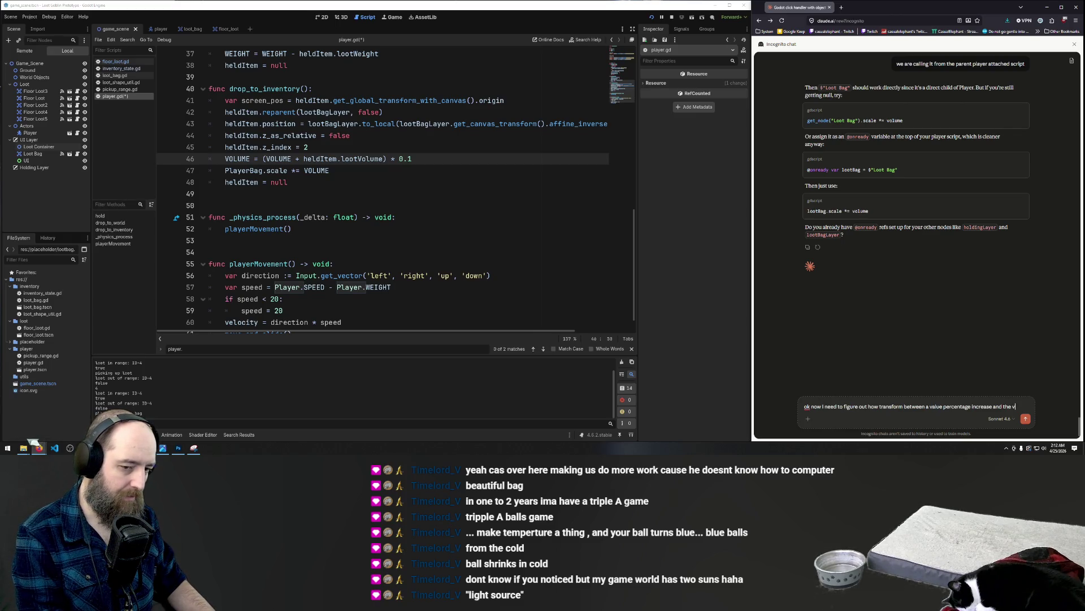
pyautogui.write(' increase')
pyautogui.press('Return')
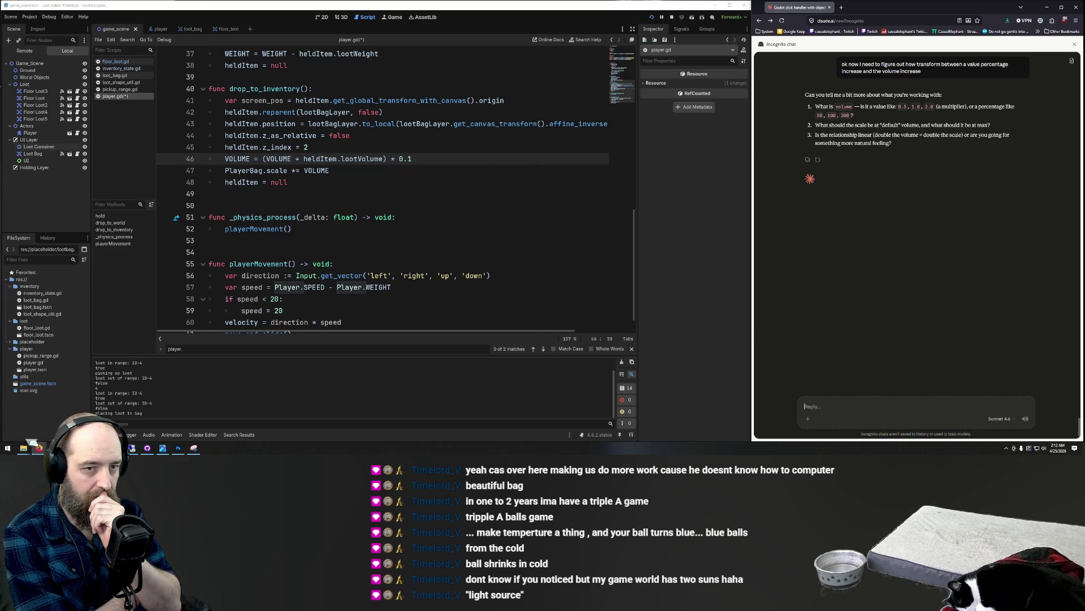
# - Draft the reply 'they are the total volume as represented by a single number', correcting 'represented' via spellcheck
pyautogui.write('2D volume')
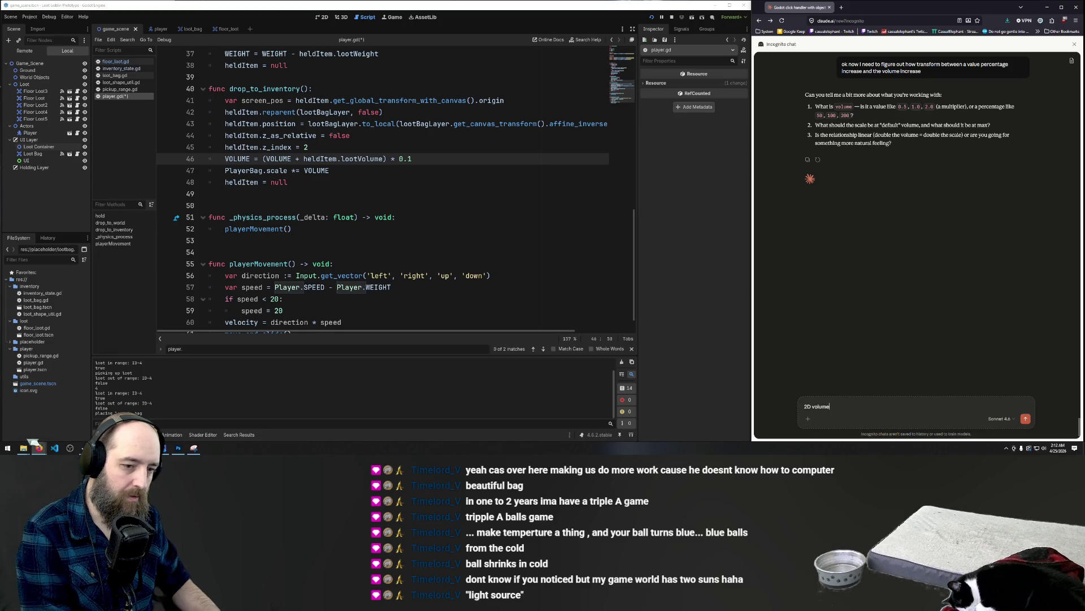
pyautogui.write('. they are to')
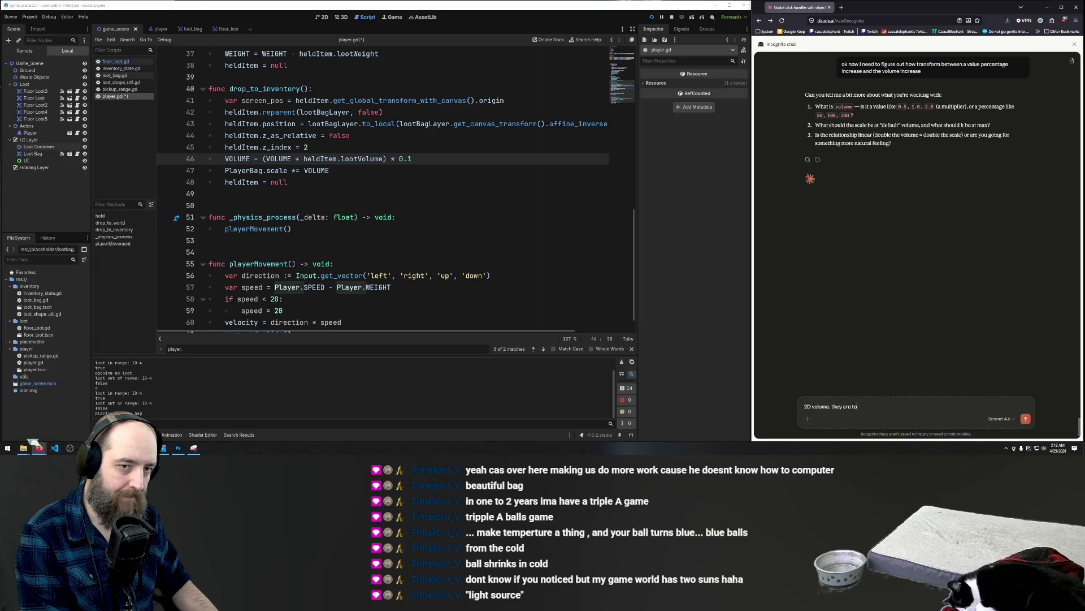
pyautogui.write('tal numbers not 3D')
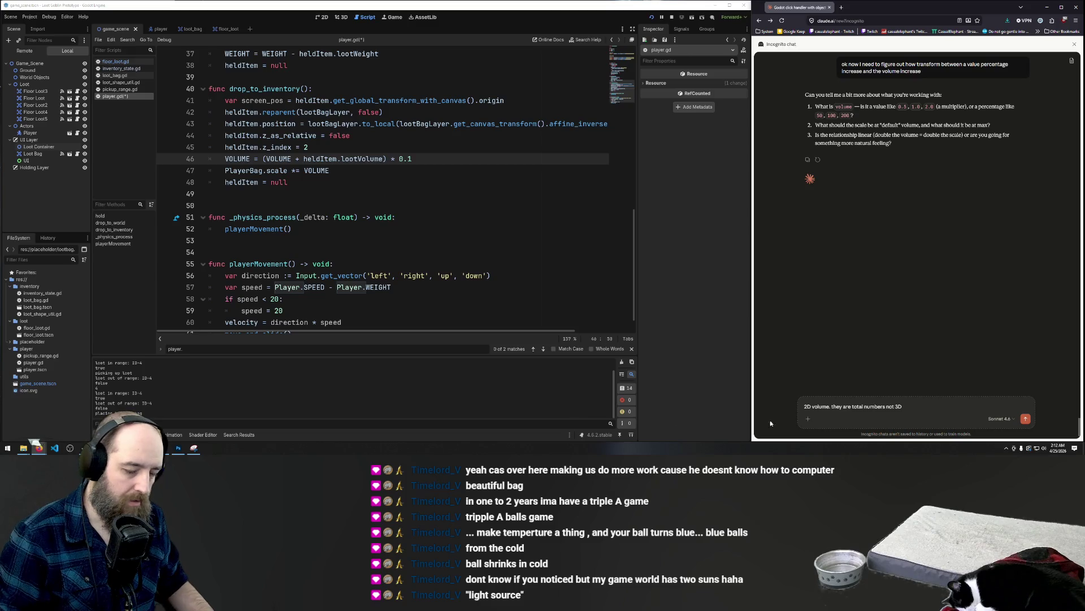
pyautogui.tripleClick(843, 404)
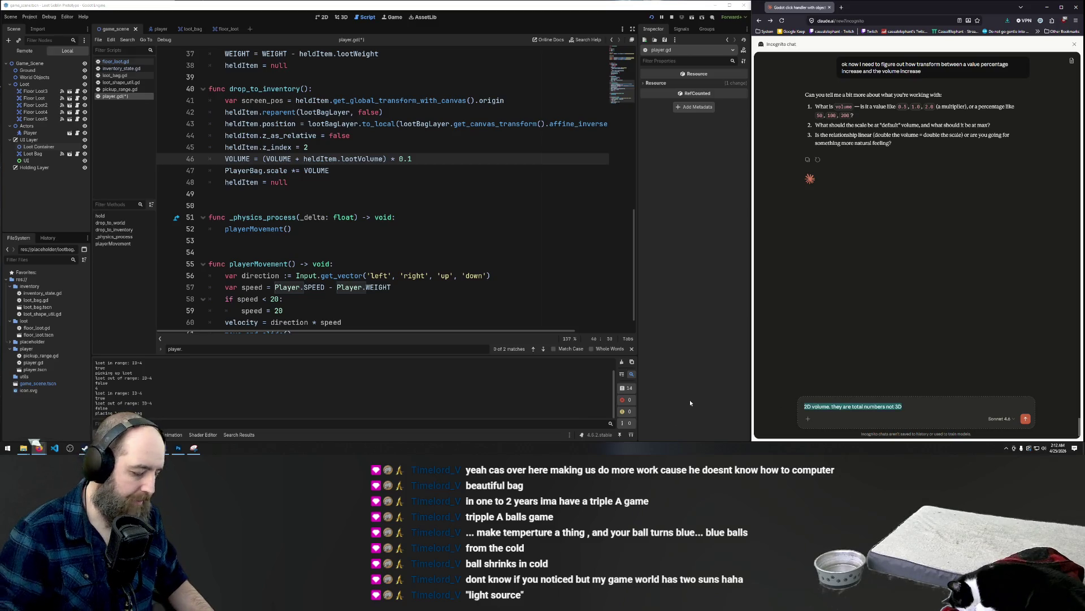
pyautogui.press('BackSpace')
pyautogui.write('they are just ')
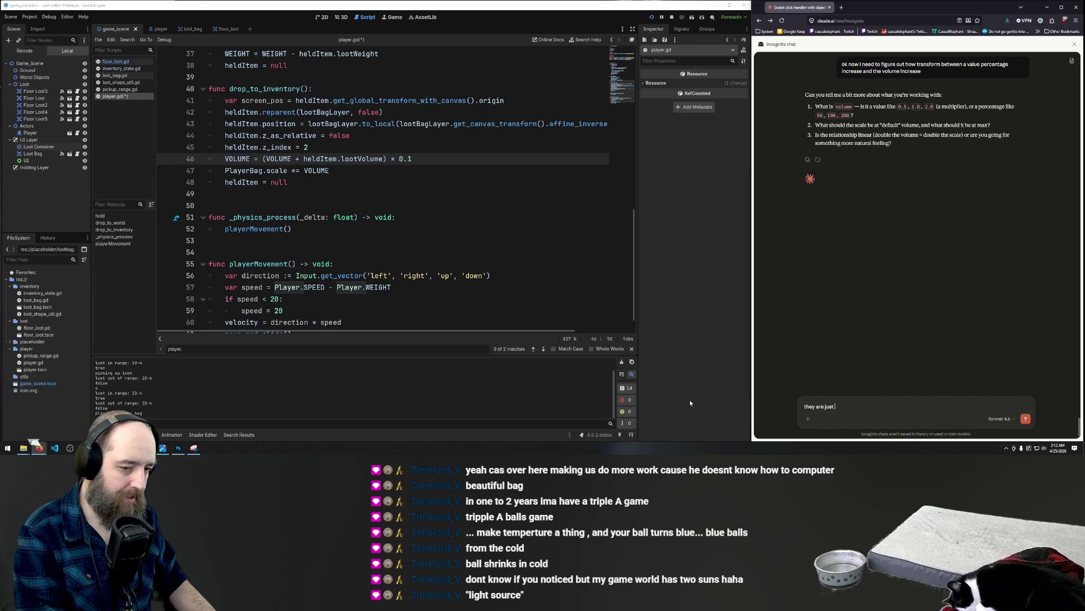
pyautogui.write('static single volu')
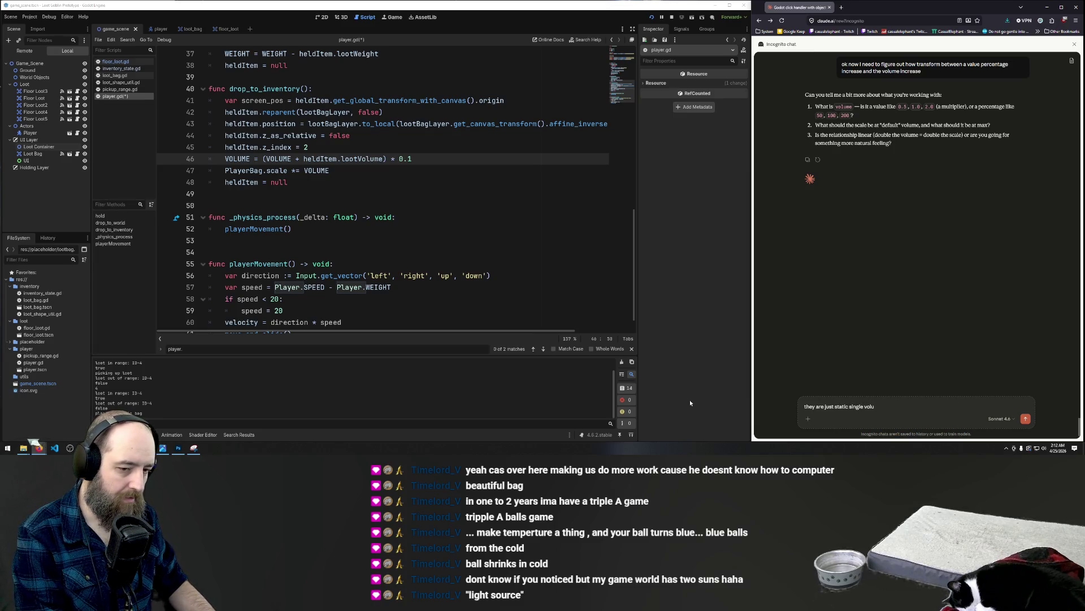
pyautogui.write('me to')
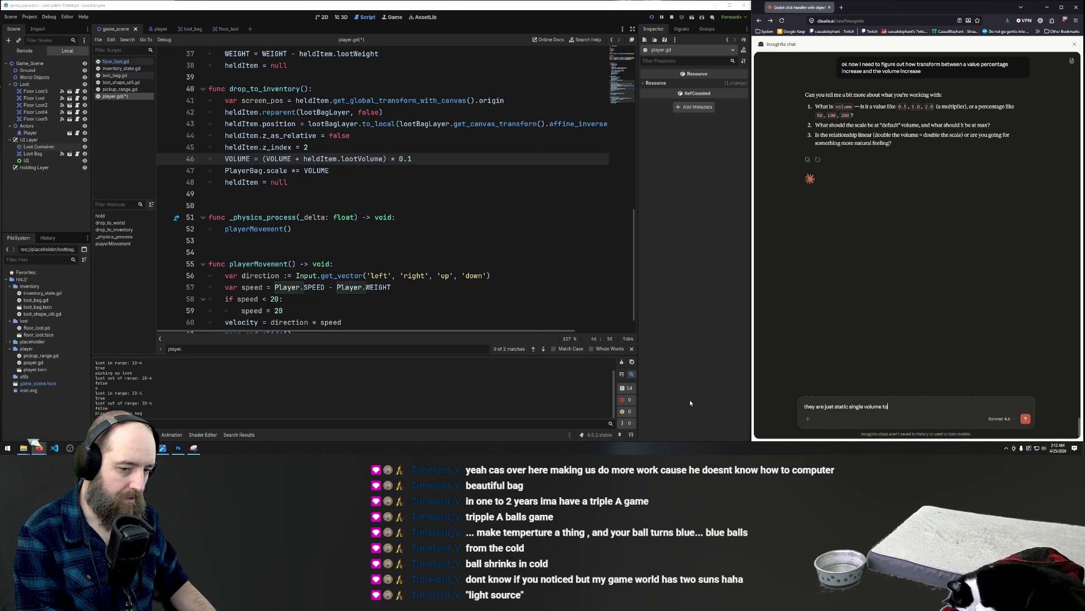
pyautogui.press('BackSpace')
pyautogui.press('BackSpace')
pyautogui.press('BackSpace')
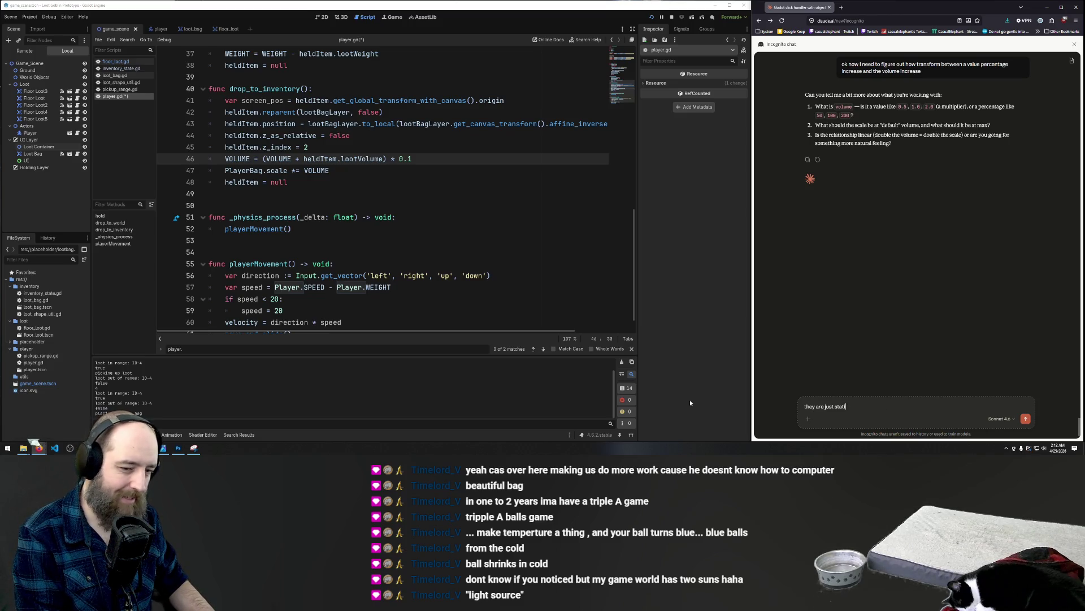
pyautogui.press('BackSpace')
pyautogui.press('BackSpace')
pyautogui.press('BackSpace')
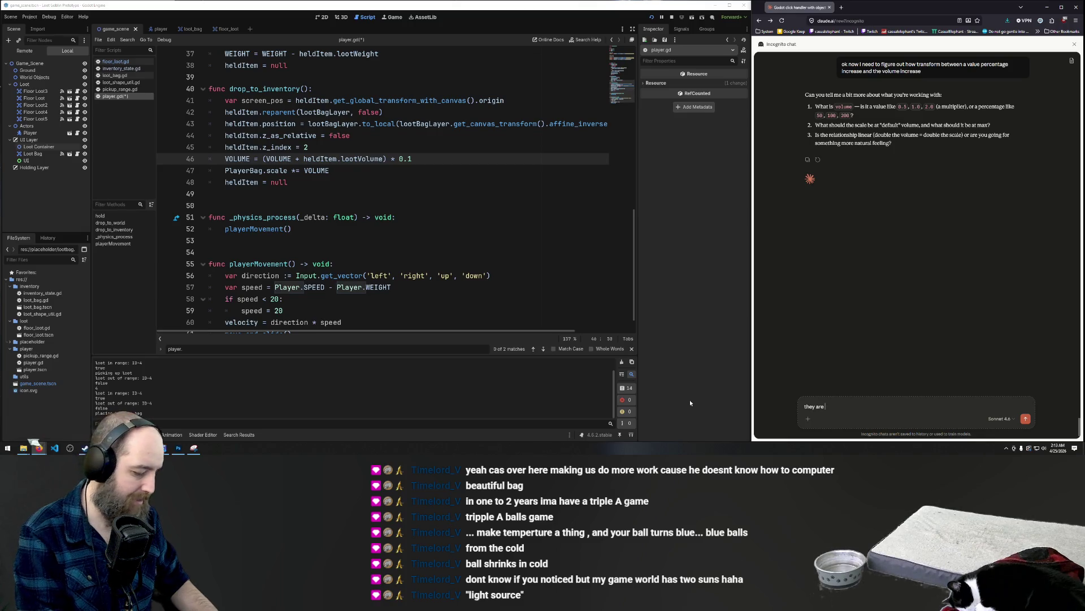
pyautogui.write('the total volume')
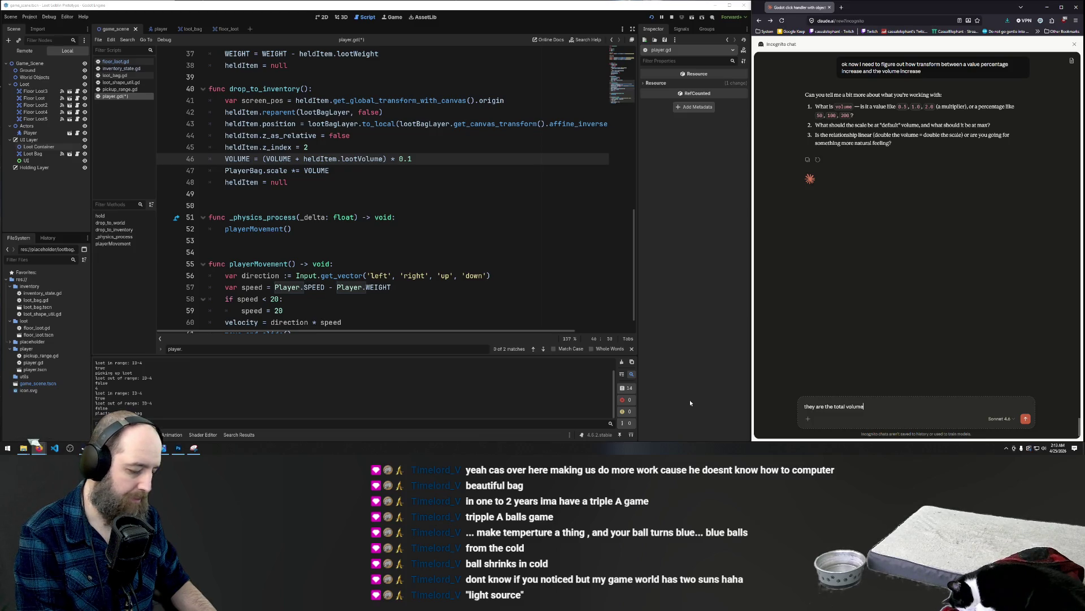
pyautogui.write(' as re')
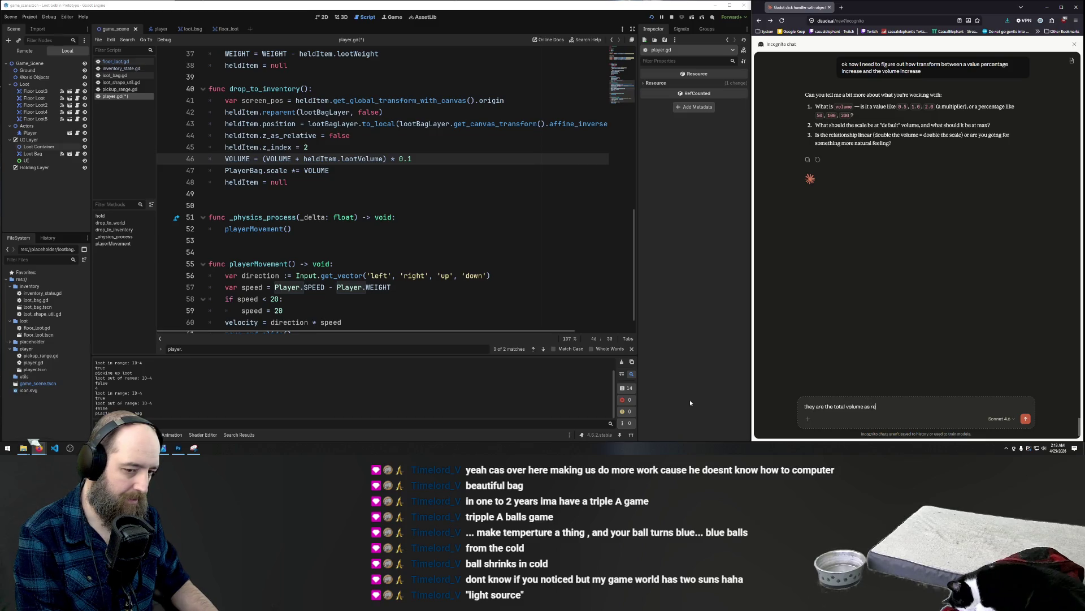
pyautogui.write('spesented ')
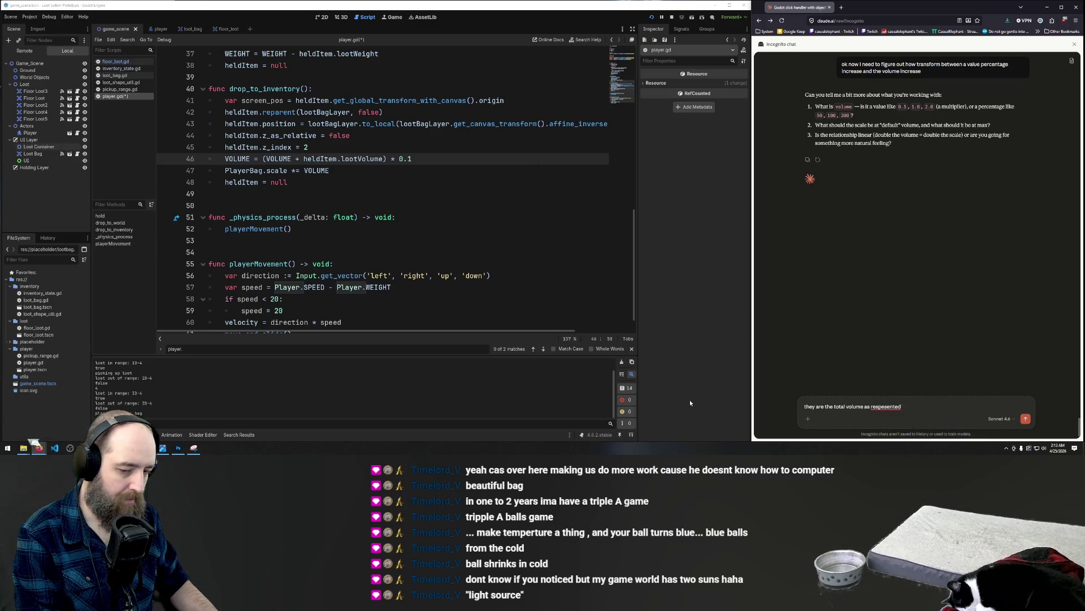
pyautogui.write('by a single number')
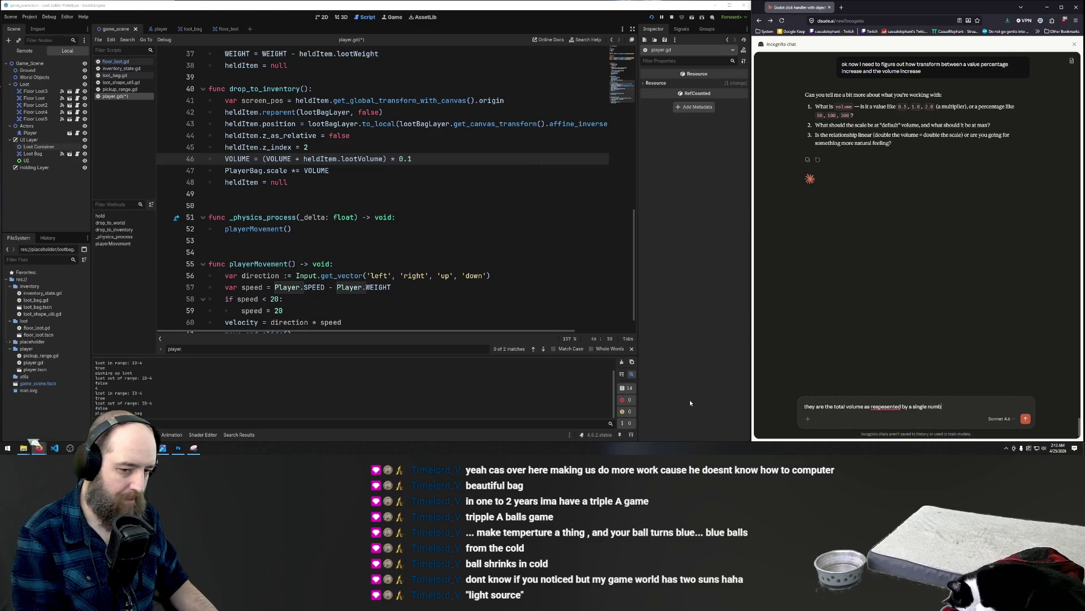
pyautogui.rightClick(875, 406)
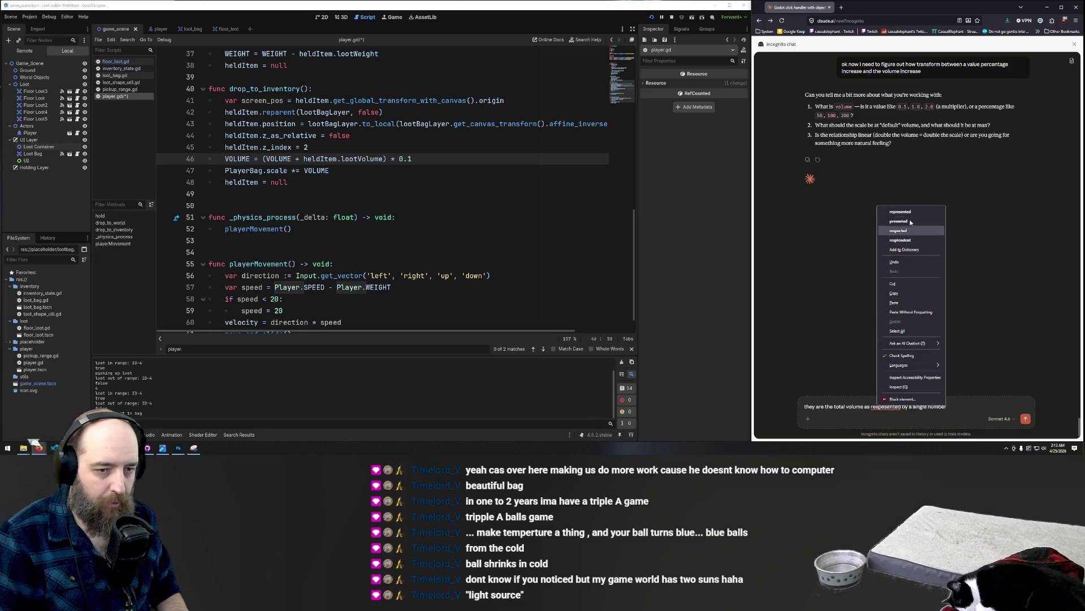
pyautogui.click(908, 212)
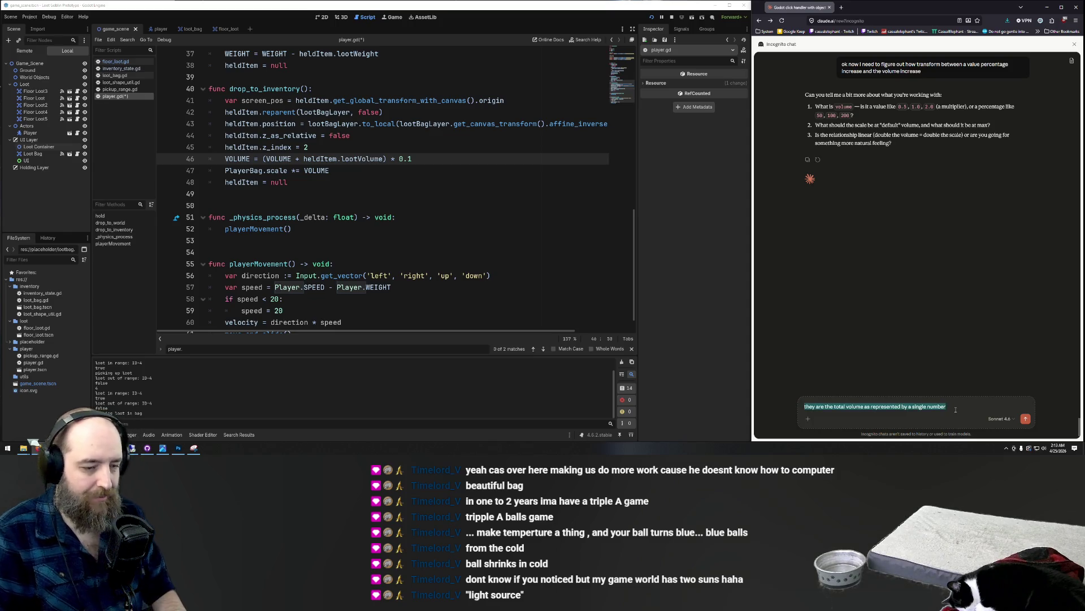
# - Send the total-volume clarification, then answer 'start small and get big'
pyautogui.press('Return')
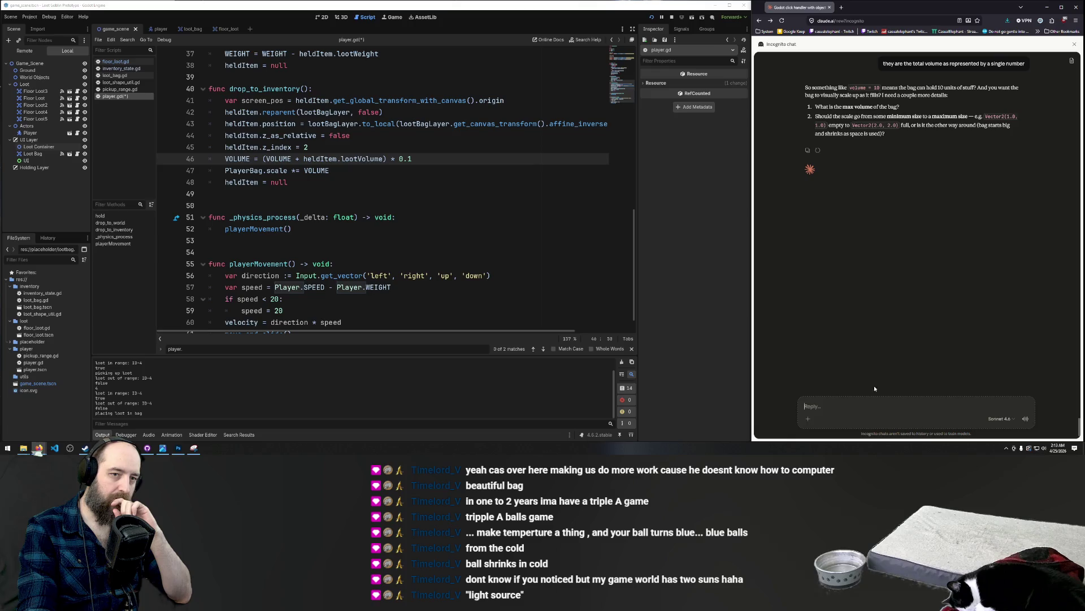
pyautogui.write('start small and get big')
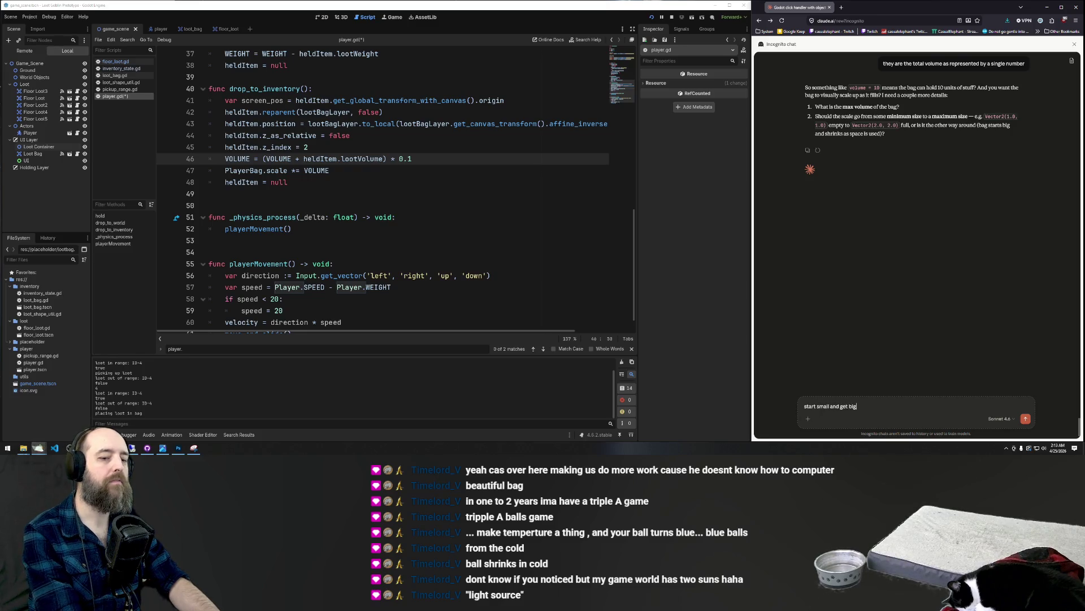
pyautogui.press('Return')
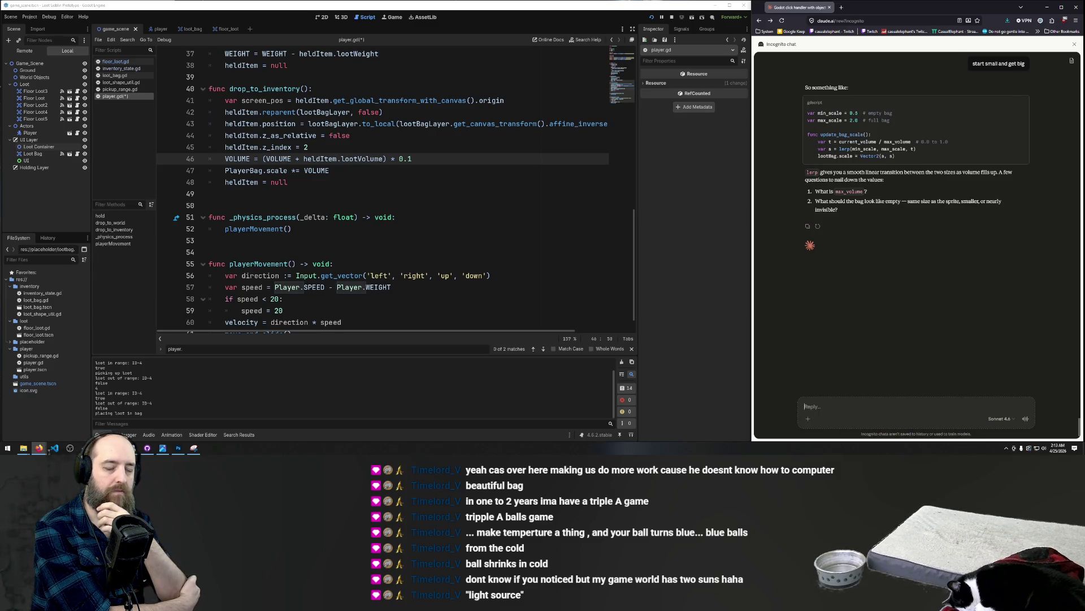
# - Reply that the bag should start empty and grow linearly, fixing 'linearly' via spellcheck, and send it
pyautogui.write('n')
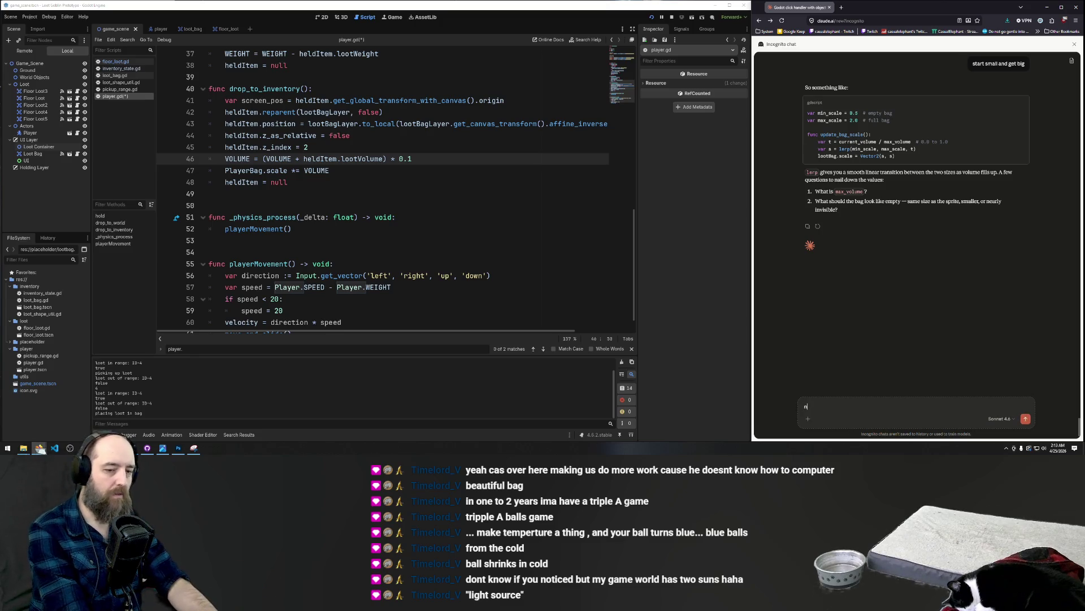
pyautogui.write('o it should star')
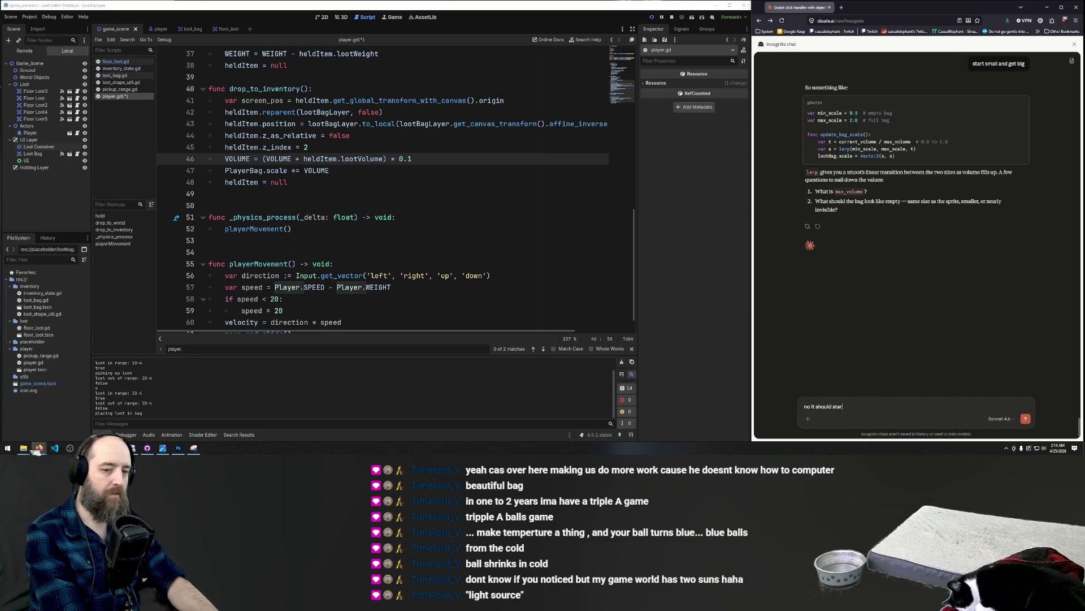
pyautogui.write('t as empty and gee')
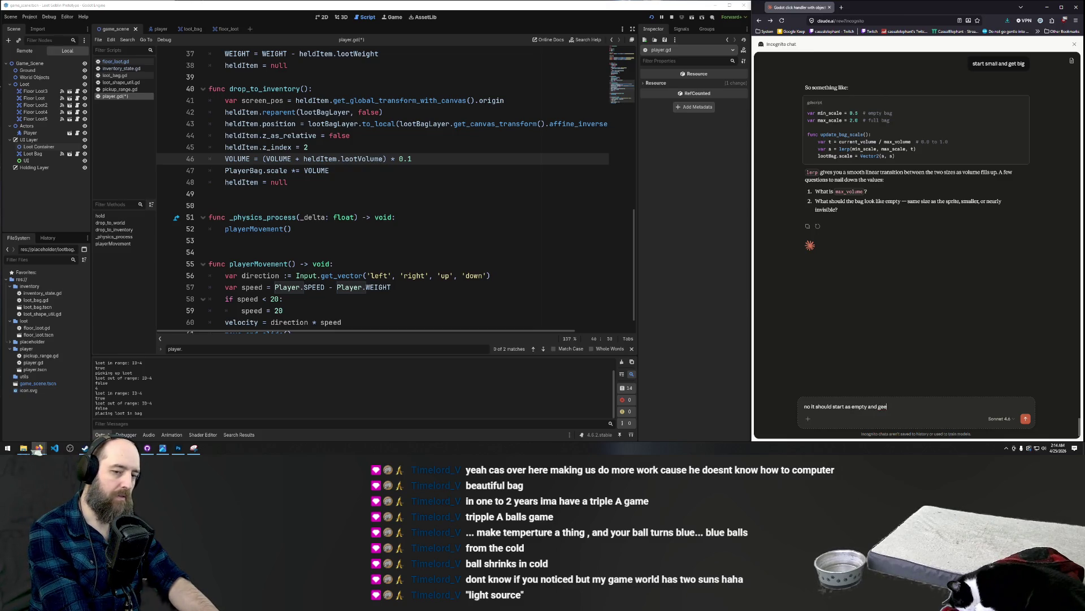
pyautogui.press('BackSpace')
pyautogui.write('bigger linea')
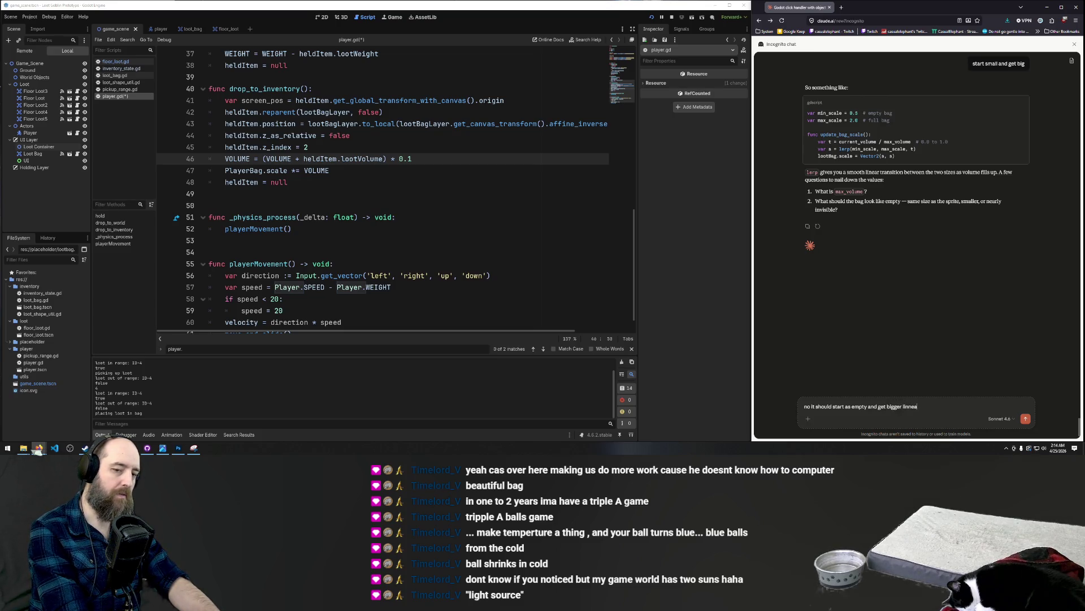
pyautogui.write('rly')
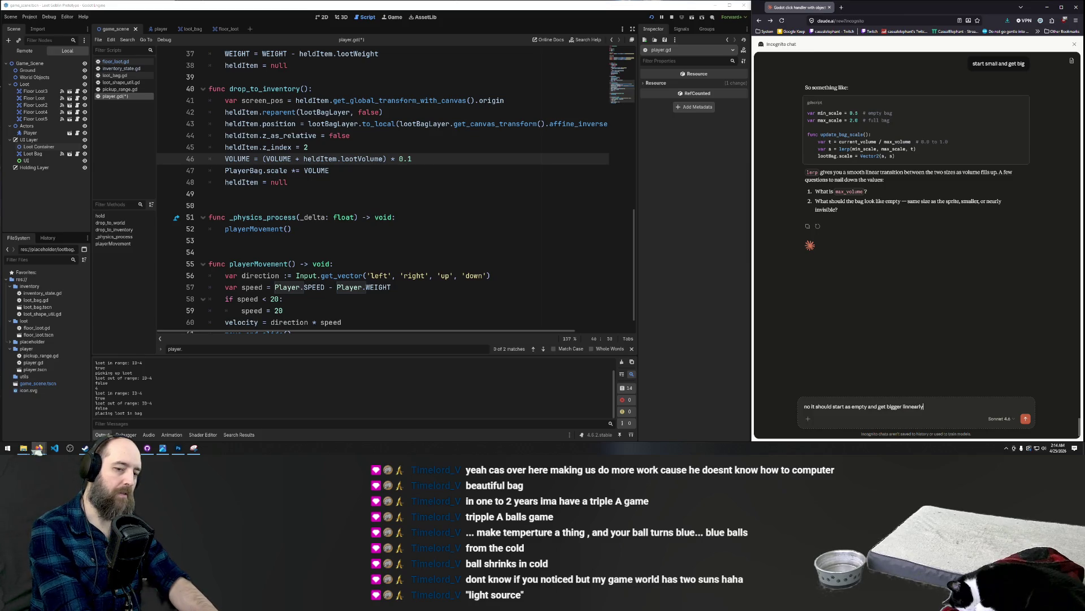
pyautogui.rightClick(909, 406)
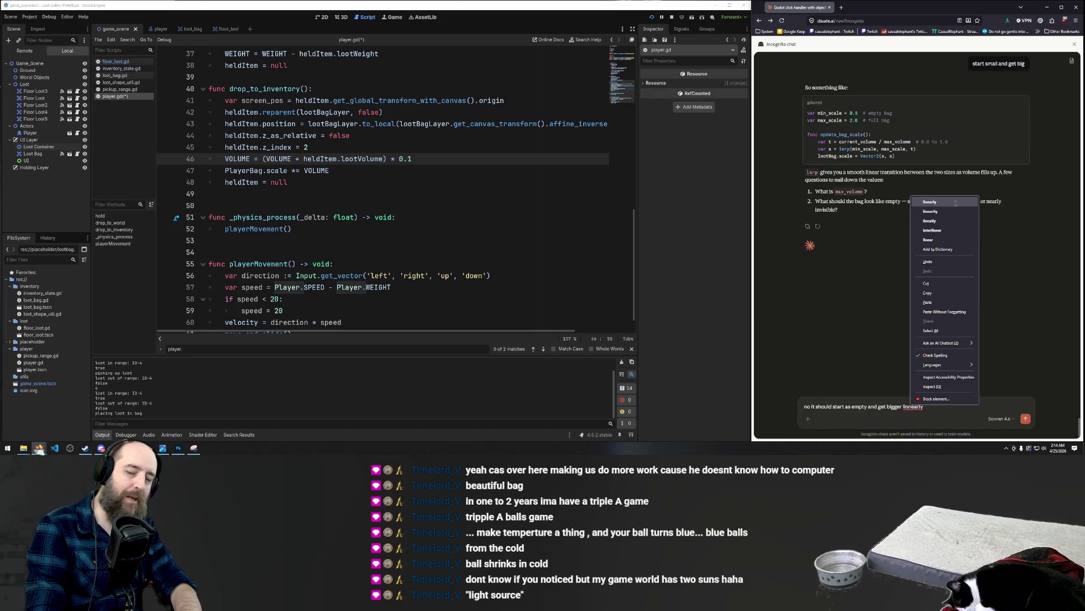
pyautogui.click(955, 202)
pyautogui.press('Return')
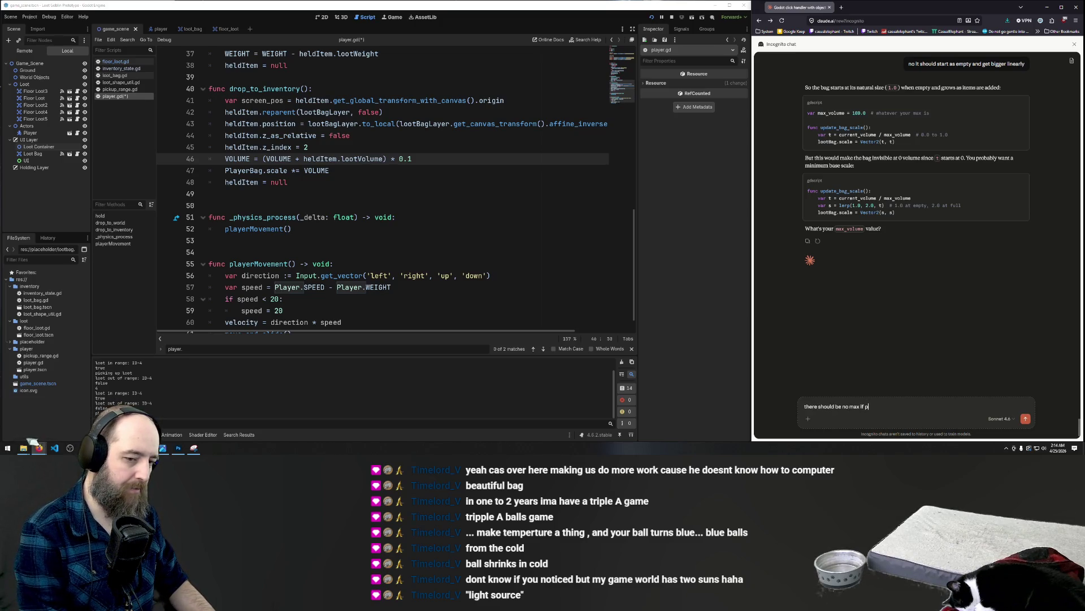
# - Send the request 'there should be no max if possible' to Claude
pyautogui.press('Return')
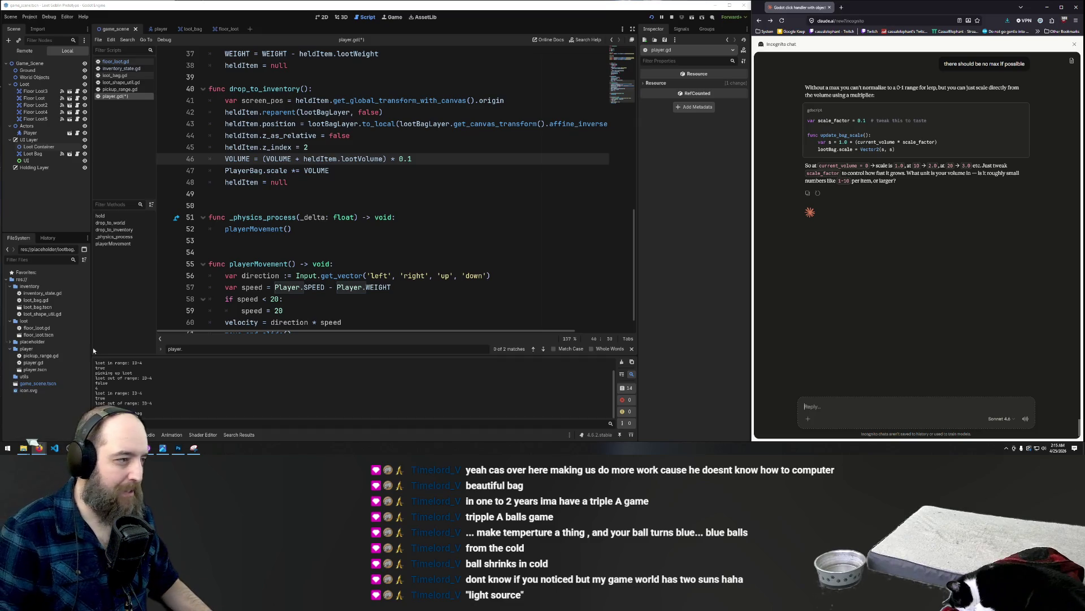
# - Copy Claude's update_bag_scale function and paste it into player.gd at line 18
pyautogui.scroll(2, 385, 177)
pyautogui.scroll(10, 384, 178)
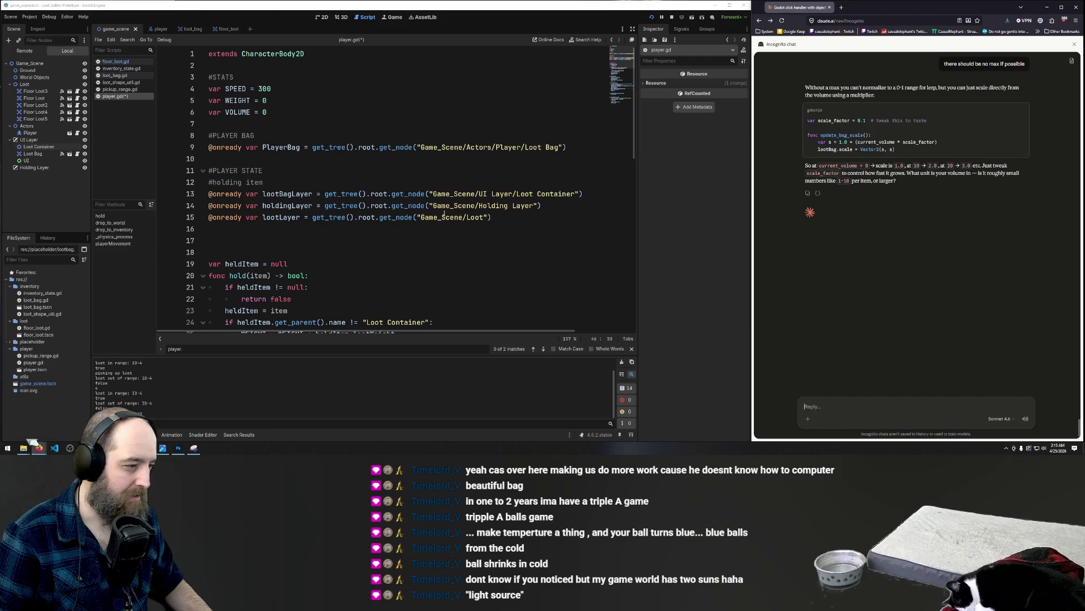
pyautogui.scroll(-4, 418, 217)
pyautogui.scroll(3, 418, 217)
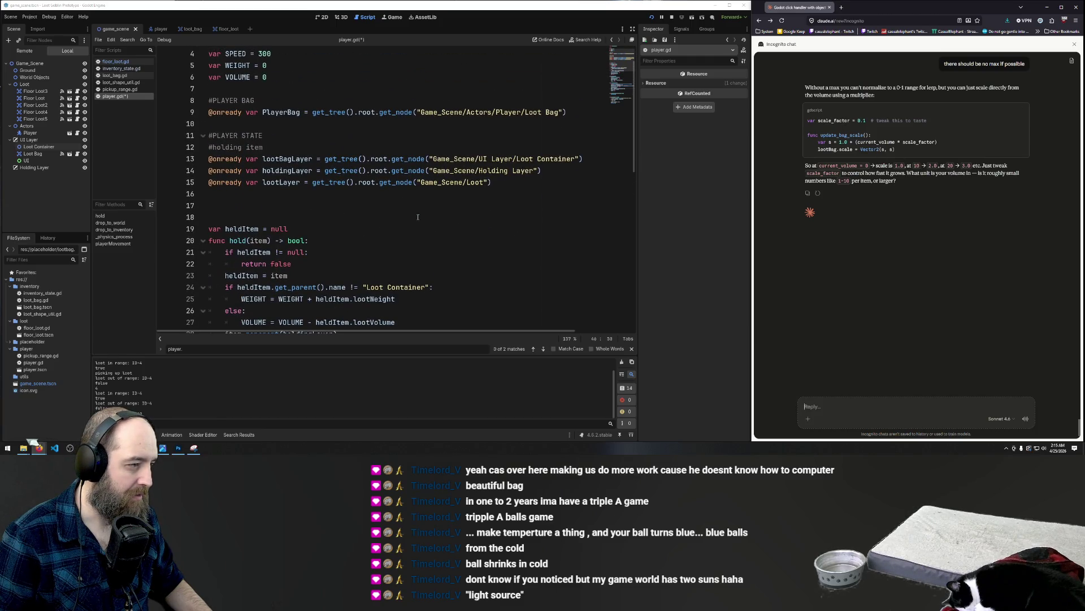
pyautogui.scroll(-1, 418, 217)
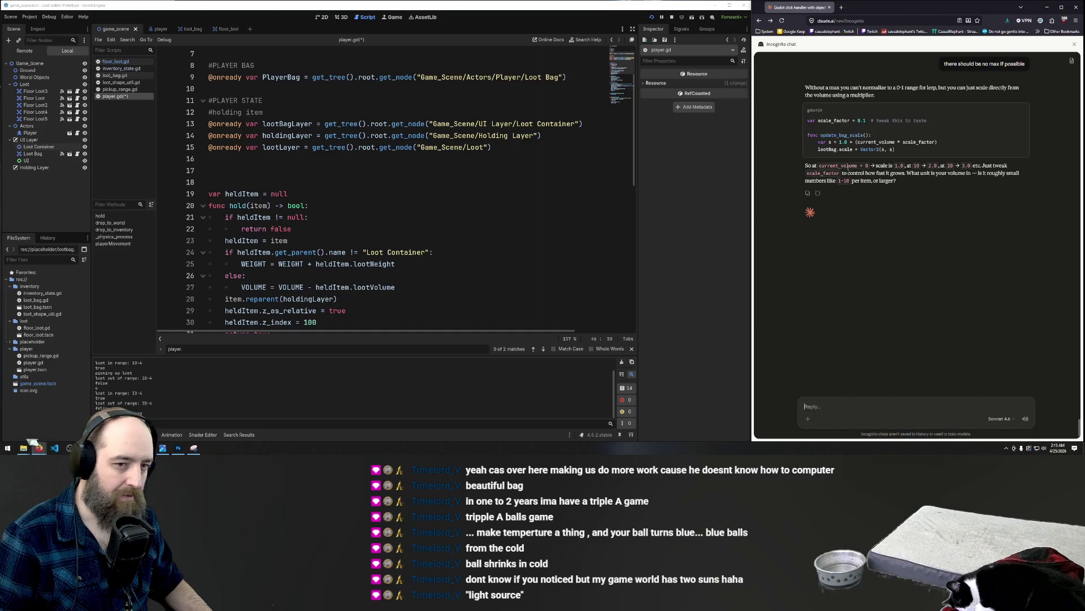
pyautogui.moveTo(903, 150); pyautogui.dragTo(806, 135)
pyautogui.hotkey('ctrl', 'c')
pyautogui.click(289, 170)
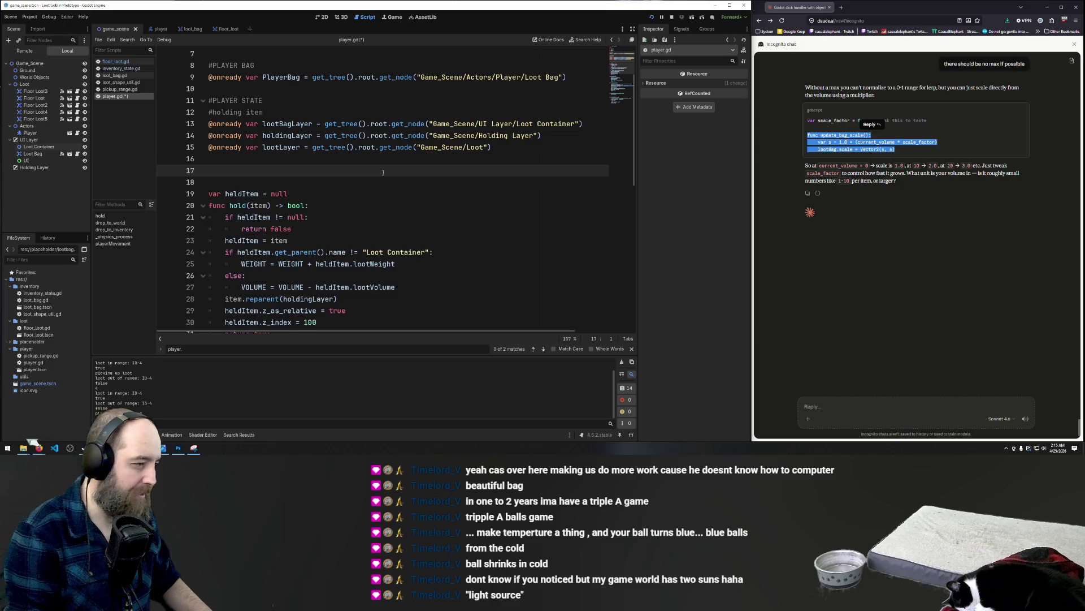
pyautogui.hotkey('ctrl', 'v')
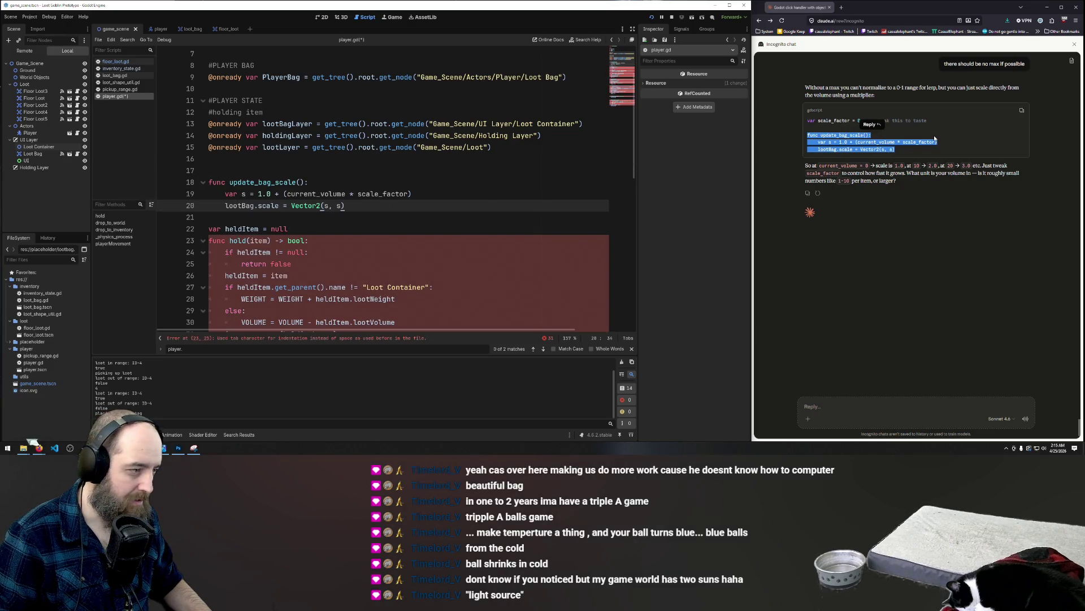
# - Re-indent line 19 of the pasted update_bag_scale function inside its body
pyautogui.click(935, 137)
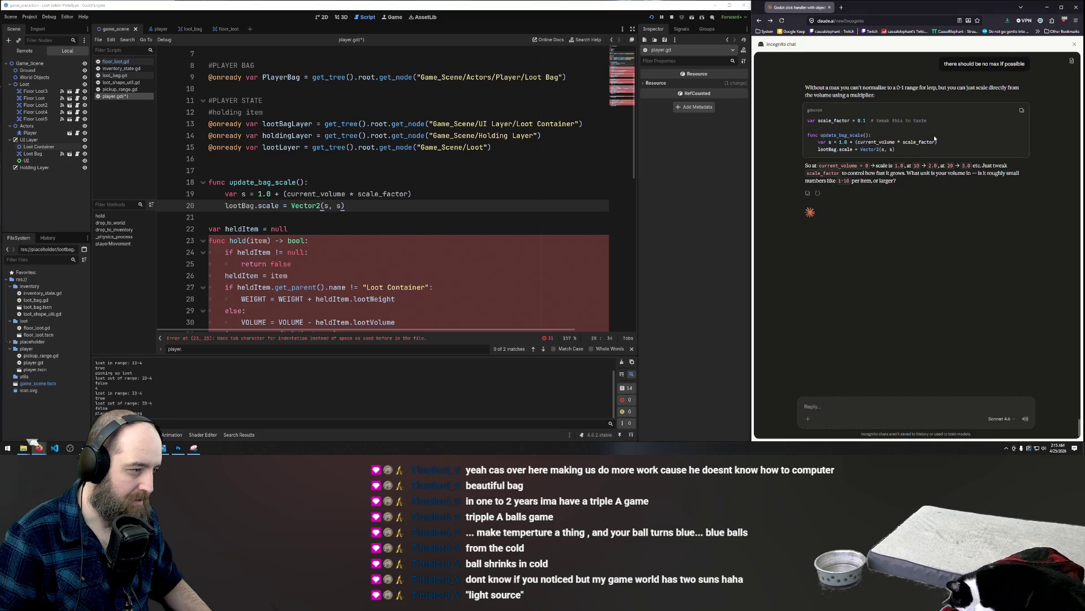
pyautogui.click(221, 193)
pyautogui.hotkey('shift', 'Home')
pyautogui.press('Tab')
pyautogui.press('BackSpace')
pyautogui.press('Tab')
pyautogui.press('Down')
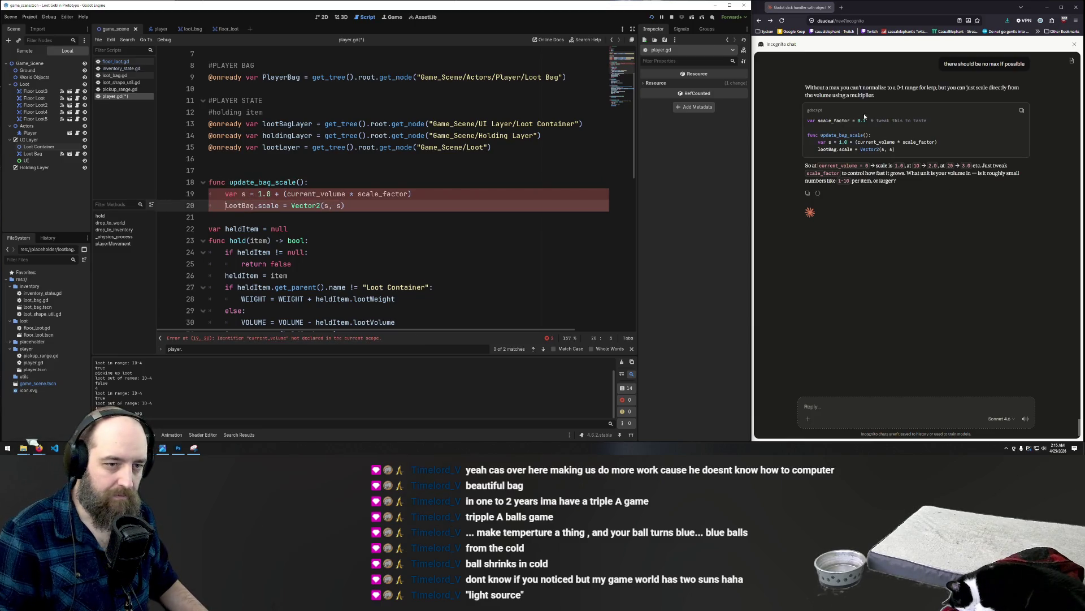
# - Paste 'var scale_factor = 0.1' from the answer onto line 17 above the function
pyautogui.moveTo(866, 121); pyautogui.dragTo(818, 120)
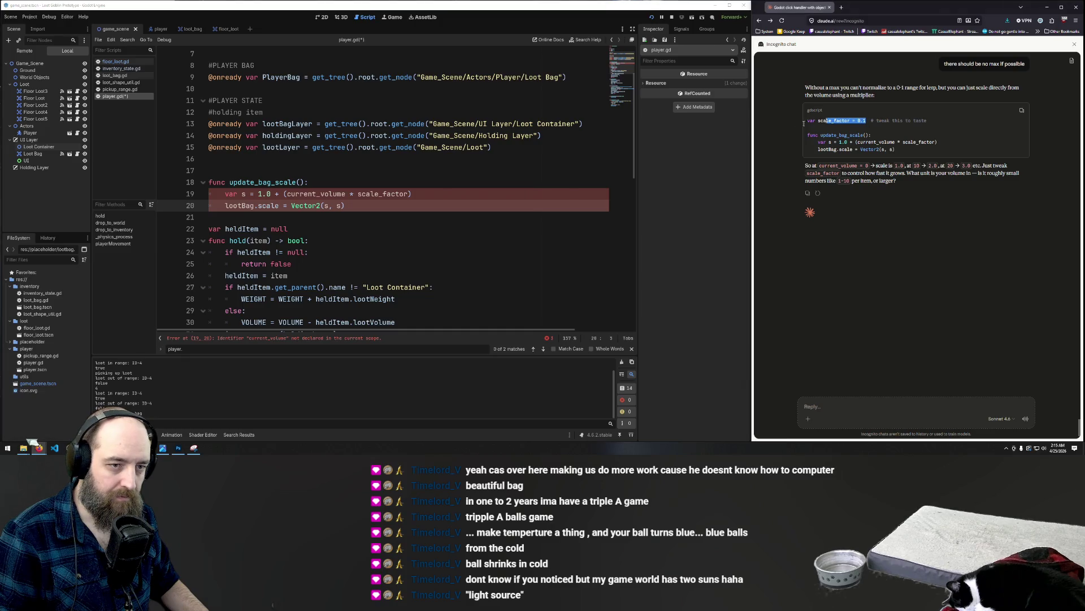
pyautogui.click(244, 174)
pyautogui.write('var scale_factor = 0.1')
pyautogui.click(349, 257)
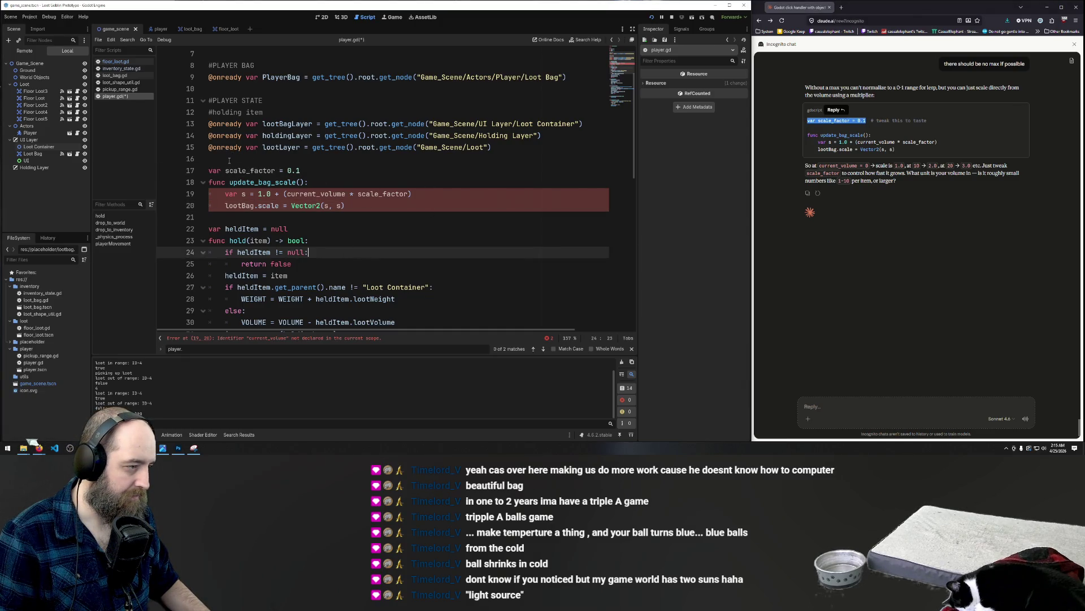
pyautogui.click(311, 135)
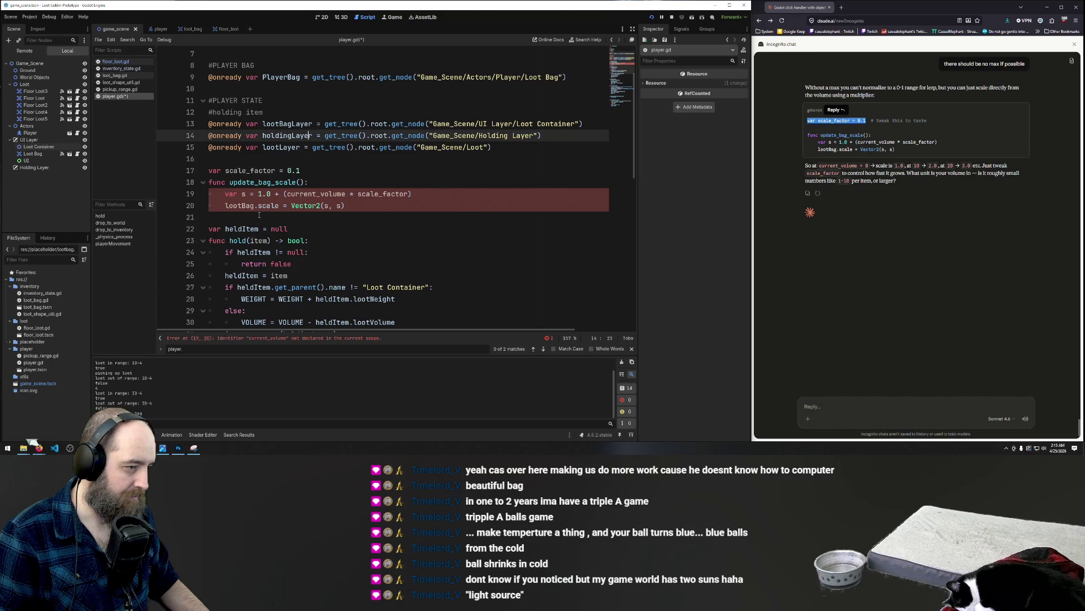
pyautogui.click(378, 257)
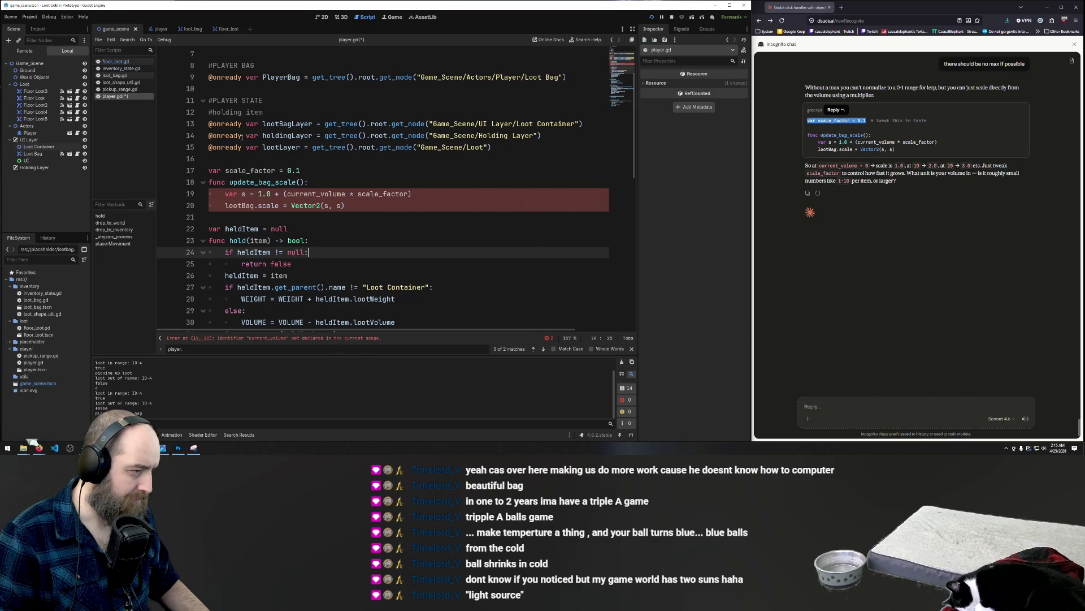
# - Replace current_volume with VOLUME in the scale formula
pyautogui.doubleClick(310, 195)
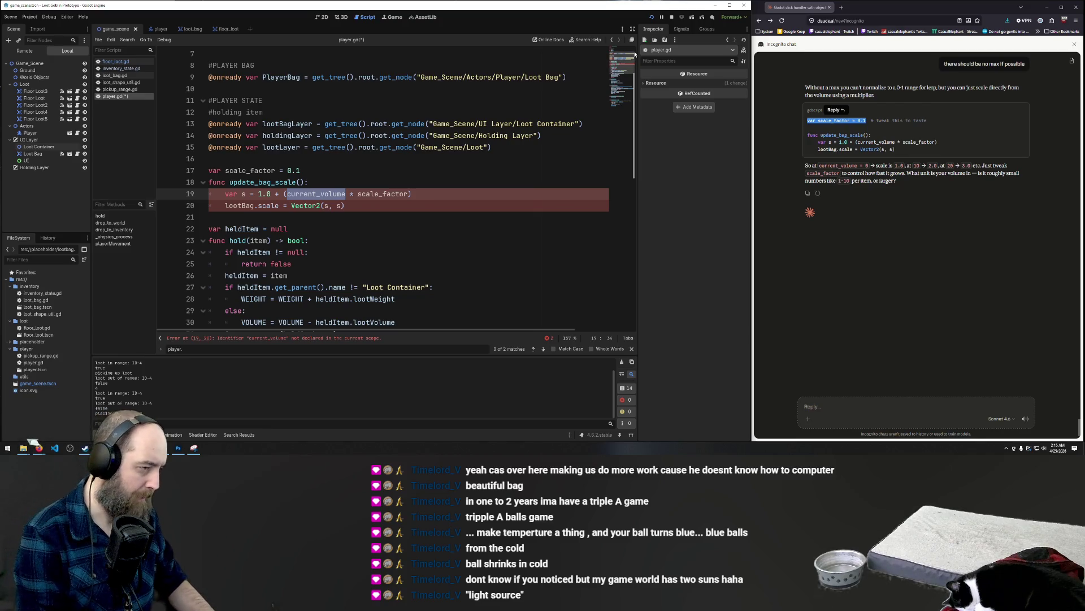
pyautogui.write('VOLUME')
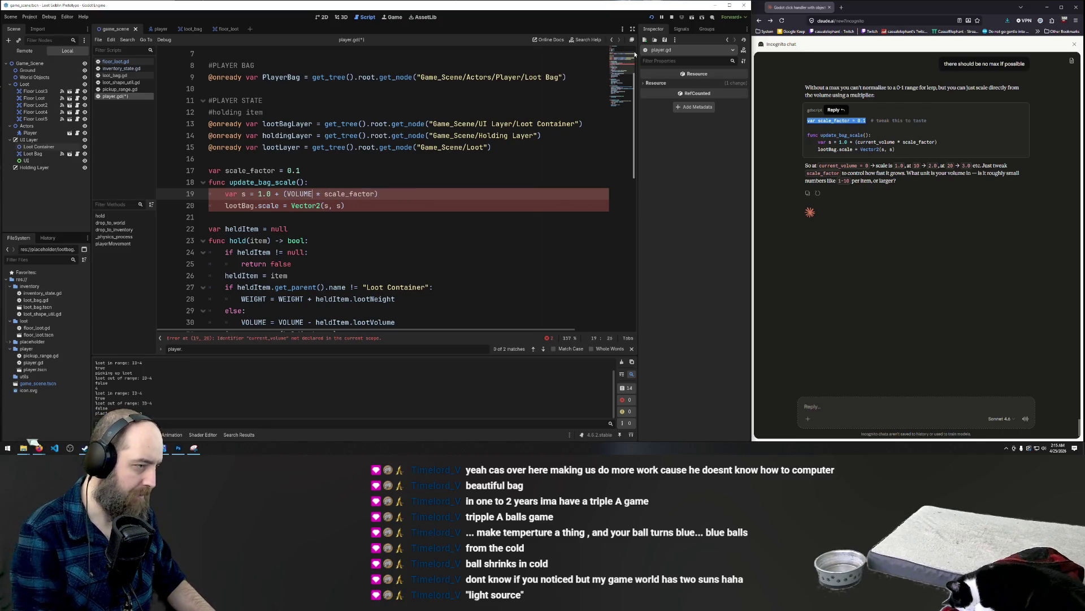
pyautogui.click(209, 222)
pyautogui.click(249, 262)
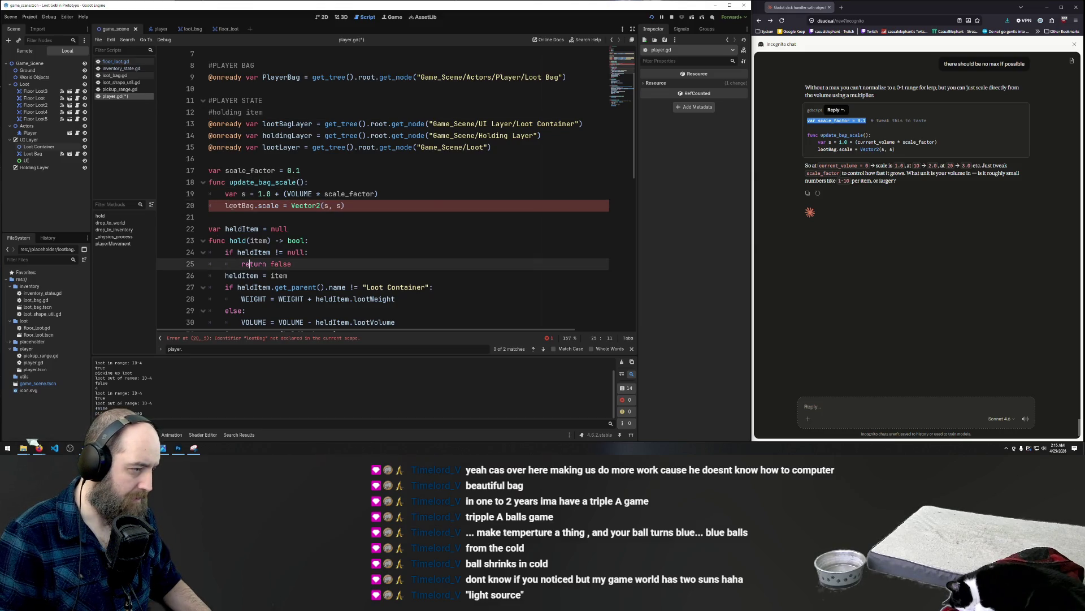
pyautogui.click(306, 196)
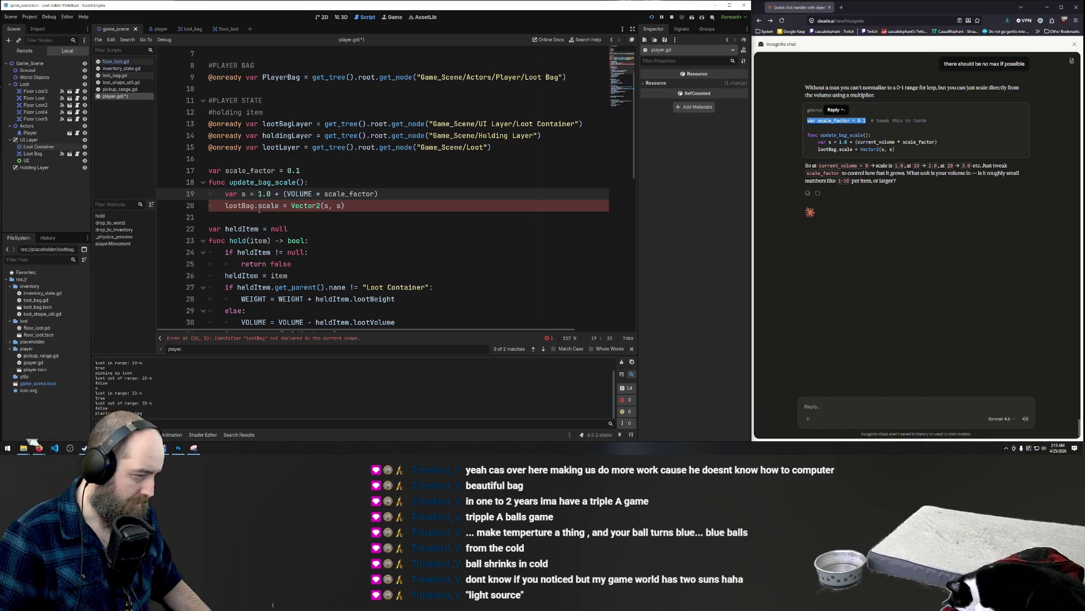
pyautogui.scroll(2, 280, 206)
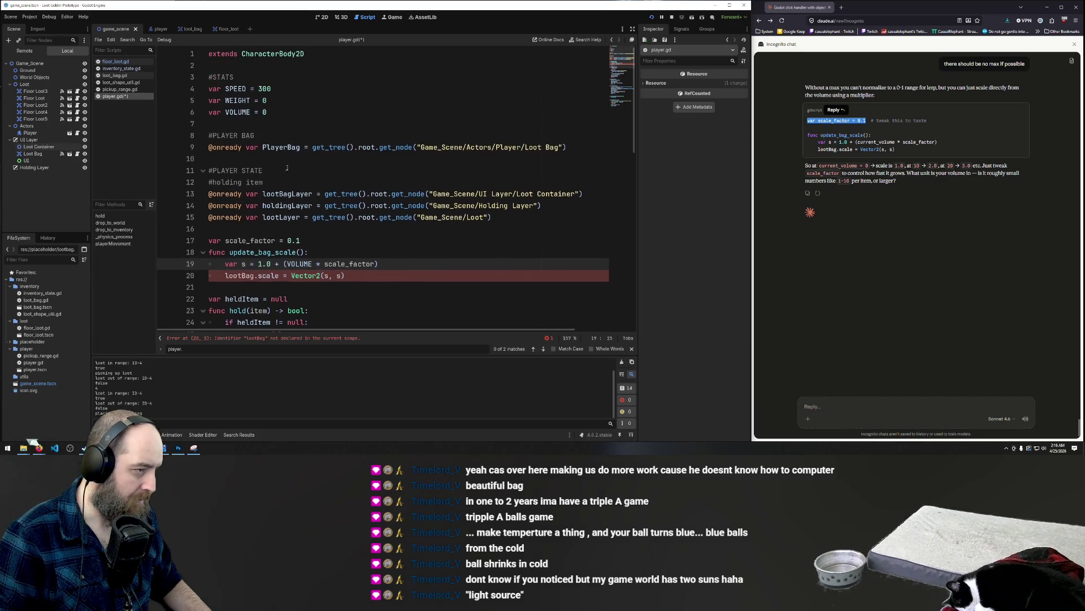
# - Replace the undeclared lootBag on line 20 with PlayerBag
pyautogui.doubleClick(283, 148)
pyautogui.hotkey('ctrl', 'c')
pyautogui.scroll(-4, 291, 242)
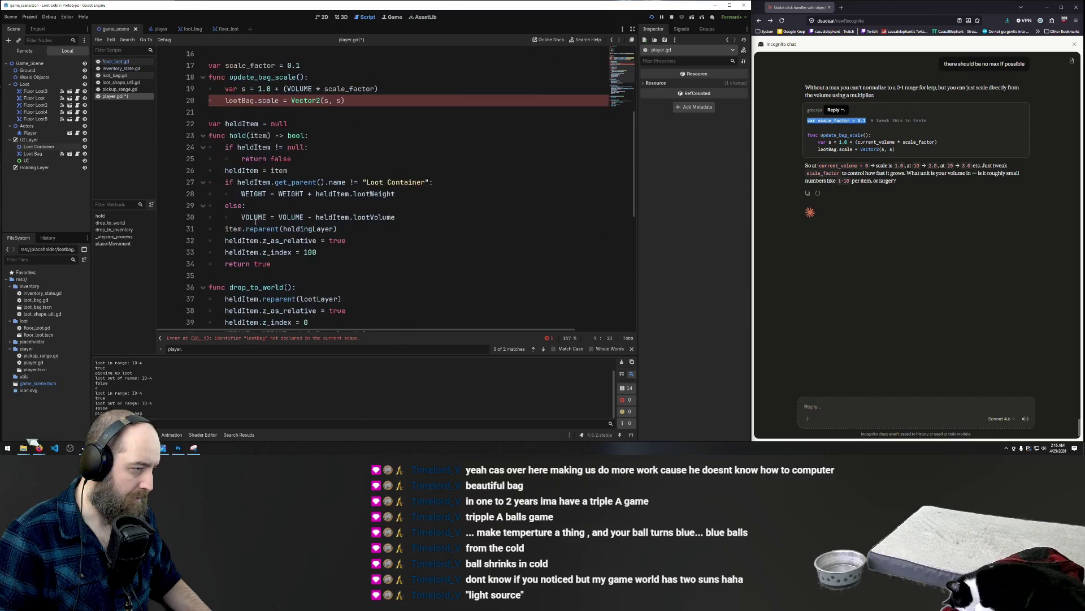
pyautogui.doubleClick(240, 136)
pyautogui.hotkey('ctrl', 'v')
pyautogui.click(362, 182)
pyautogui.click(399, 127)
pyautogui.scroll(2, 431, 171)
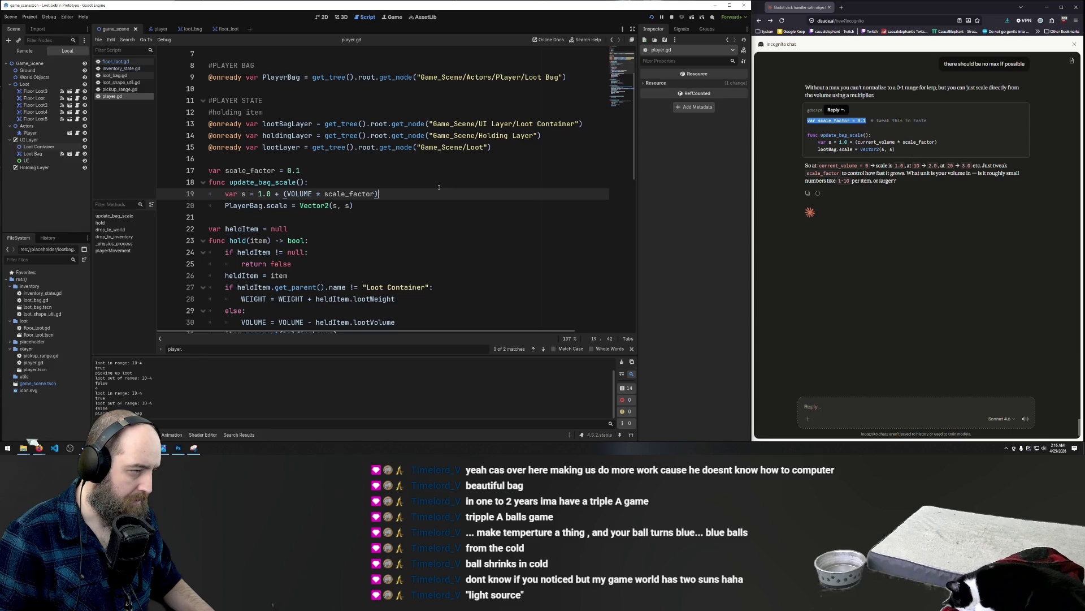
# - Rename scale_factor to bag_scale_factor on lines 17 and 19, save, and run the game
pyautogui.click(226, 170)
pyautogui.write('bag_')
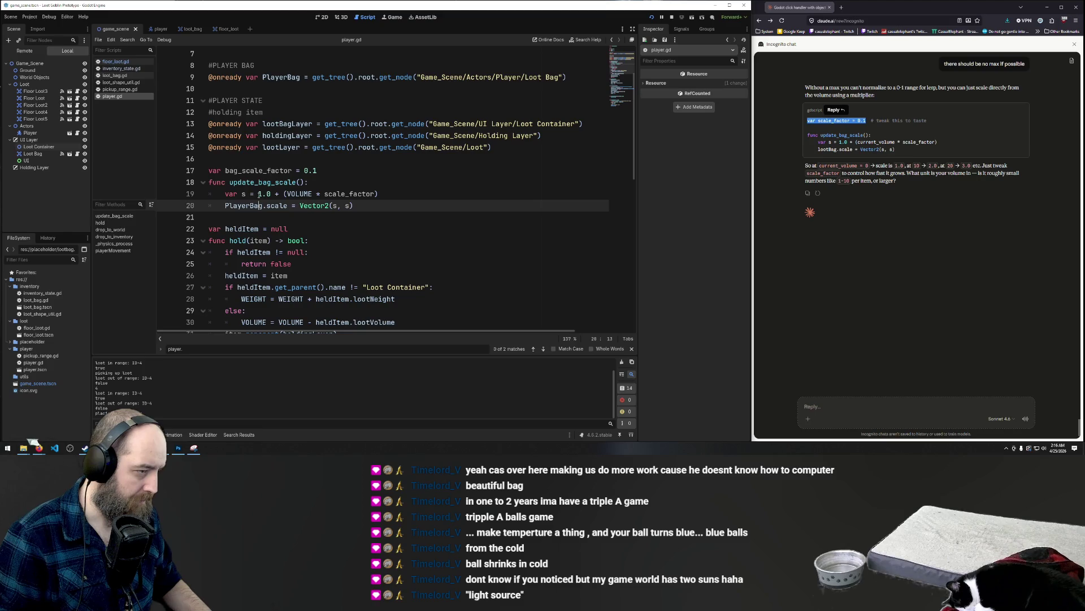
pyautogui.hotkey('ctrl', 'd')
pyautogui.hotkey('ctrl', 'c')
pyautogui.doubleClick(351, 194)
pyautogui.hotkey('ctrl', 'v')
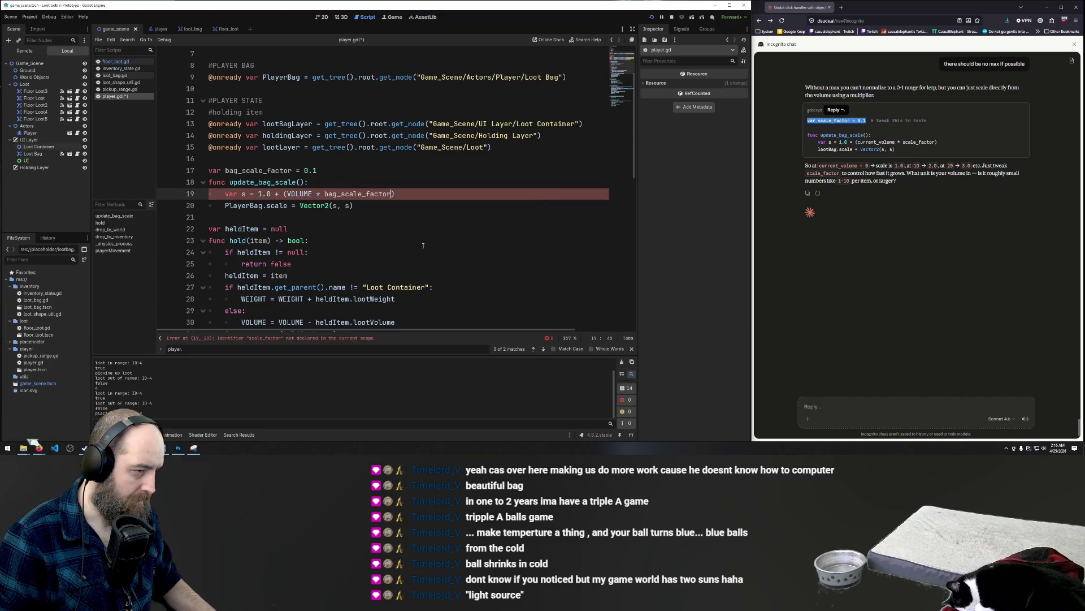
pyautogui.hotkey('ctrl', 's')
pyautogui.click(418, 219)
pyautogui.press('F5')
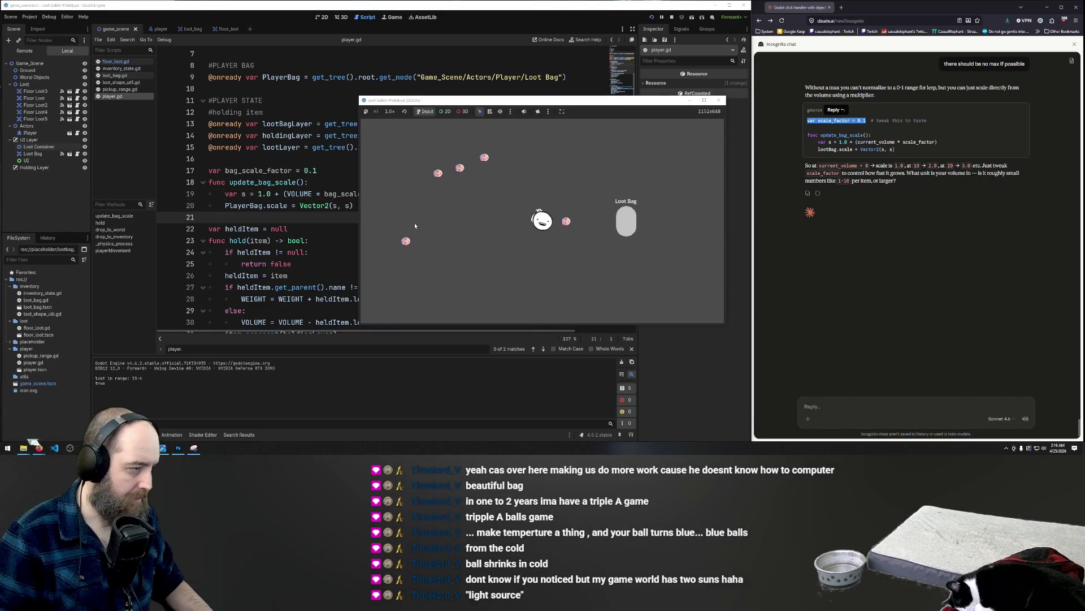
# - Playtest by dropping several loot balls into the Loot Bag
pyautogui.click(564, 221)
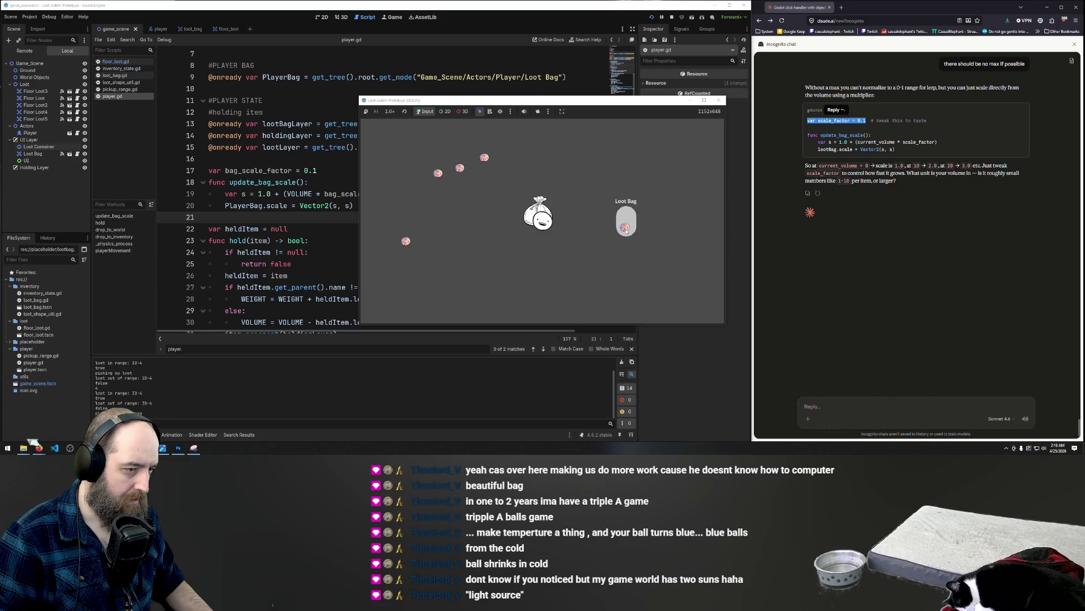
pyautogui.click(486, 192)
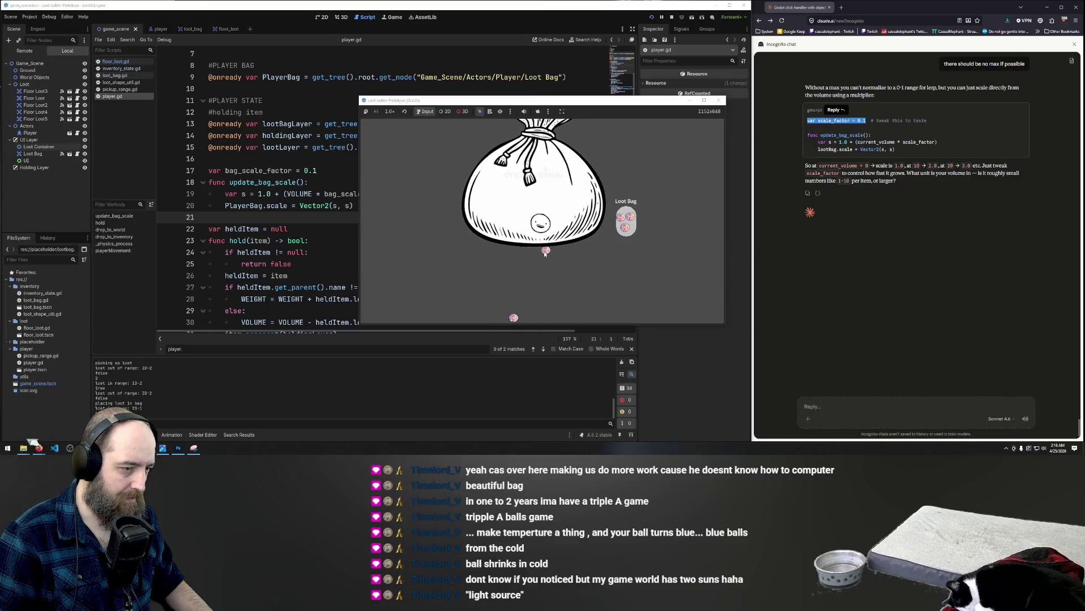
pyautogui.click(633, 232)
pyautogui.click(632, 231)
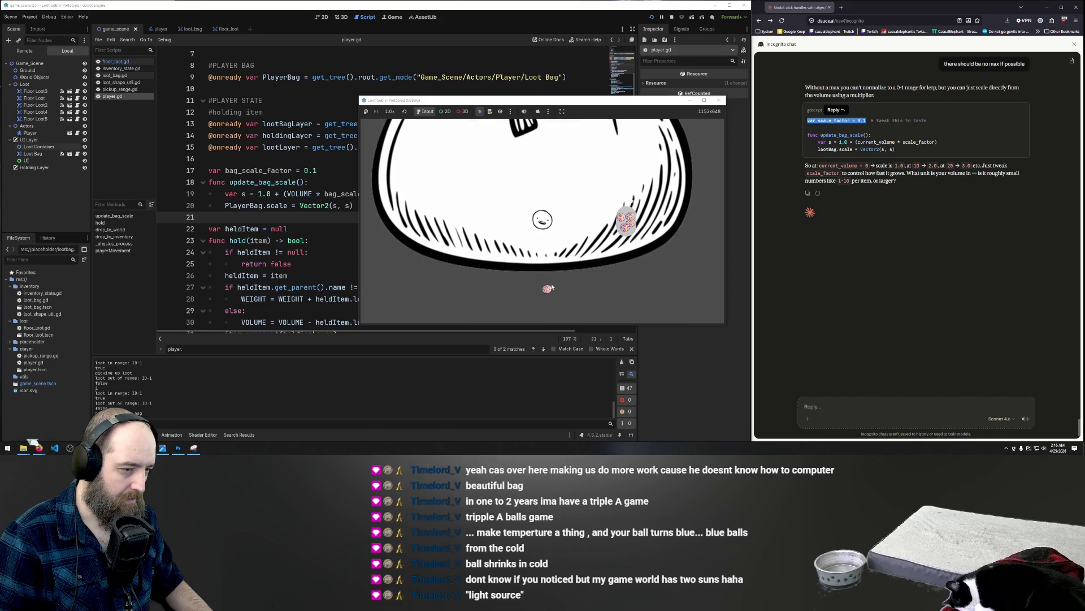
pyautogui.click(545, 280)
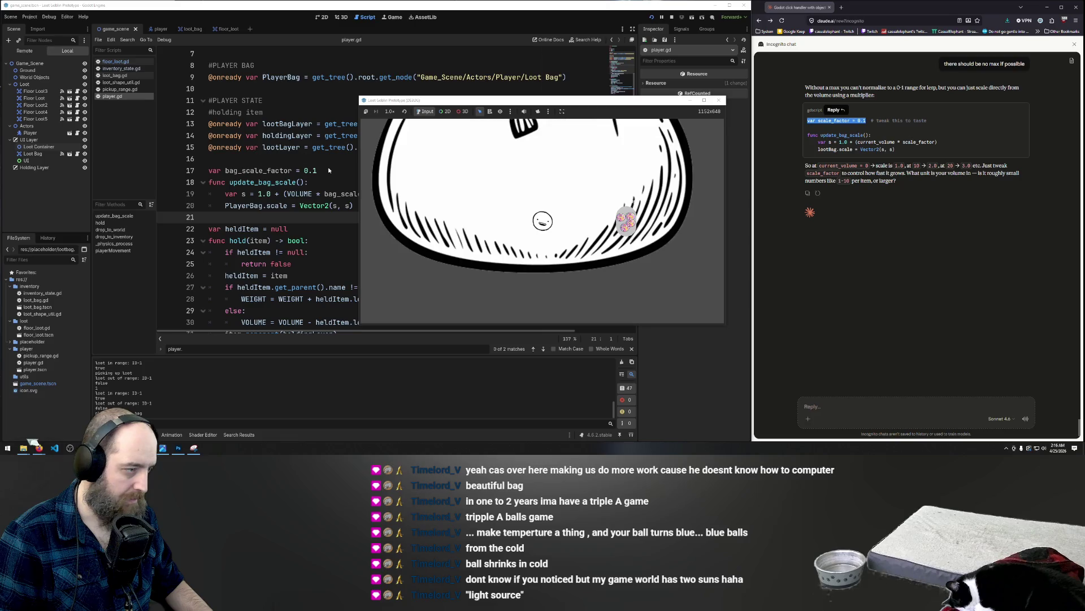
# - Lower bag_scale_factor on line 17 from 0.1 to 0.01 and relaunch the game
pyautogui.click(315, 170)
pyautogui.write('0')
pyautogui.press('End')
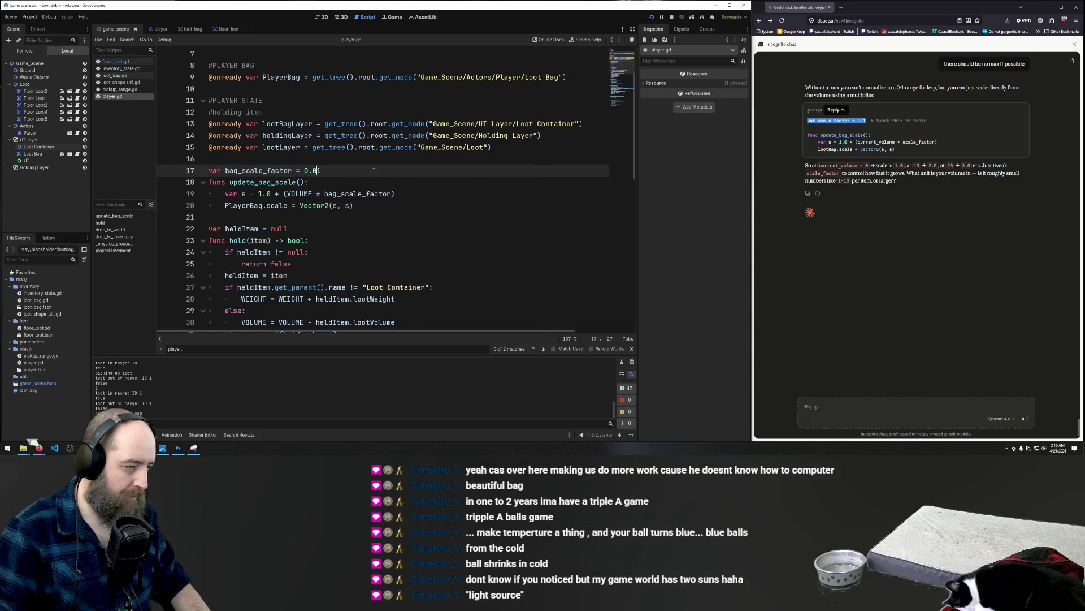
pyautogui.click(407, 206)
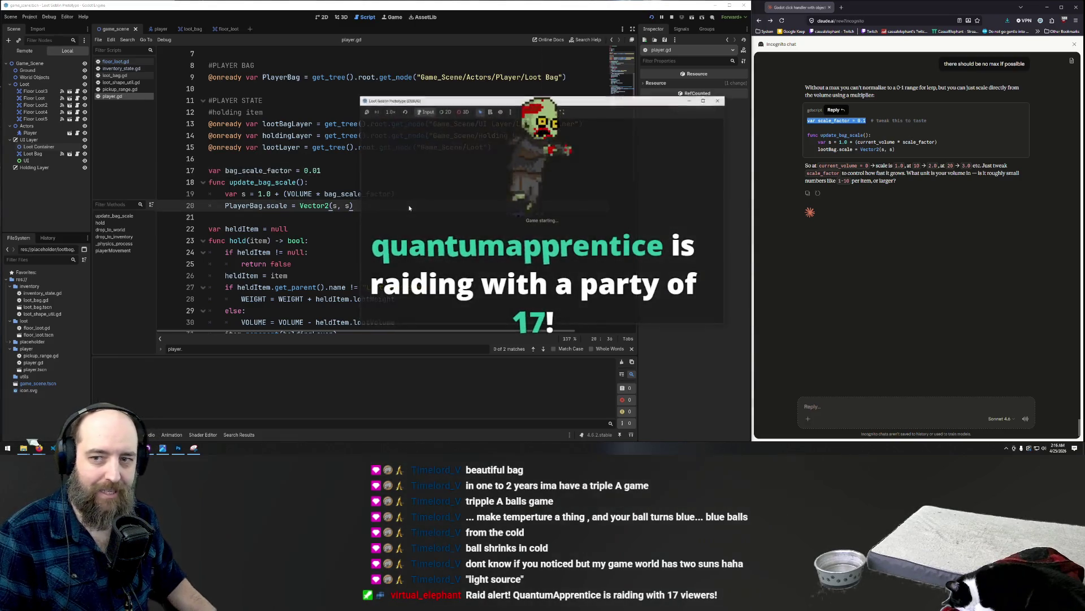
pyautogui.press('F5')
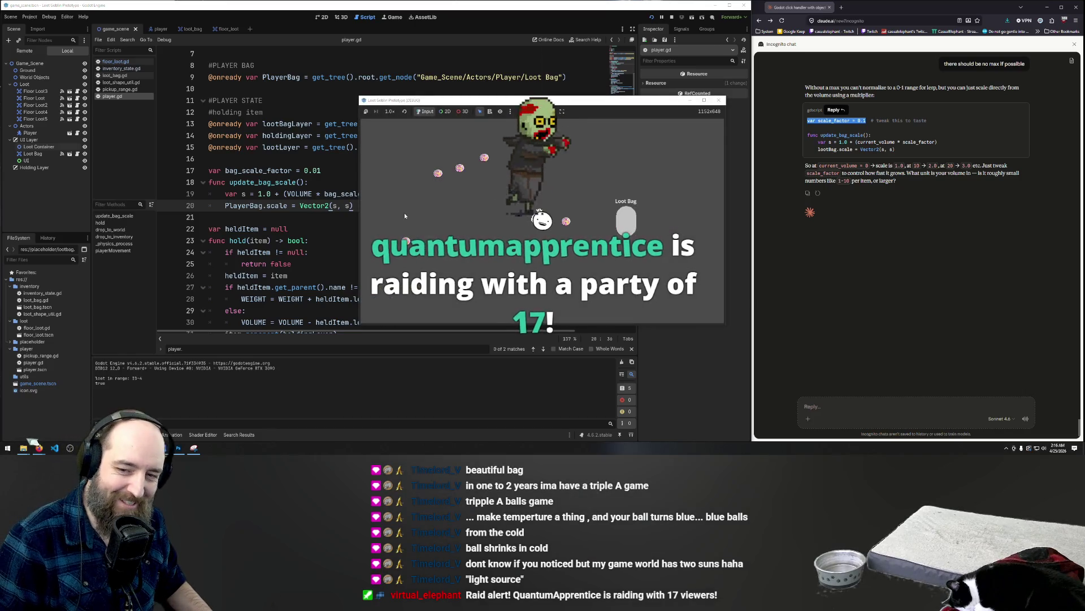
# - Playtest again, carrying loot orbs into the bag and taking one back out
pyautogui.moveTo(562, 225); pyautogui.dragTo(627, 222)
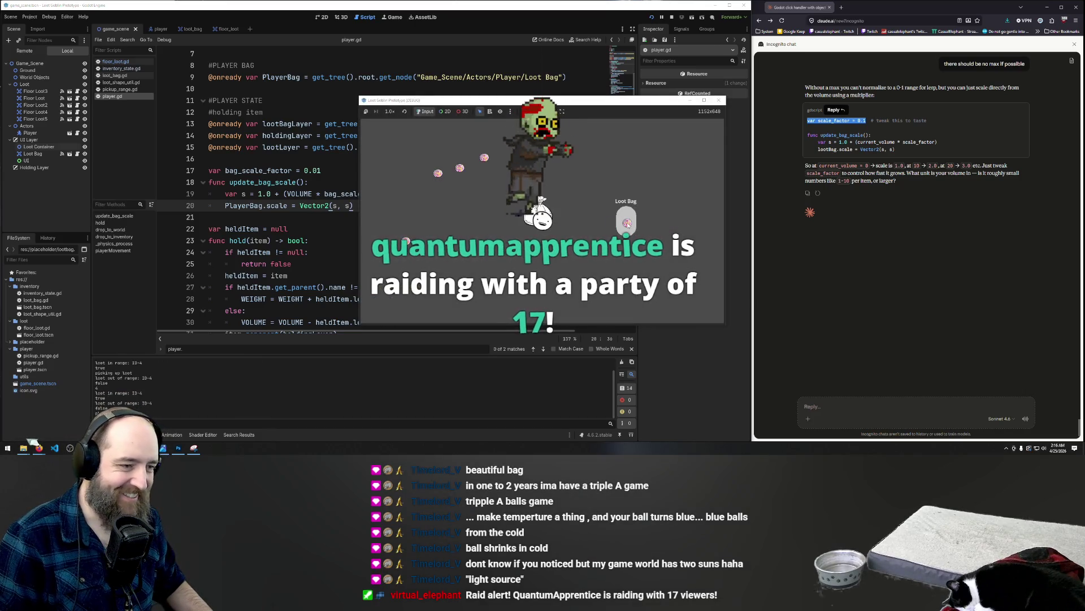
pyautogui.press('w')
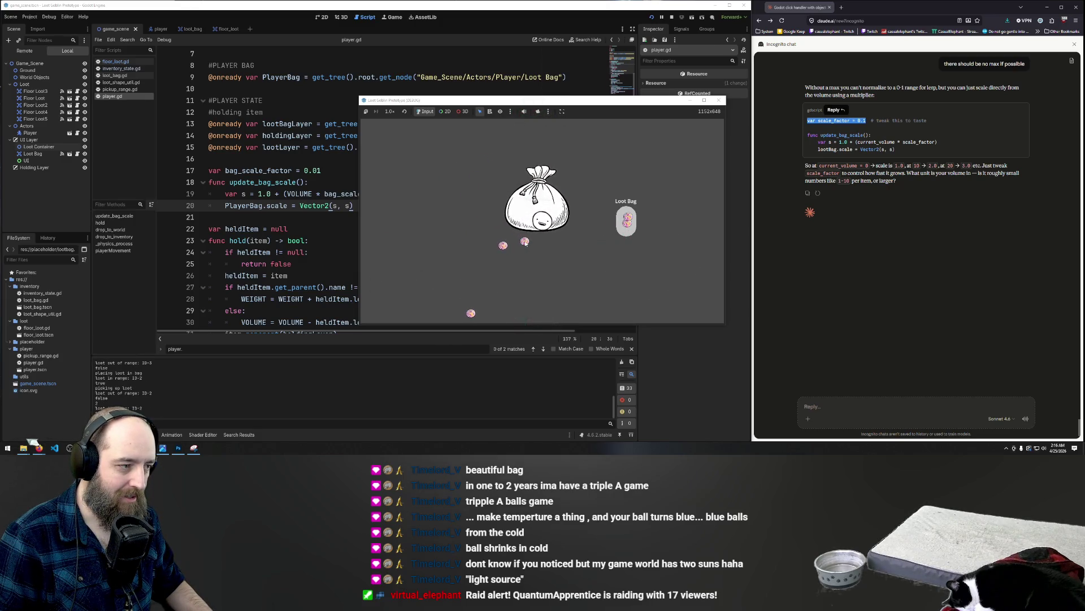
pyautogui.moveTo(627, 221); pyautogui.dragTo(649, 238)
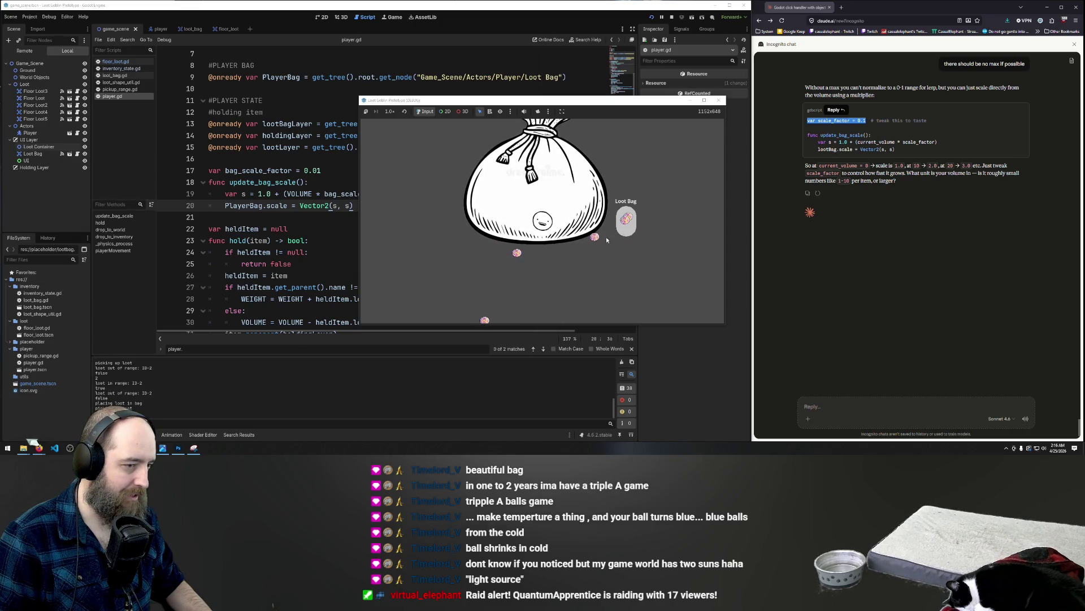
pyautogui.click(631, 226)
pyautogui.click(311, 194)
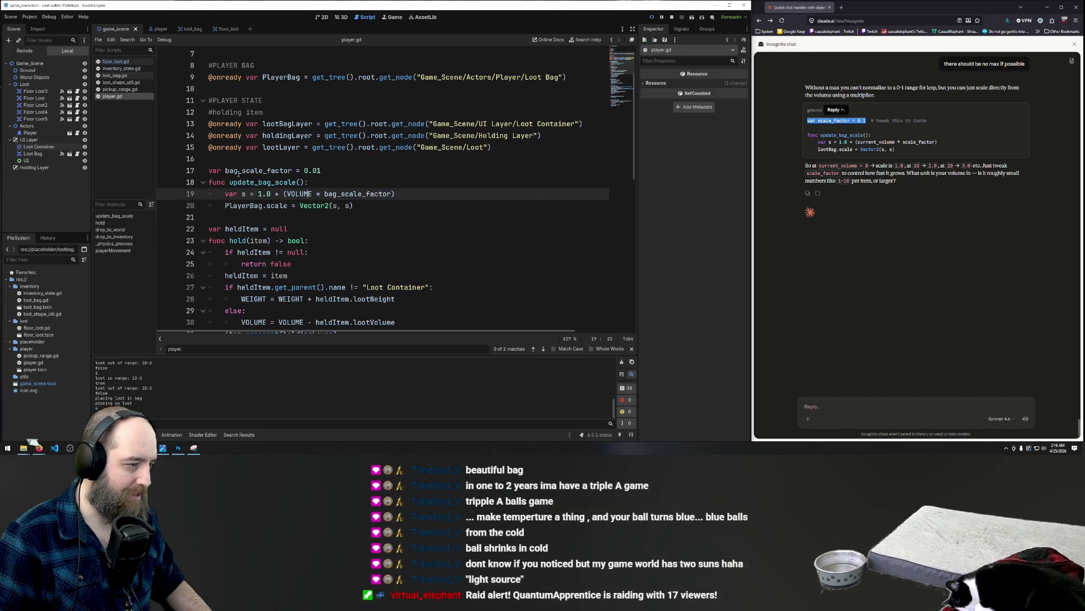
# - Revert bag_scale_factor to 0.1 and call update_bag_scale() after the VOLUME subtraction in hold()
pyautogui.click(317, 170)
pyautogui.press('BackSpace')
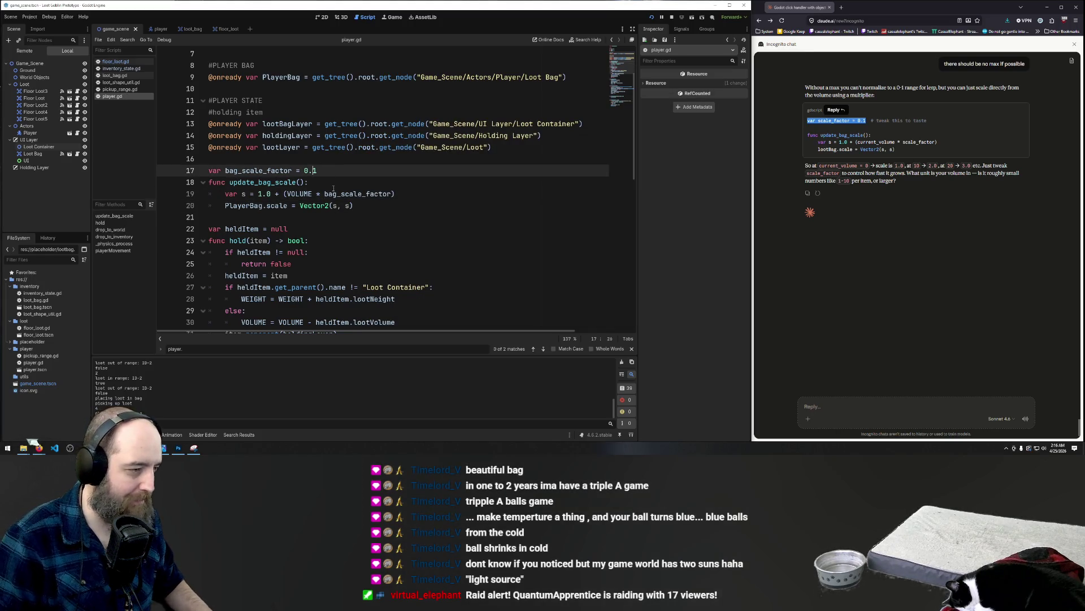
pyautogui.moveTo(229, 182); pyautogui.dragTo(301, 182)
pyautogui.scroll(-6, 395, 198)
pyautogui.click(407, 113)
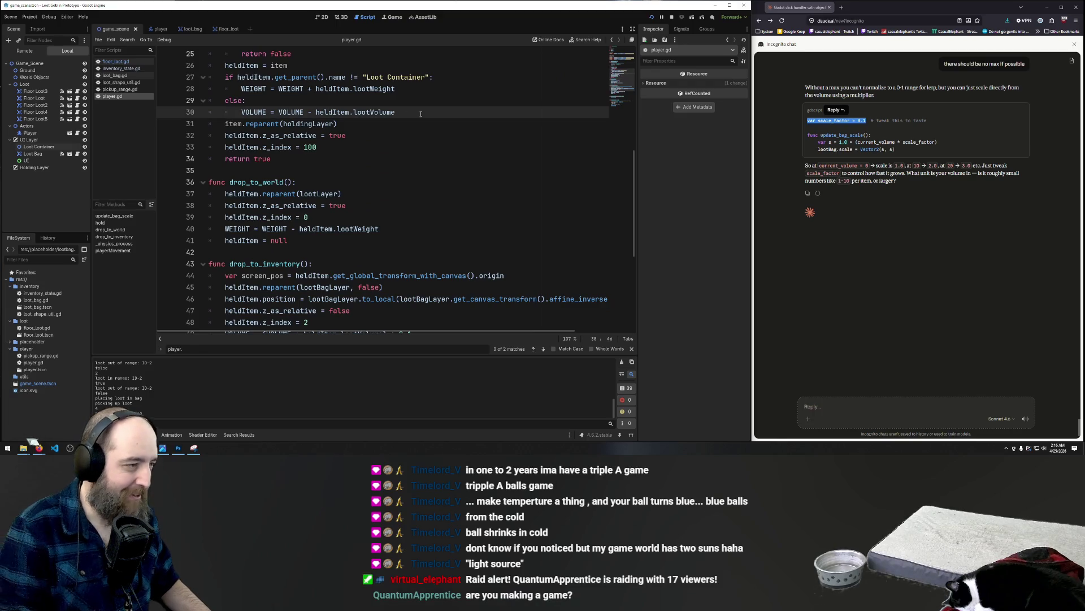
pyautogui.press('Return')
pyautogui.hotkey('ctrl', 'v')
# - Review drop_to_world and drop_to_inventory, including the to_local and PlayerBag.scale lines
pyautogui.scroll(-3, 458, 182)
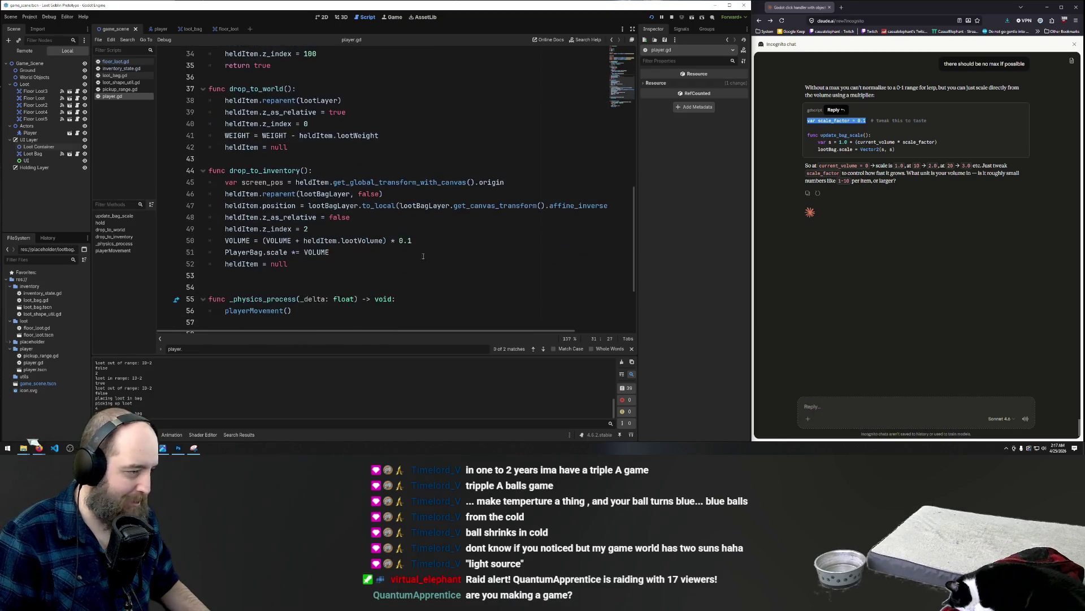
pyautogui.scroll(1, 332, 170)
pyautogui.click(304, 190)
pyautogui.press('Up')
pyautogui.press('Up')
pyautogui.press('End')
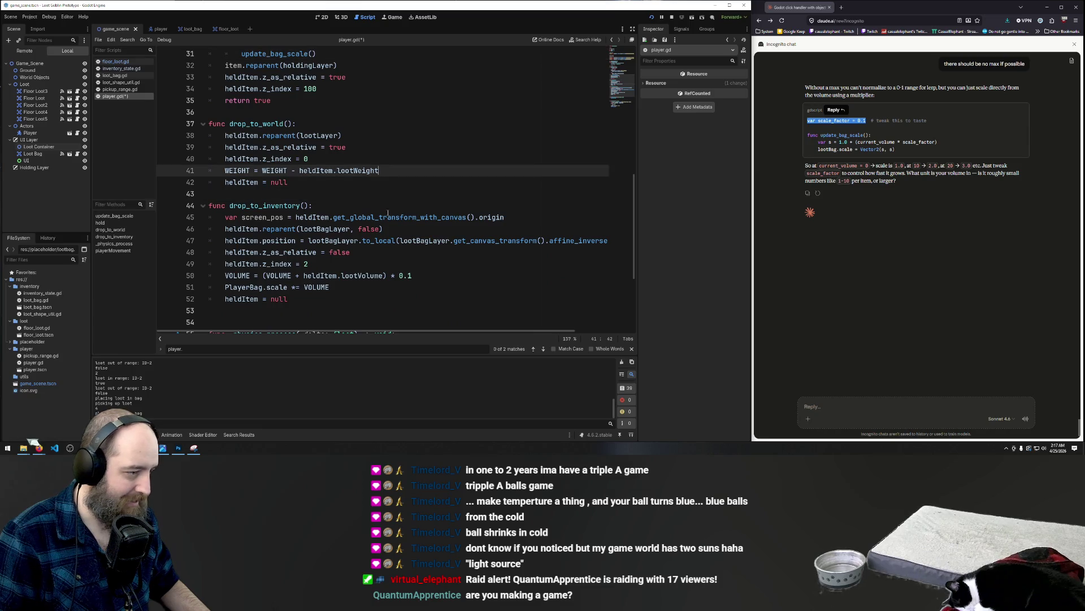
pyautogui.click(427, 274)
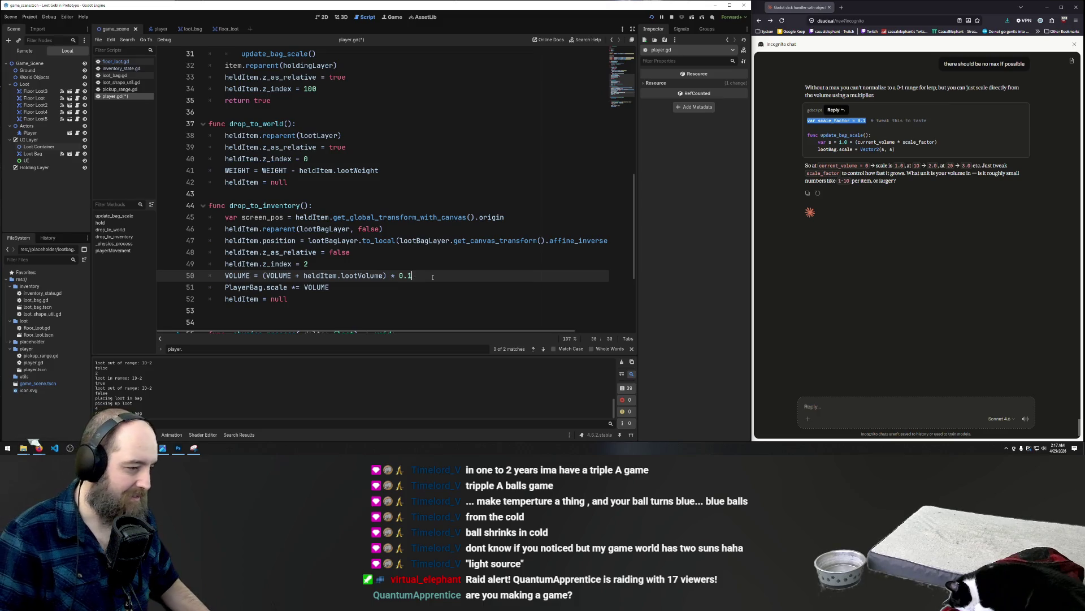
pyautogui.scroll(1, 401, 188)
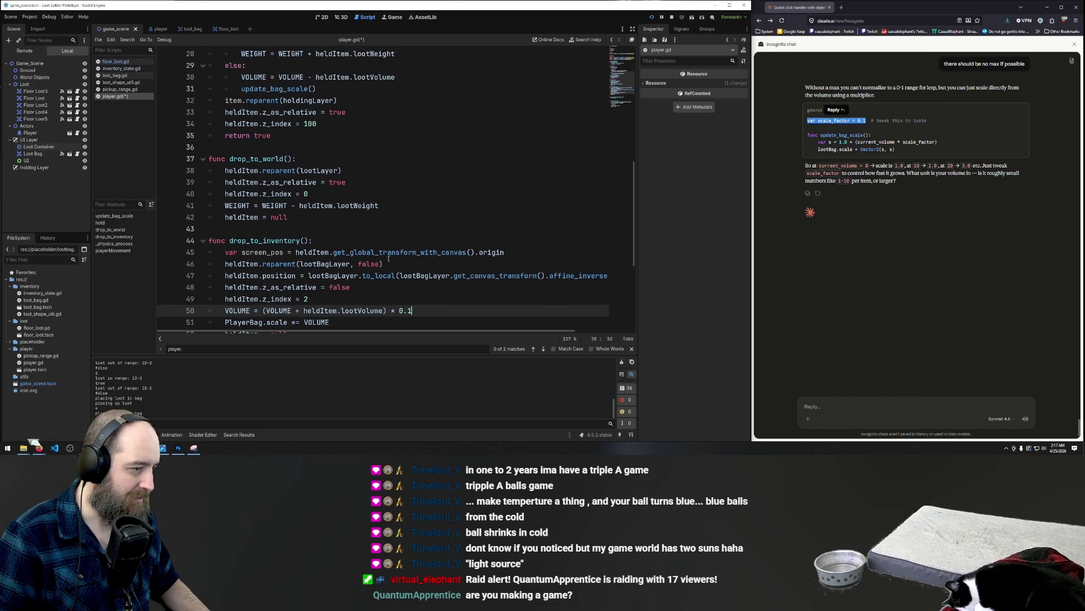
pyautogui.scroll(-2, 385, 251)
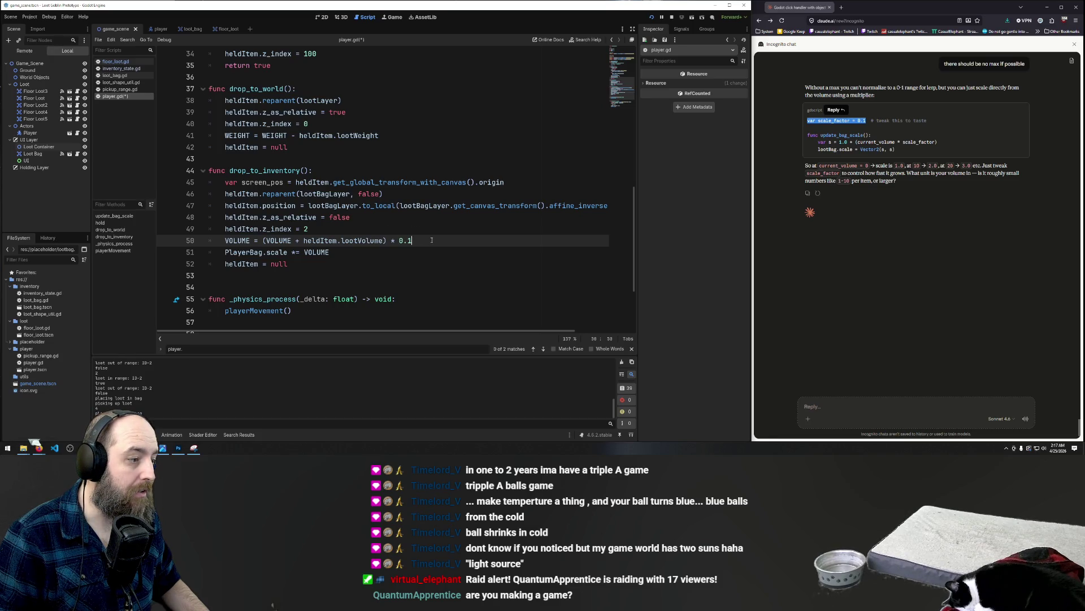
pyautogui.click(401, 255)
pyautogui.click(385, 206)
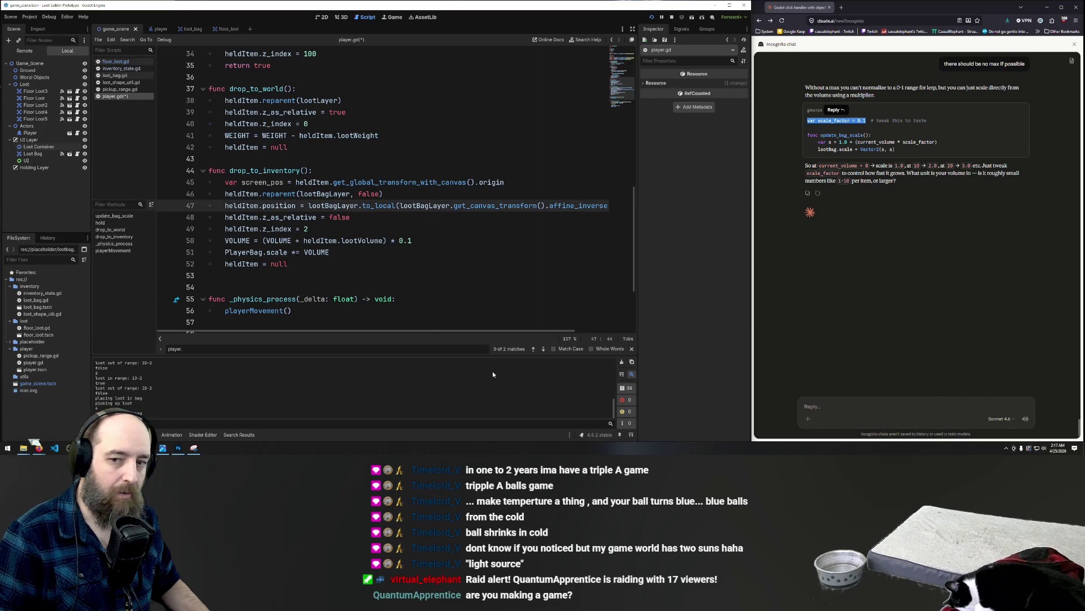
pyautogui.click(379, 261)
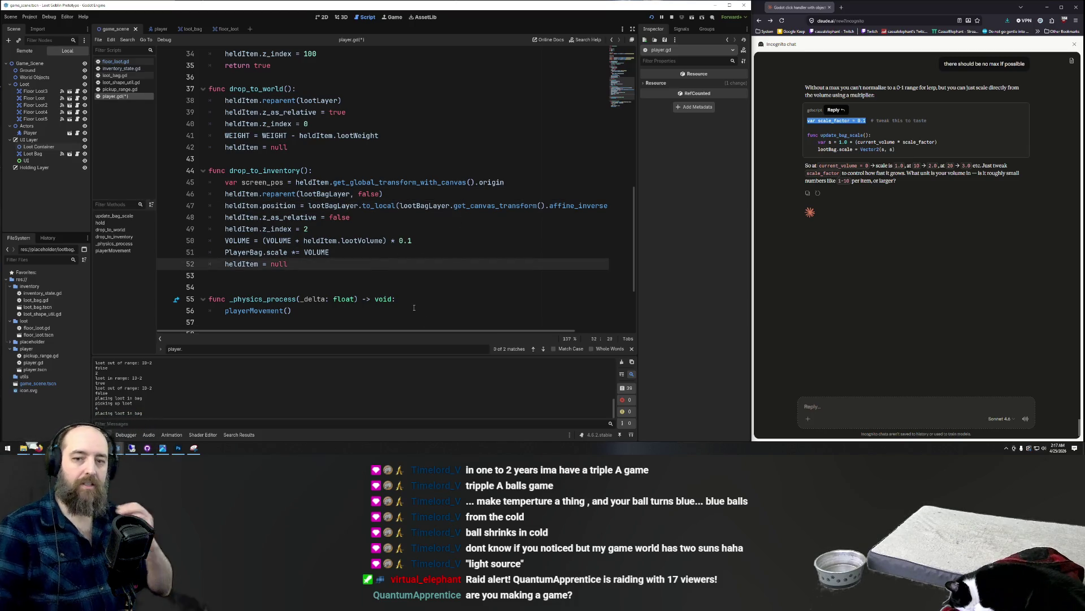
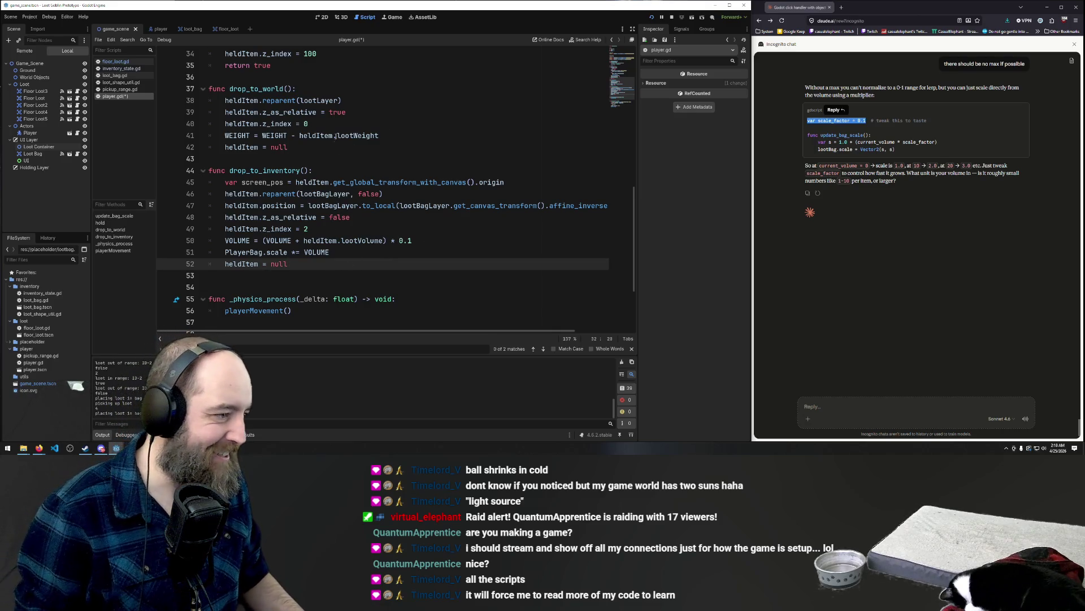
# - Remove the '* 0.1' multiplier and its extra parentheses from line 50 in drop_to_inventory
pyautogui.scroll(3, 336, 137)
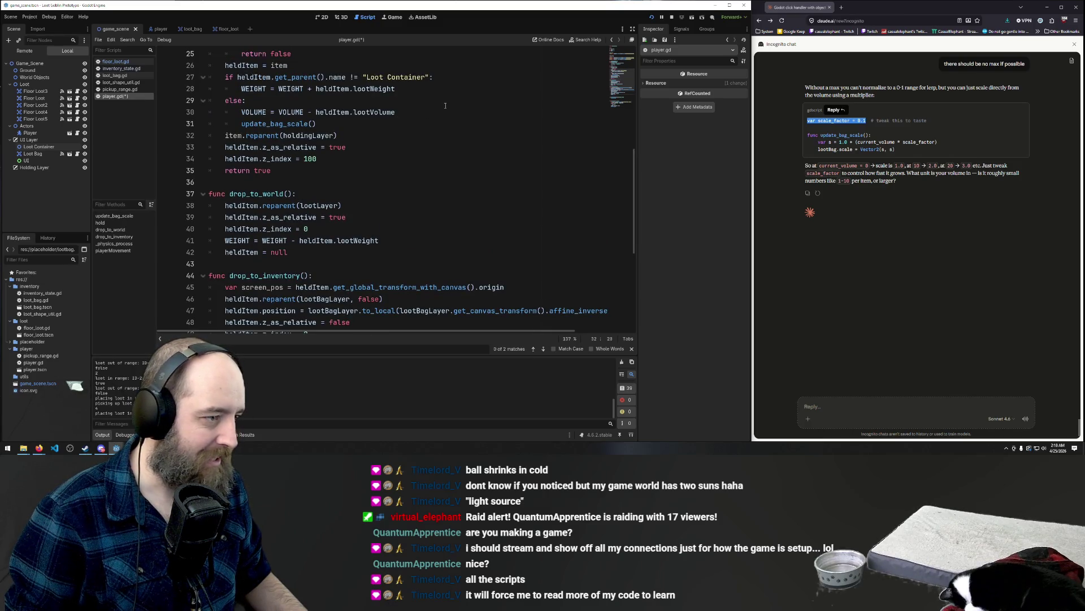
pyautogui.scroll(-2, 445, 105)
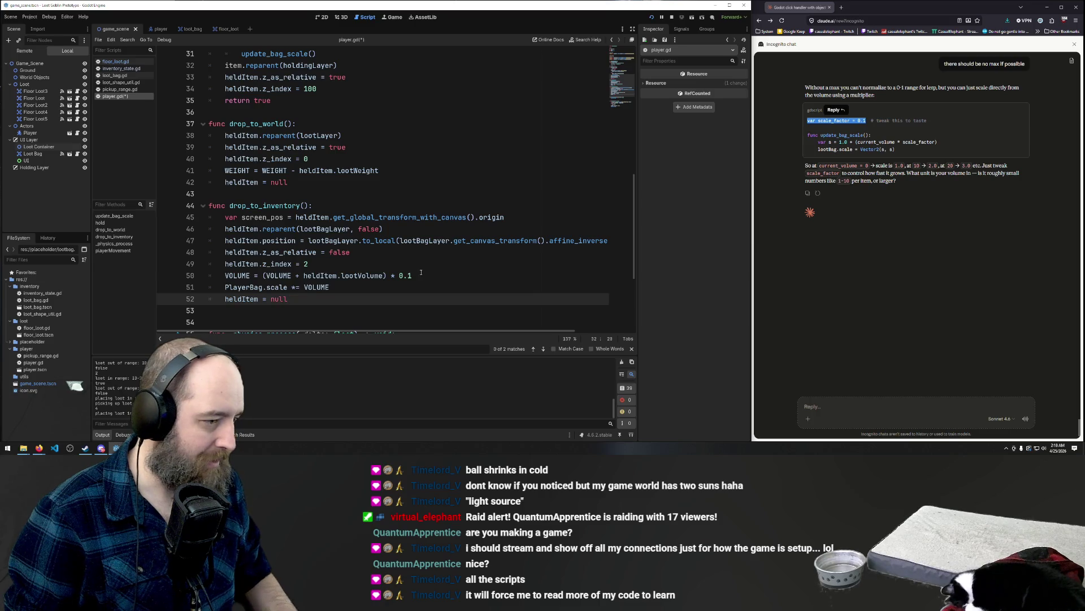
pyautogui.moveTo(421, 272); pyautogui.dragTo(390, 276)
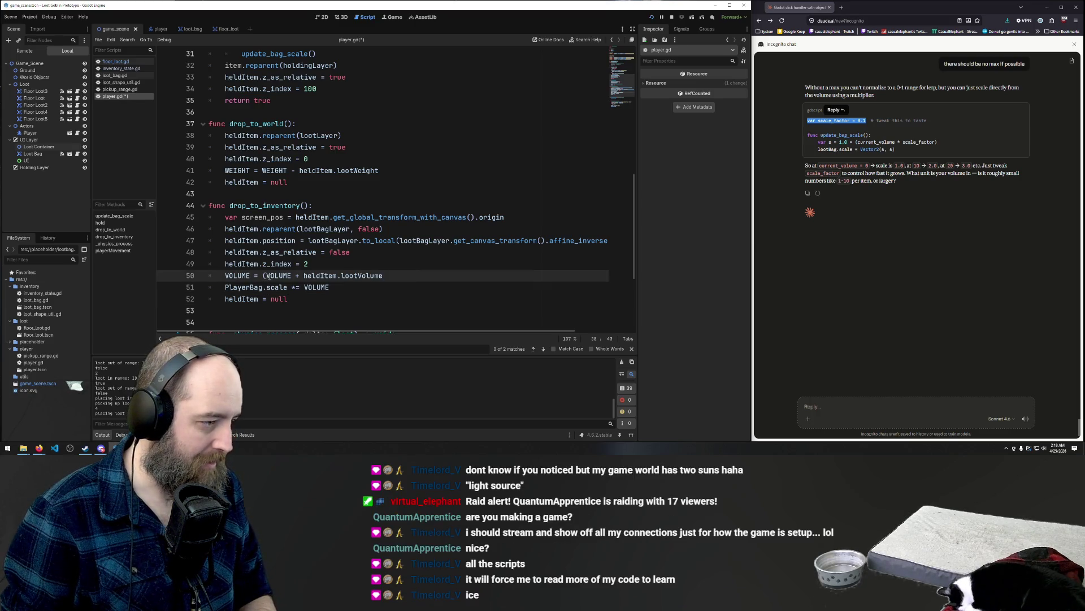
pyautogui.press('BackSpace')
pyautogui.press('Up')
pyautogui.press('Up')
pyautogui.press('Up')
pyautogui.click(417, 299)
pyautogui.click(415, 265)
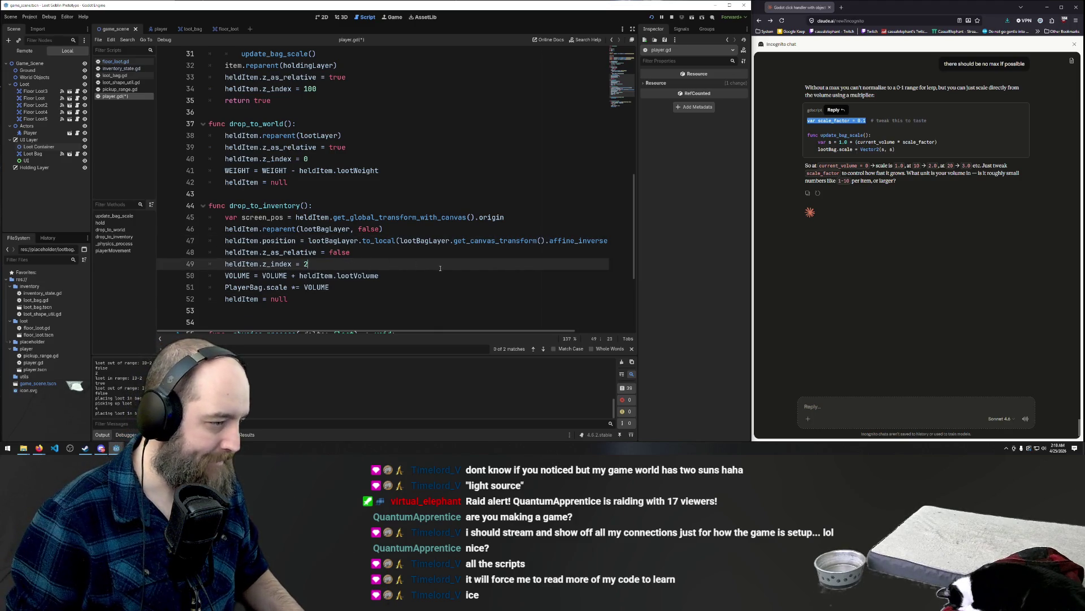
pyautogui.click(401, 275)
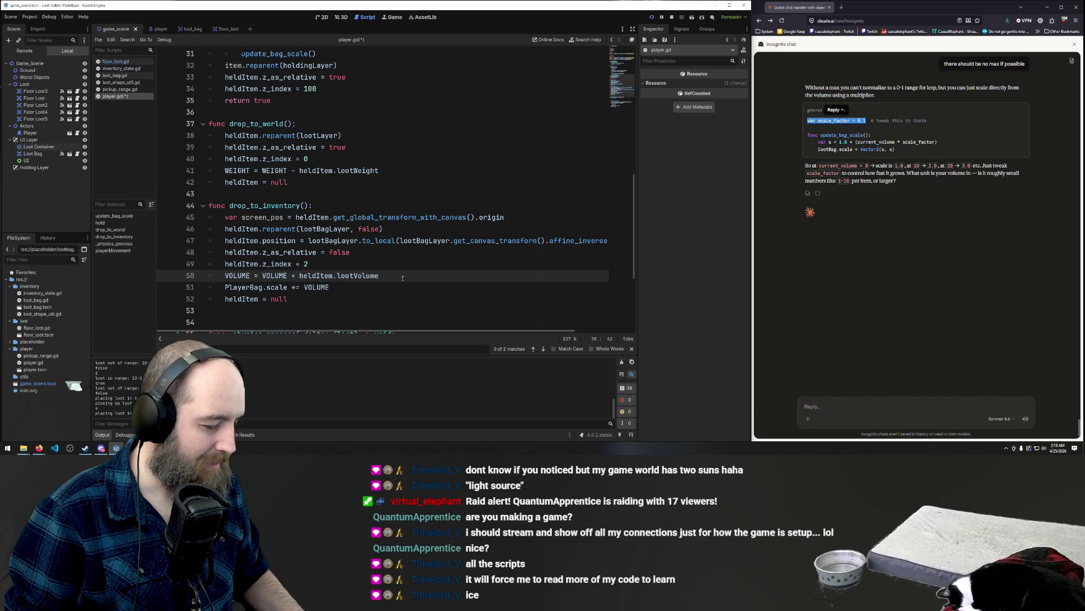
# - Copy the update_bag_scale() call from line 31 onto a new line after line 50
pyautogui.scroll(2, 367, 80)
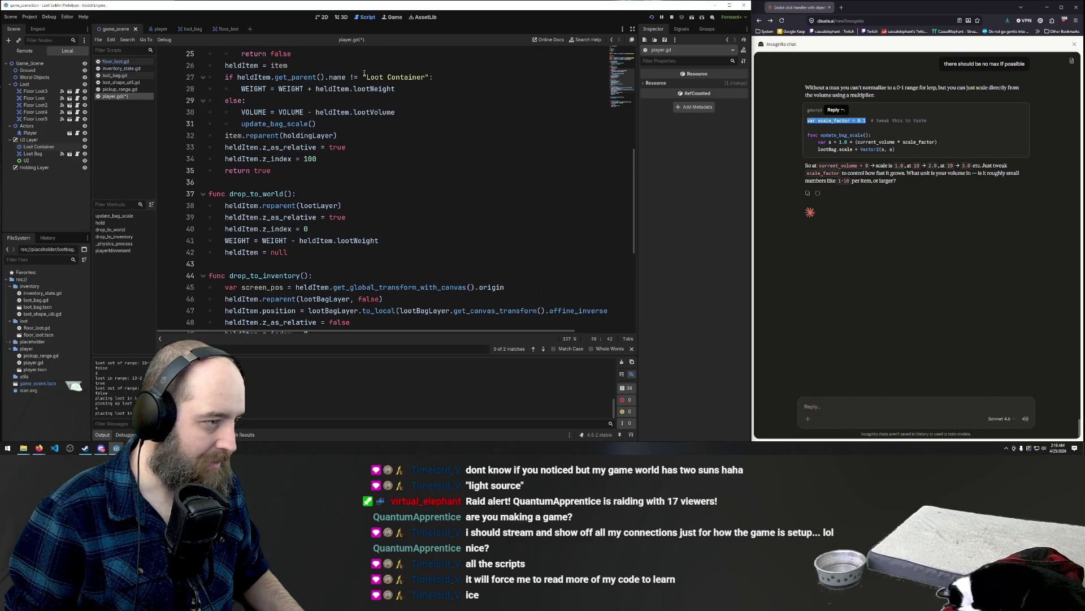
pyautogui.moveTo(316, 124); pyautogui.dragTo(242, 124)
pyautogui.hotkey('ctrl', 'c')
pyautogui.scroll(-6, 367, 175)
pyautogui.click(386, 138)
pyautogui.press('Return')
pyautogui.hotkey('ctrl', 'v')
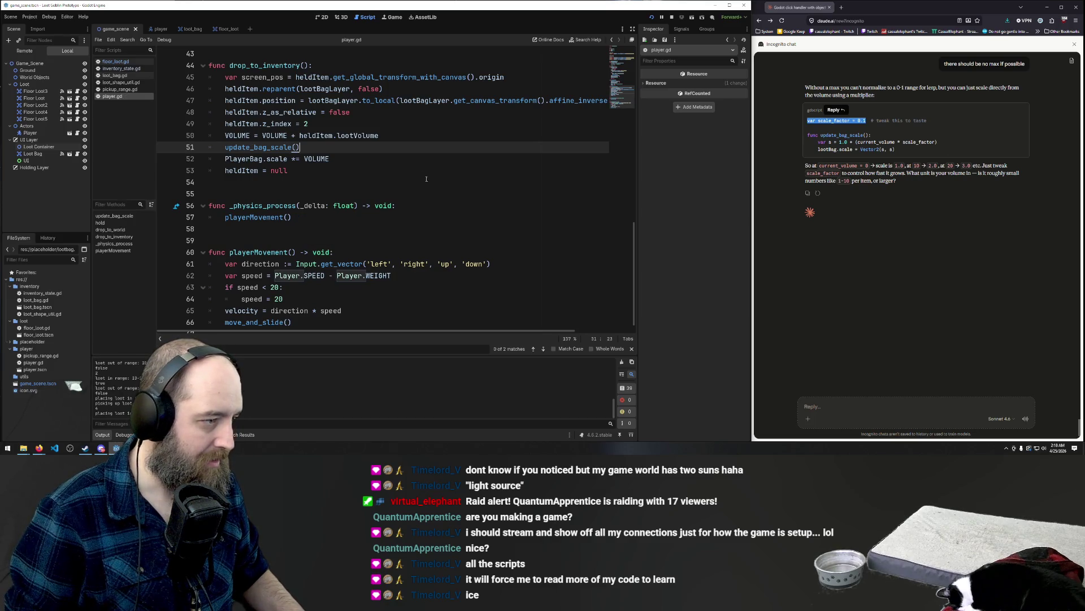
pyautogui.hotkey('ctrl', 'z')
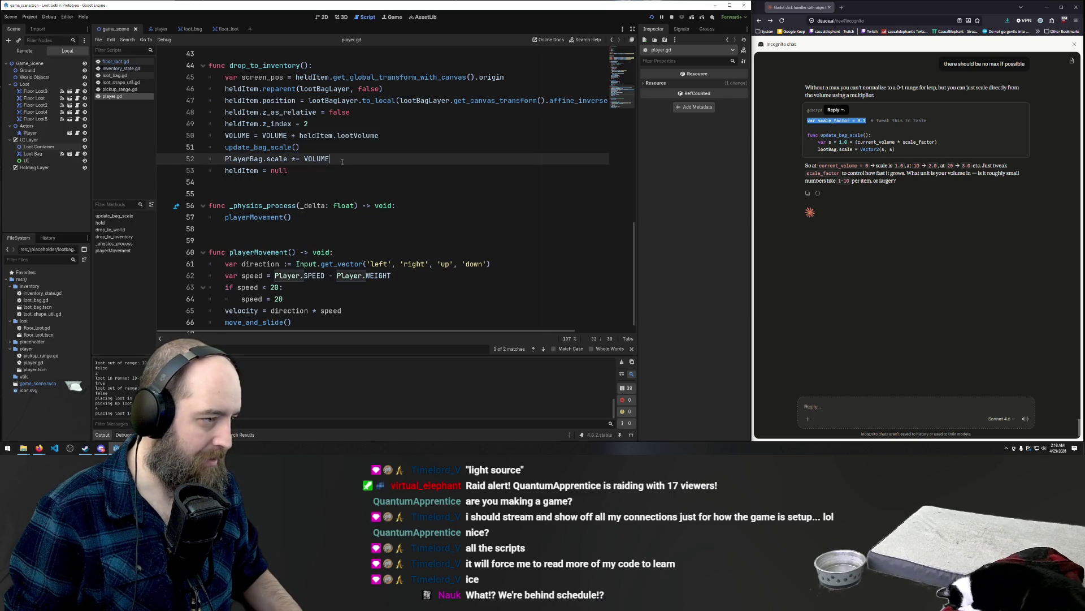
# - Delete the 'PlayerBag.scale *= VOLUME' line, then save and run the game
pyautogui.moveTo(345, 164); pyautogui.dragTo(222, 164)
pyautogui.press('BackSpace')
pyautogui.press('BackSpace')
pyautogui.press('BackSpace')
pyautogui.hotkey('ctrl', 'v')
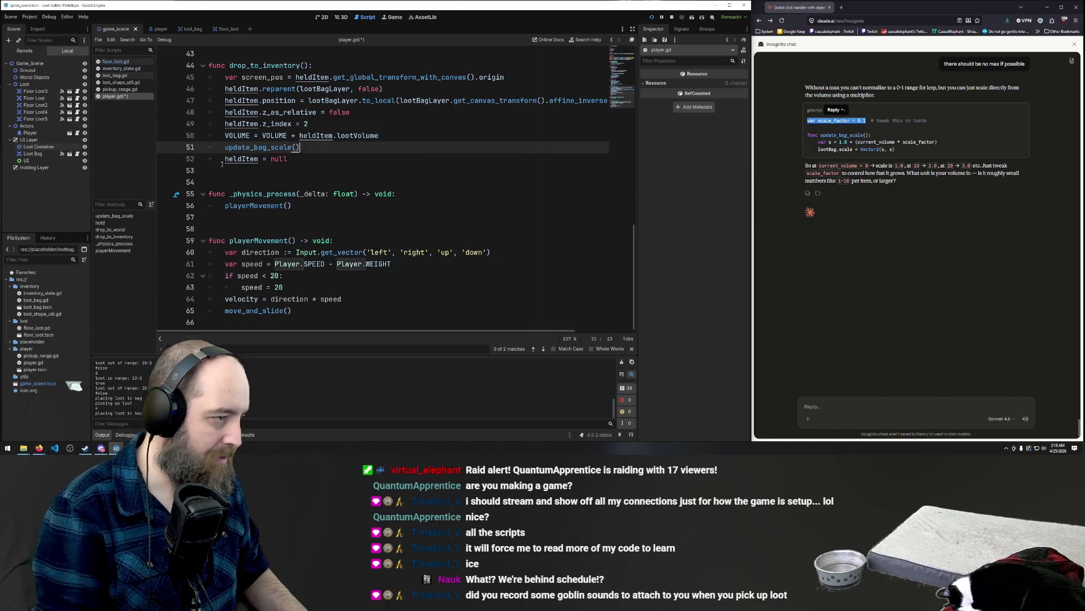
pyautogui.click(349, 157)
pyautogui.press('F5')
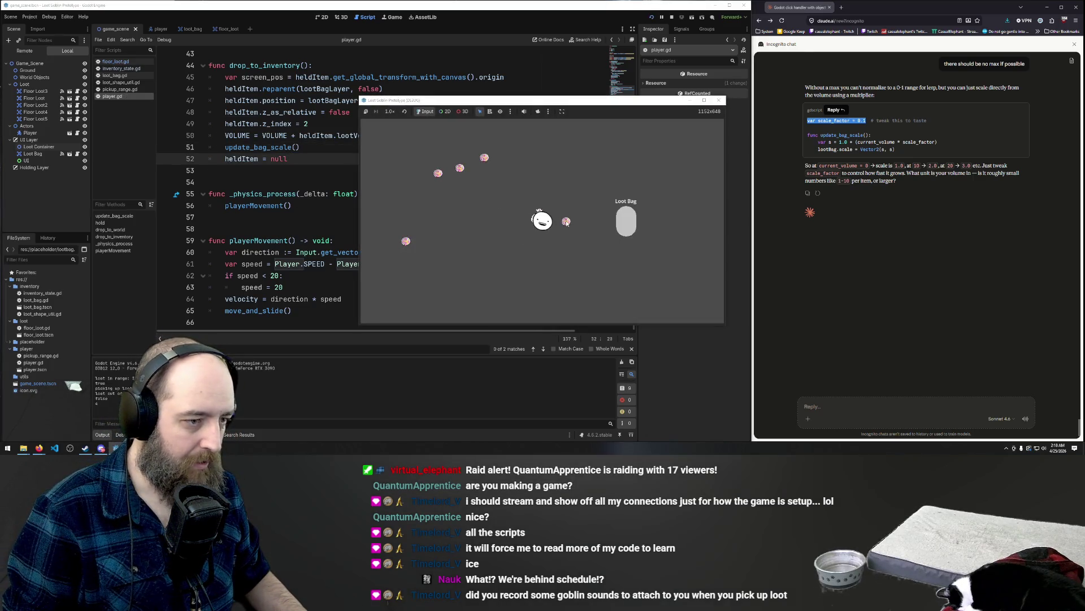
# - Drop four loot items into the Loot Bag and watch the player's bag grow huge, then return to player.gd
pyautogui.moveTo(565, 222); pyautogui.dragTo(564, 215)
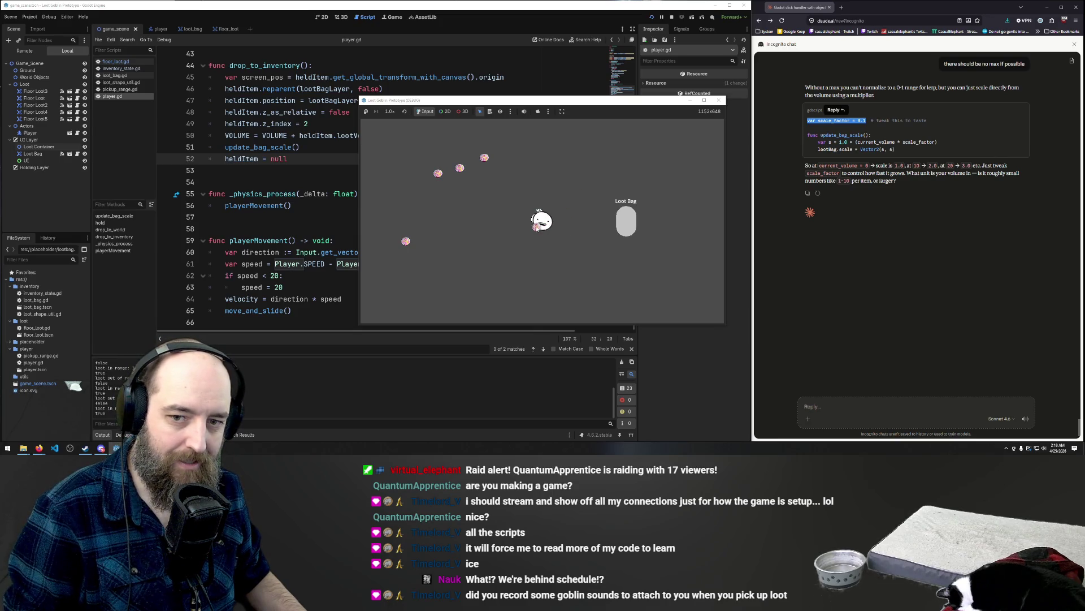
pyautogui.moveTo(528, 249); pyautogui.dragTo(537, 252)
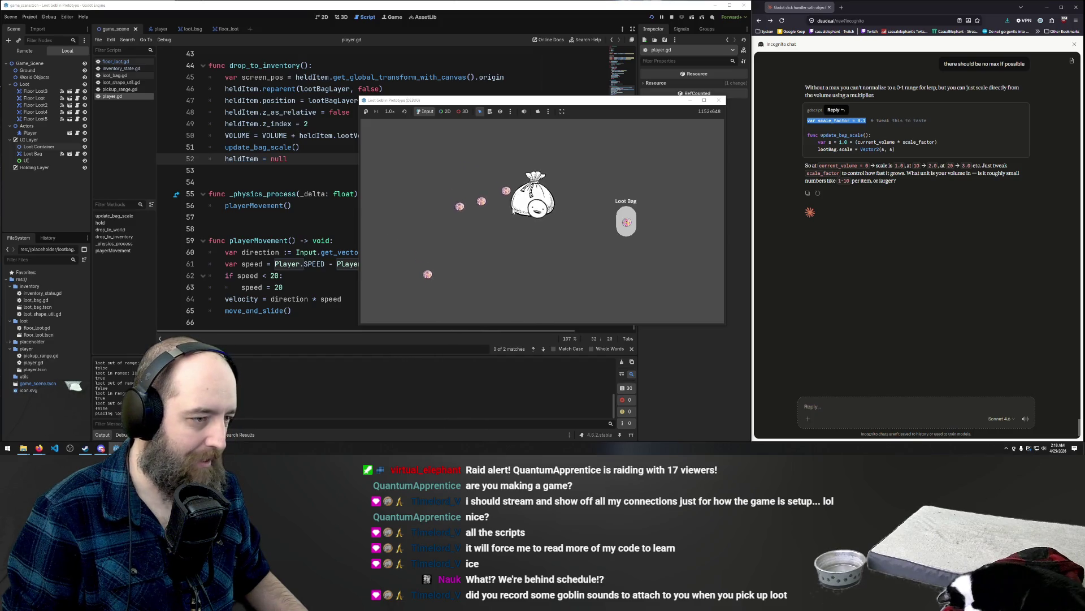
pyautogui.click(526, 233)
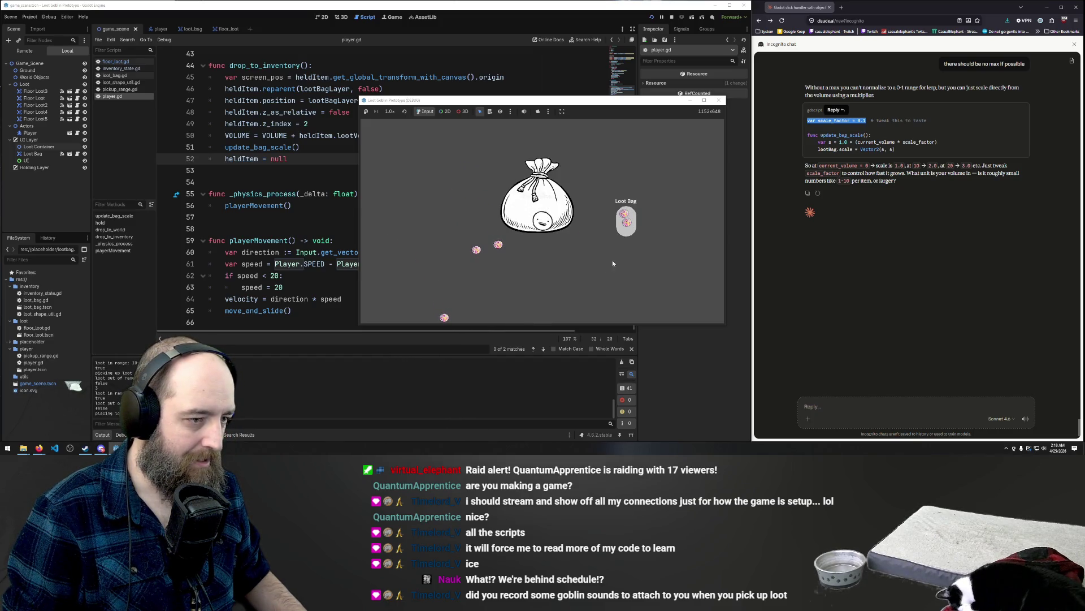
pyautogui.click(522, 249)
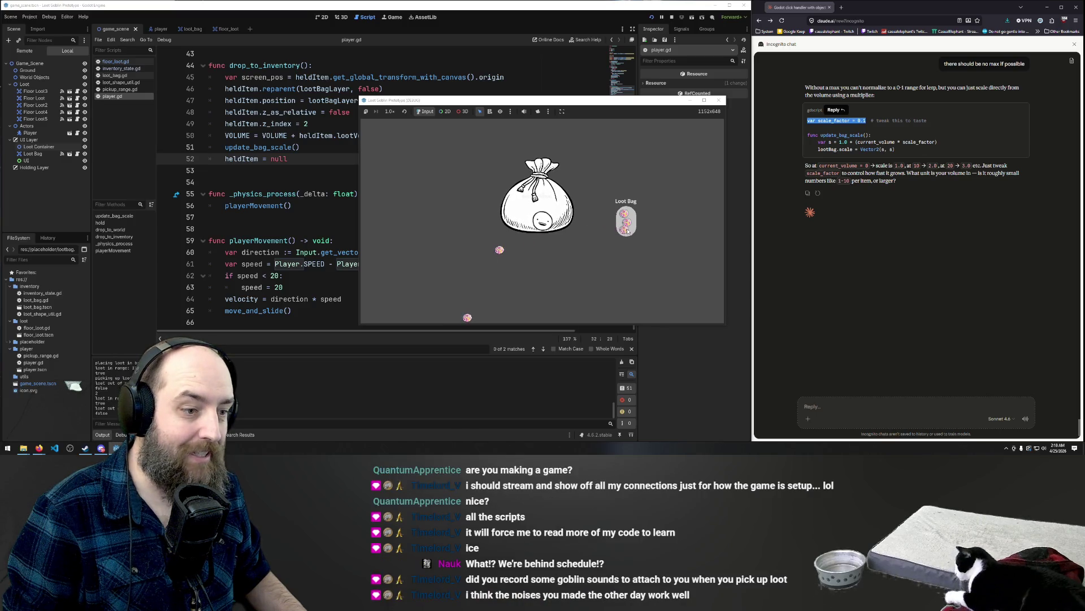
pyautogui.click(529, 254)
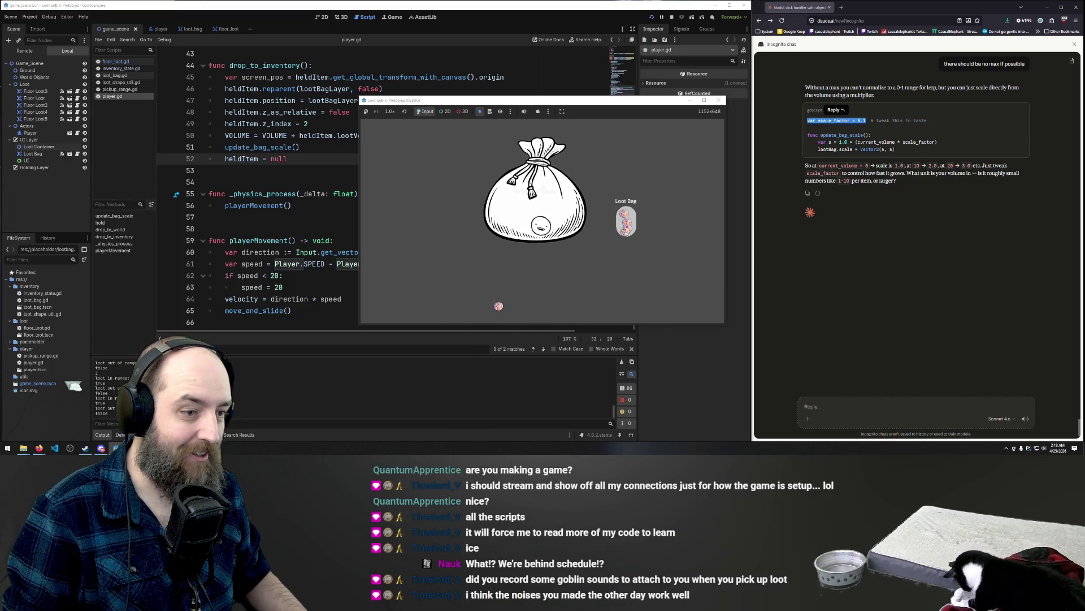
pyautogui.click(329, 169)
pyautogui.scroll(5, 328, 162)
pyautogui.scroll(4, 328, 161)
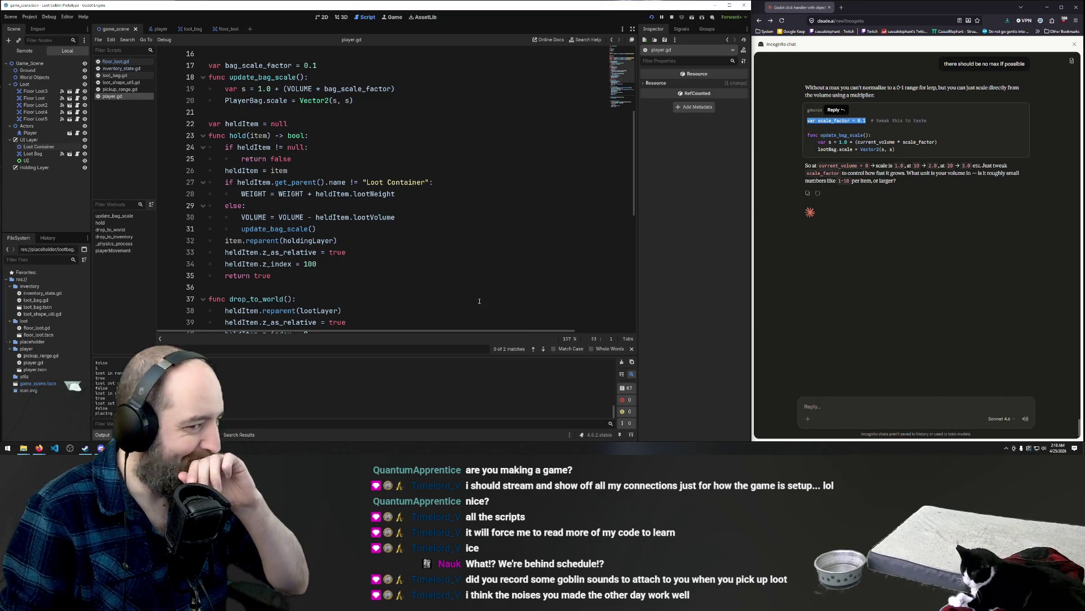
# - Change bag_scale_factor on line 17 from 0.1 to 0.01, then save and rerun the game
pyautogui.scroll(5, 439, 261)
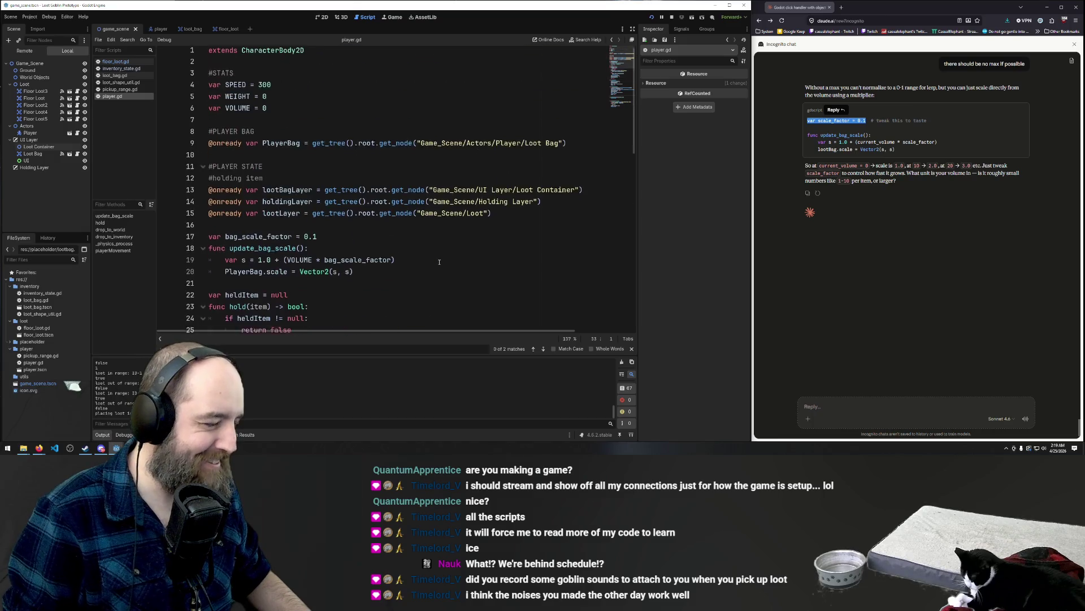
pyautogui.scroll(-3, 439, 262)
pyautogui.scroll(-1, 439, 262)
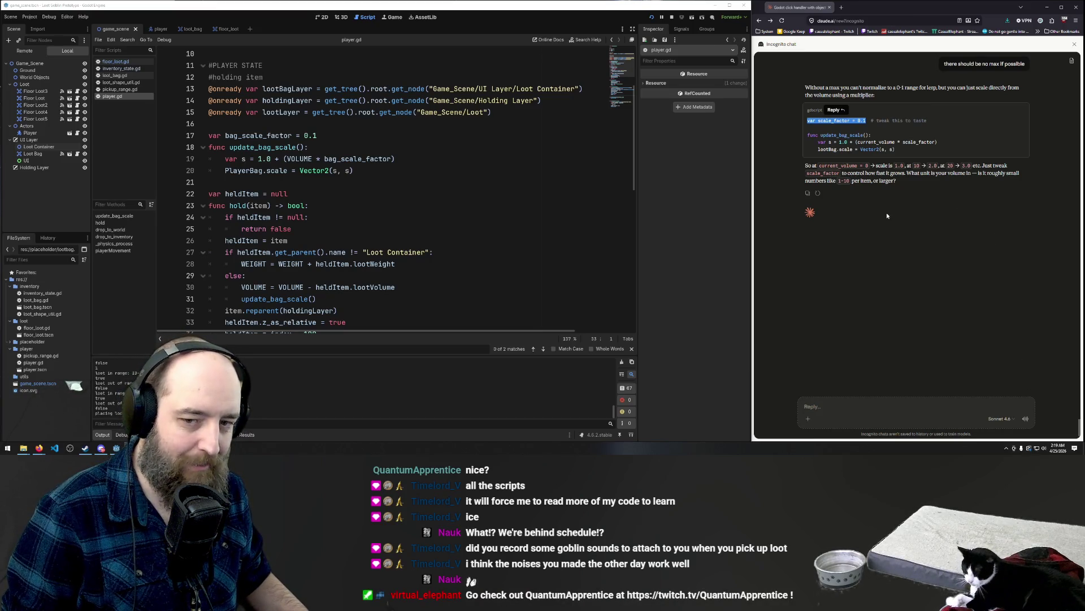
pyautogui.click(458, 163)
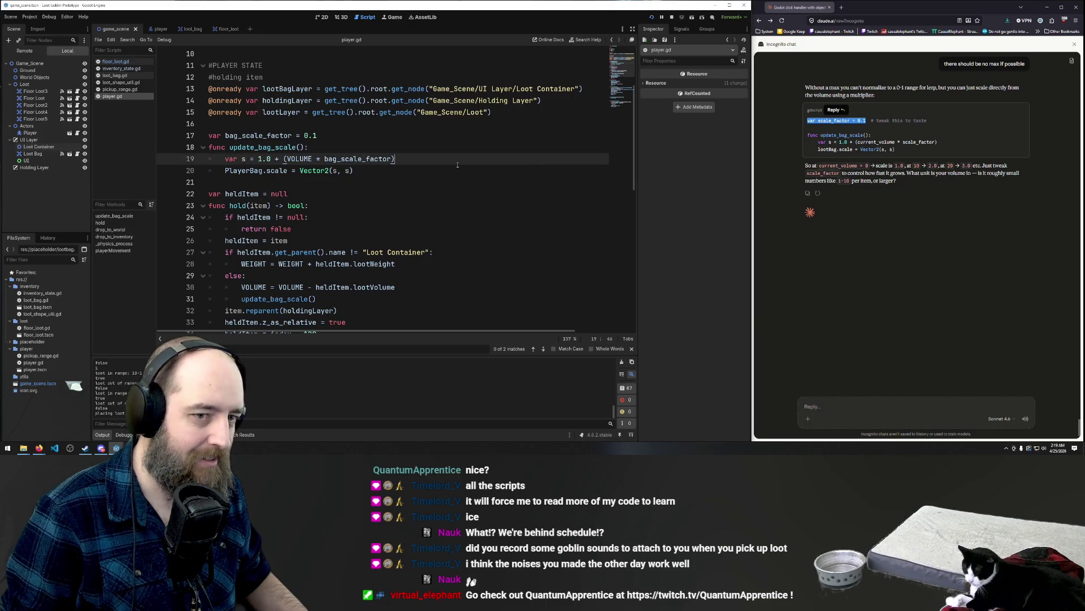
pyautogui.click(886, 279)
pyautogui.click(288, 136)
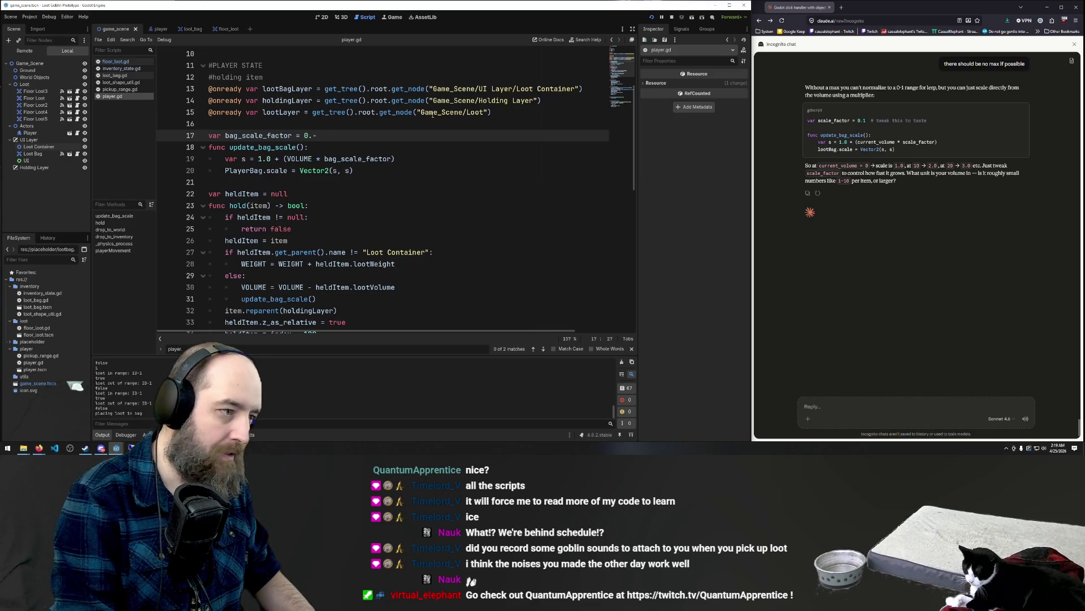
pyautogui.write('01')
pyautogui.click(436, 193)
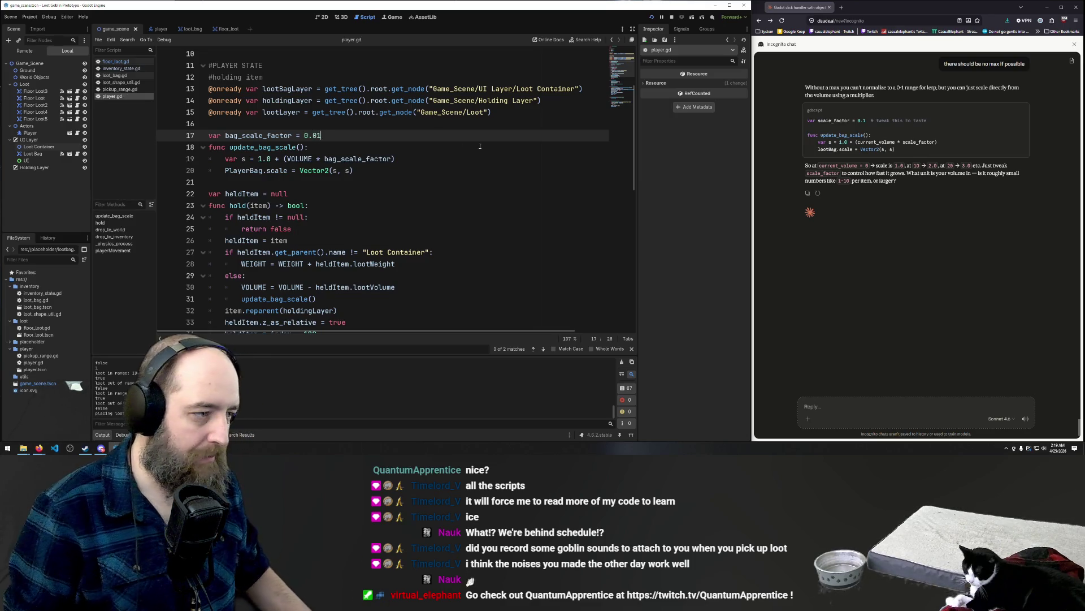
pyautogui.press('F5')
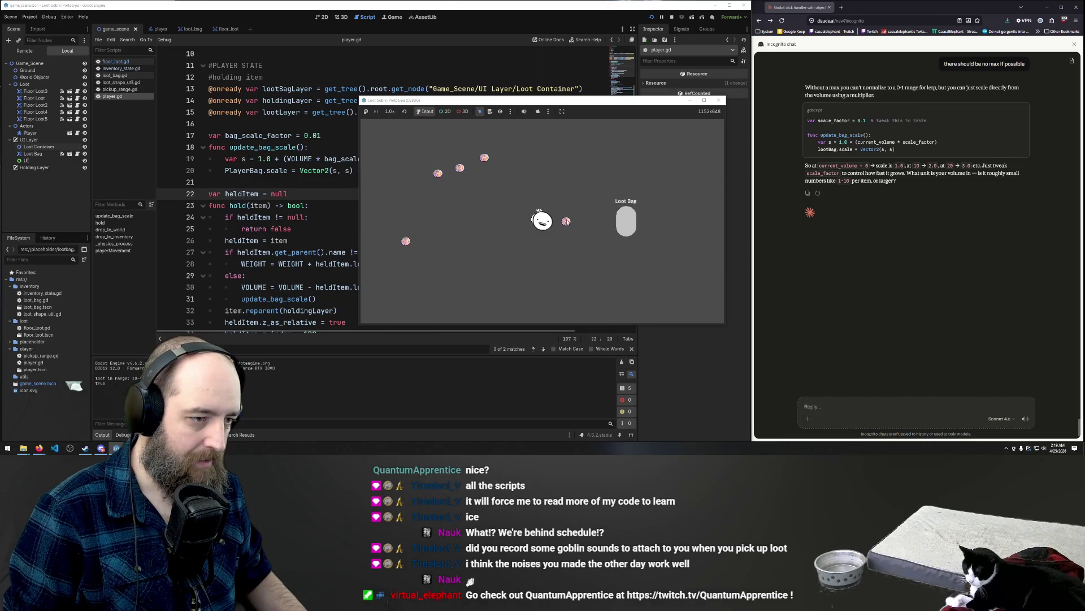
# - Walk to the loot and drop three items into the Loot Bag, confirming the bag barely grows
pyautogui.hotkey('w', 'a')
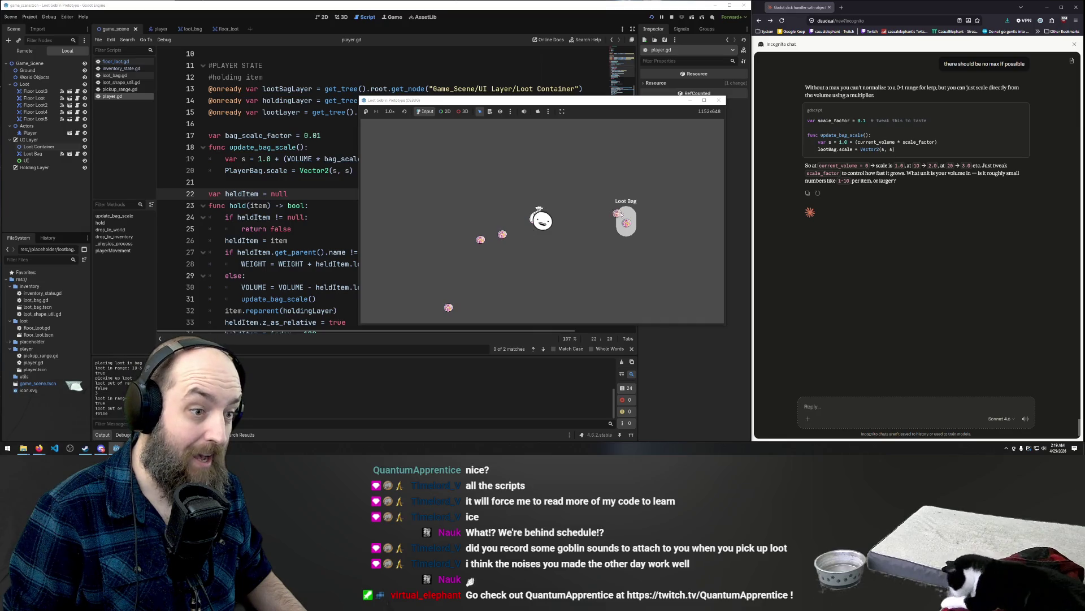
pyautogui.press('a')
pyautogui.click(610, 232)
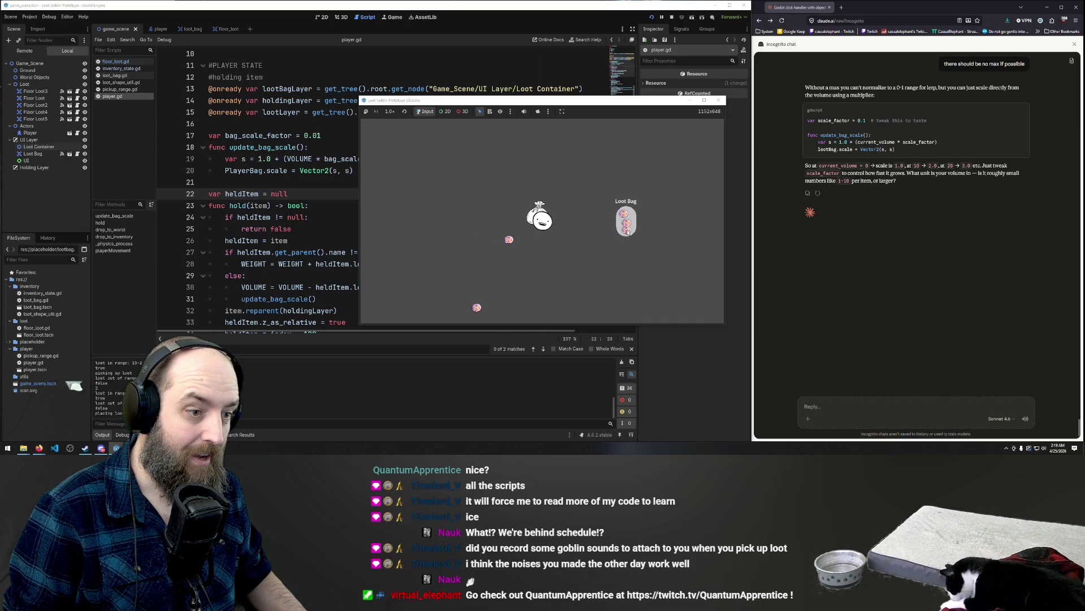
pyautogui.click(528, 245)
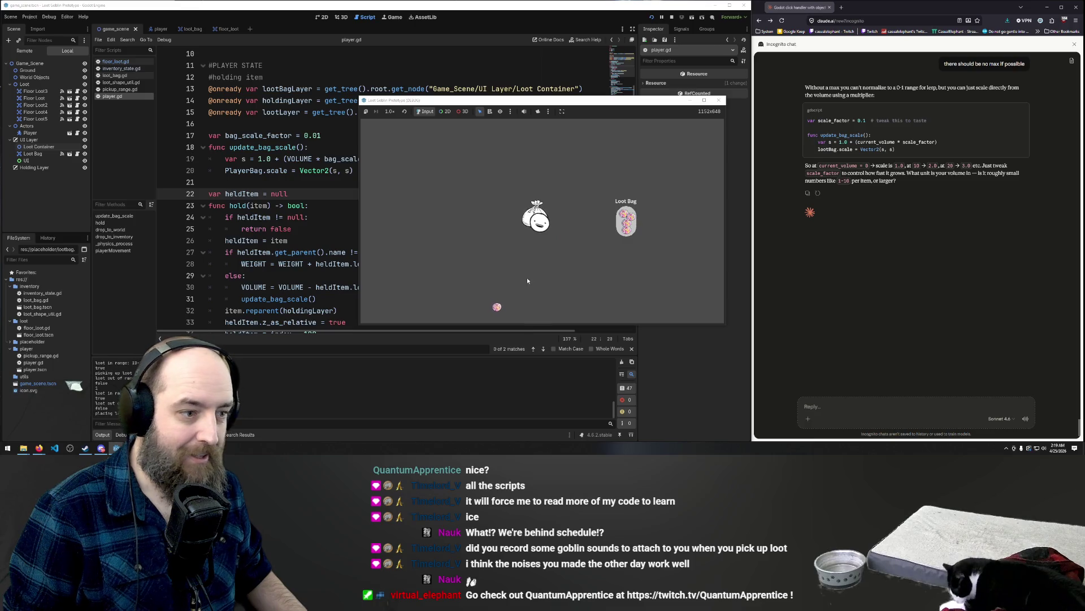
pyautogui.press('s')
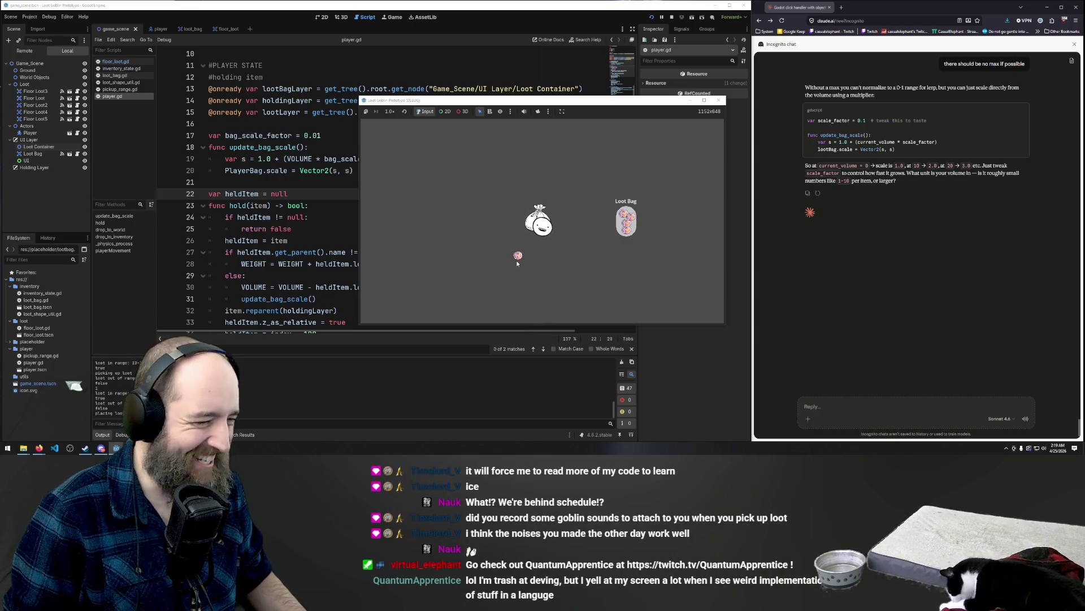
pyautogui.click(521, 240)
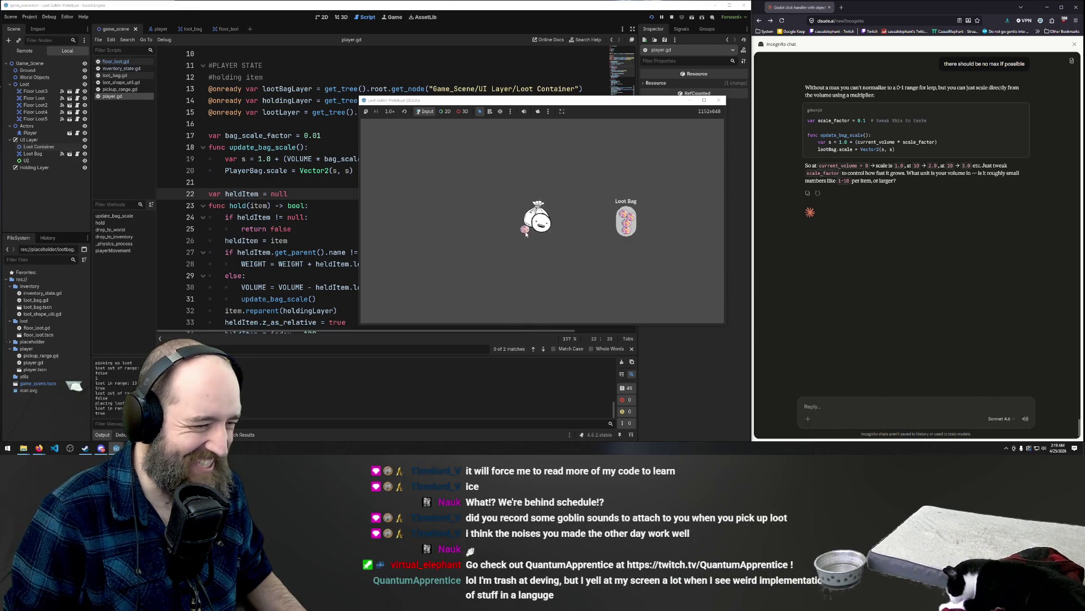
pyautogui.click(624, 222)
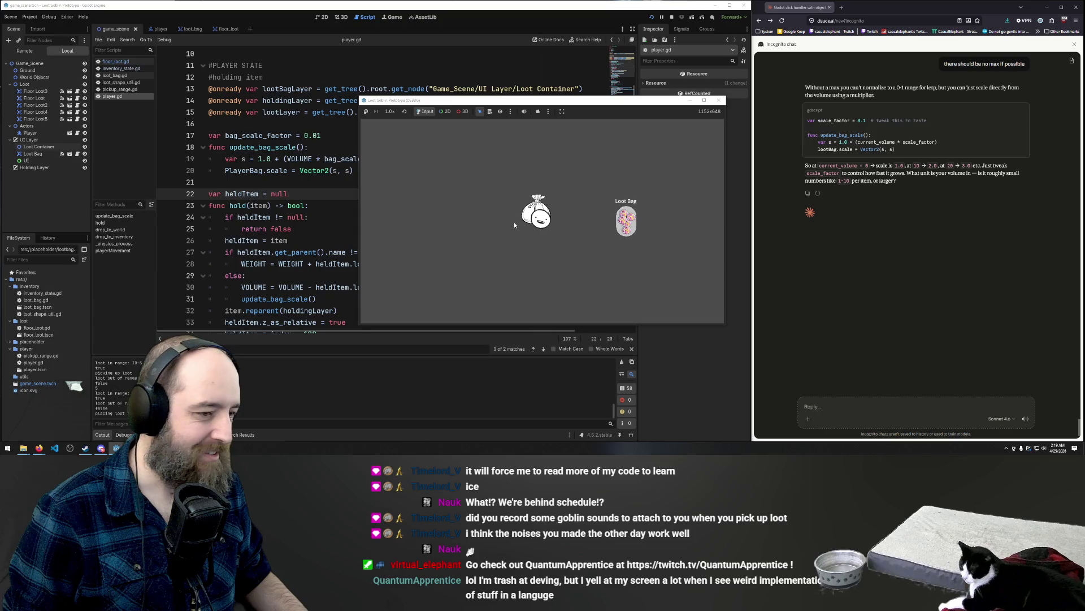
pyautogui.click(157, 29)
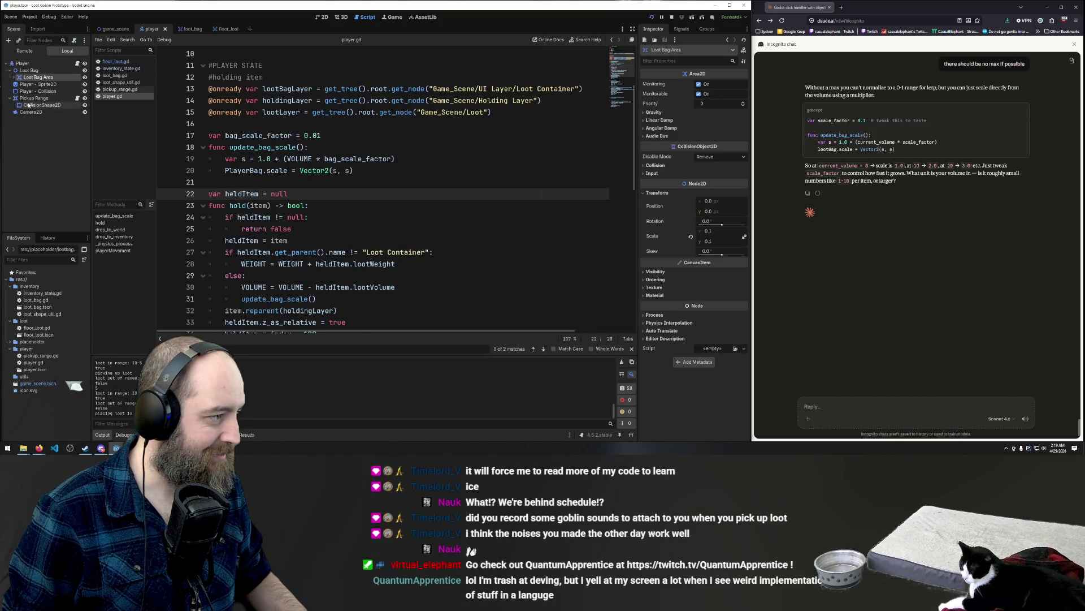
# - Inspect the Player collision shape and the Pickup Range's CollisionShape2D, then run the game
pyautogui.click(9, 71)
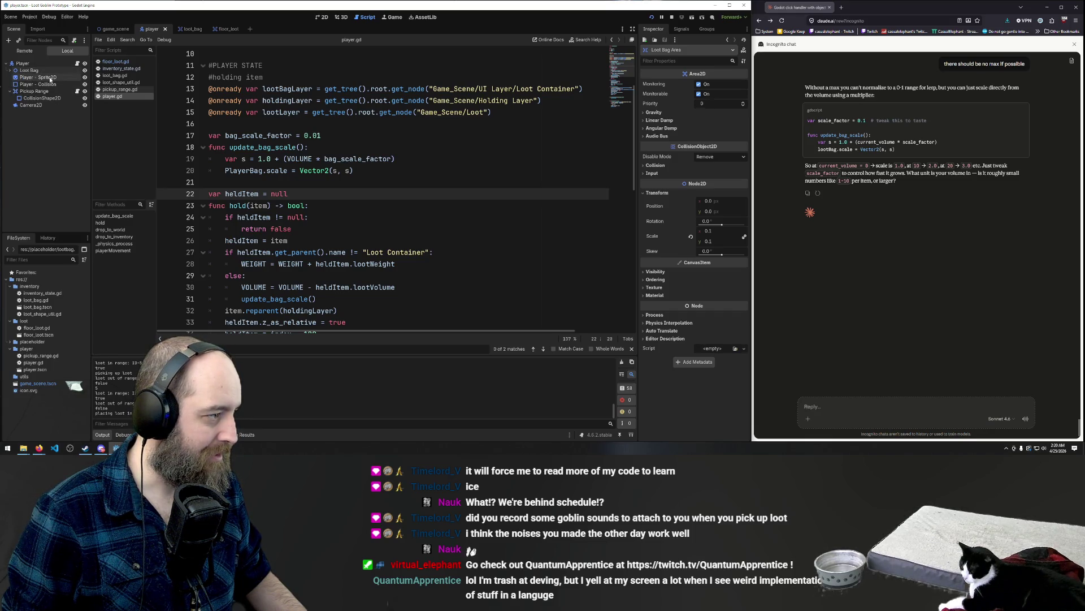
pyautogui.click(26, 85)
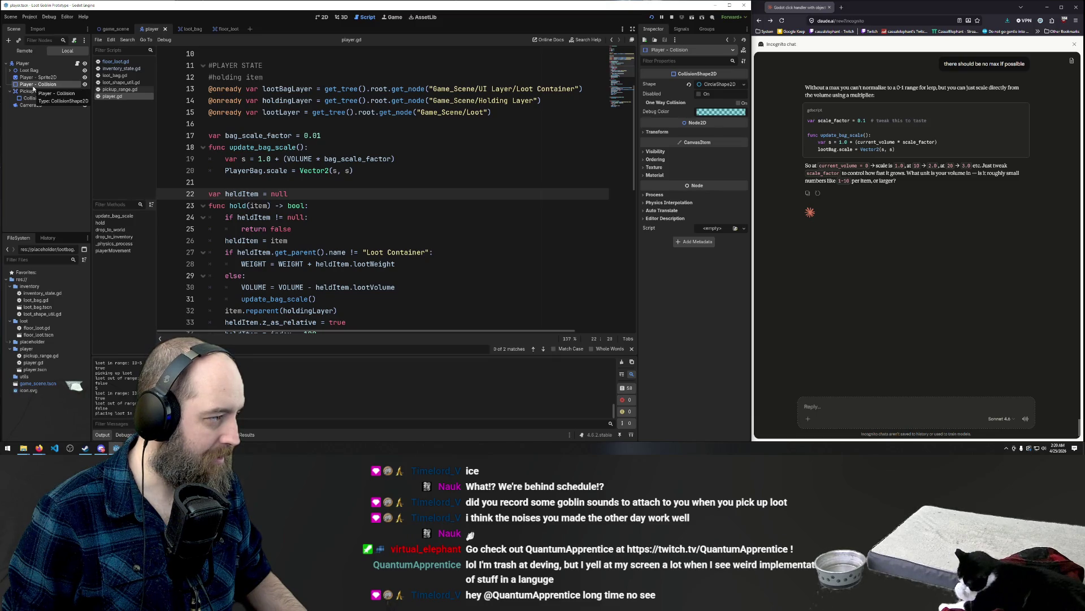
pyautogui.click(17, 93)
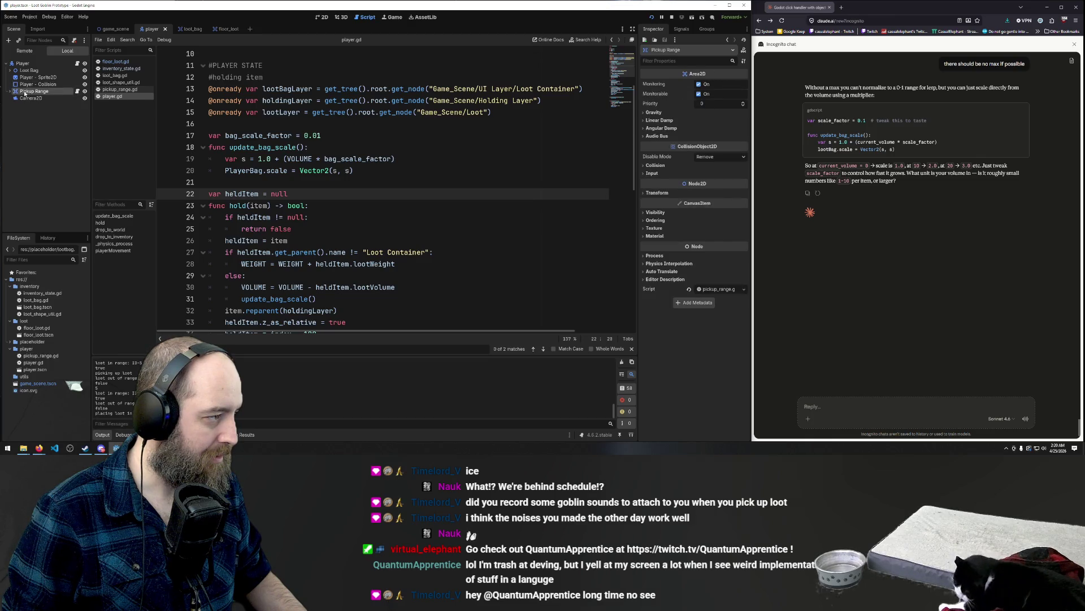
pyautogui.click(10, 91)
pyautogui.click(34, 84)
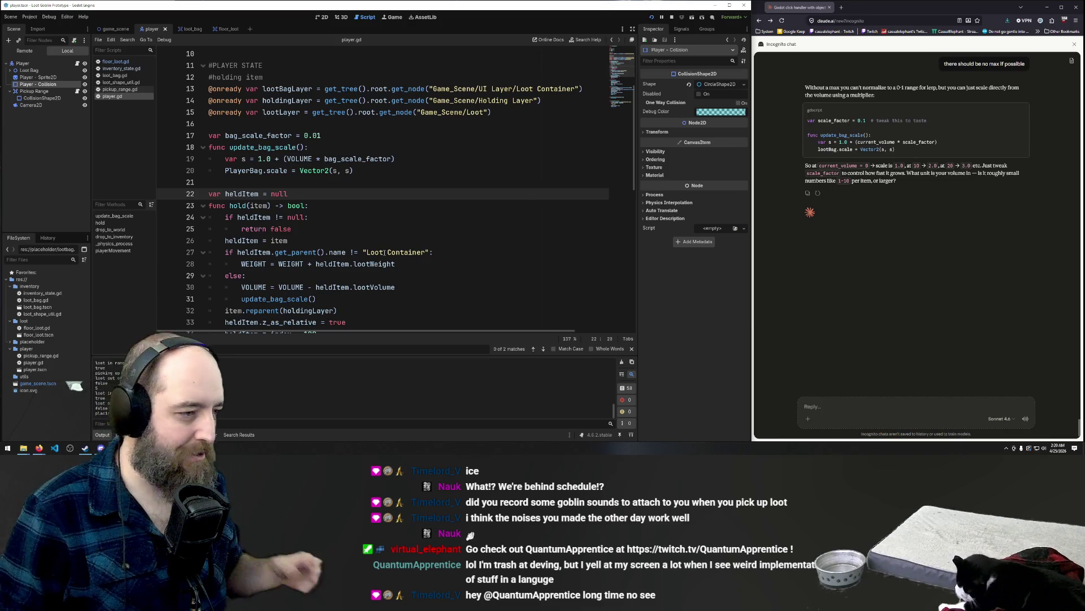
pyautogui.click(490, 261)
pyautogui.press('F5')
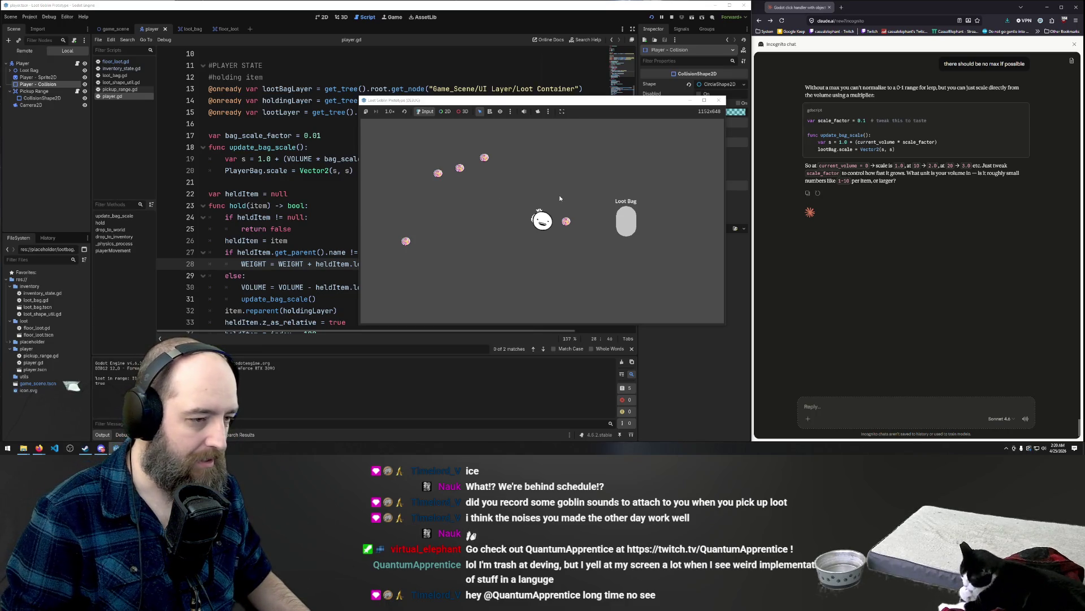
# - Pick up floor loot items and place several of them into the Loot Bag
pyautogui.click(627, 222)
pyautogui.click(504, 196)
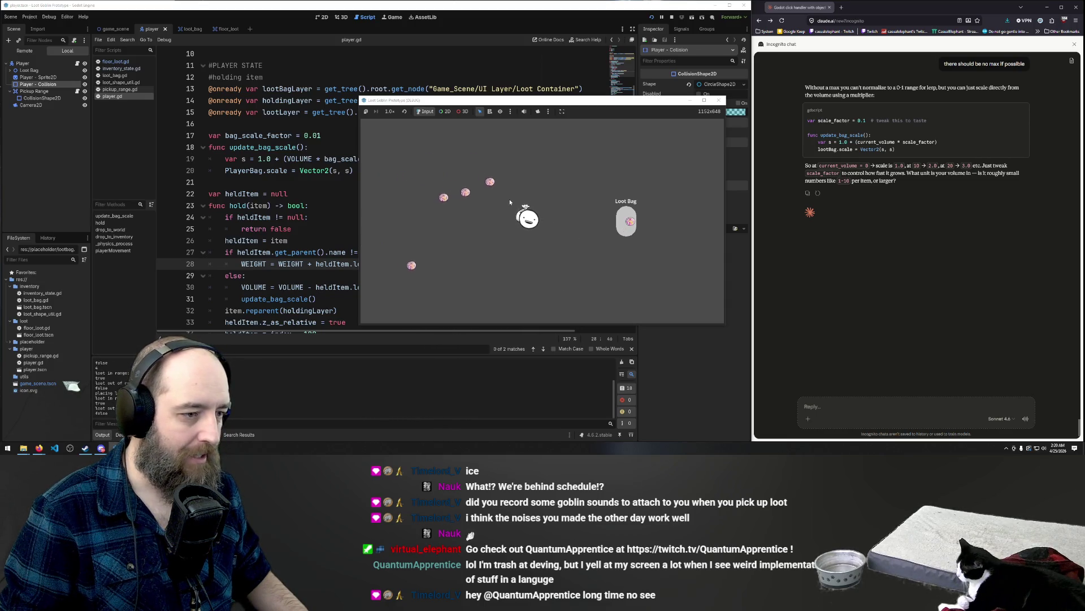
pyautogui.click(624, 218)
pyautogui.click(500, 223)
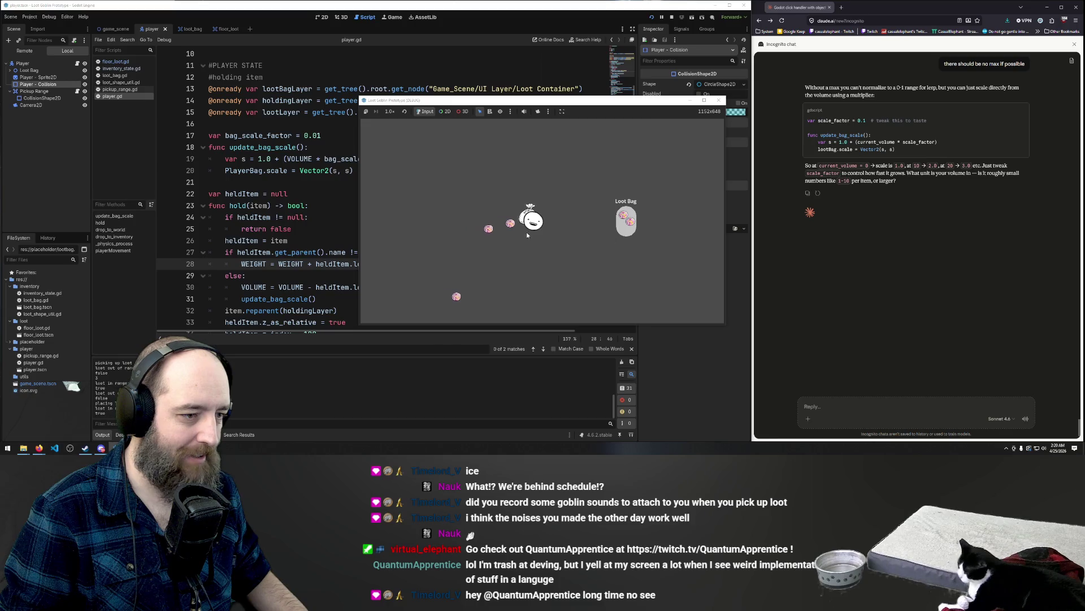
pyautogui.click(618, 232)
pyautogui.click(512, 241)
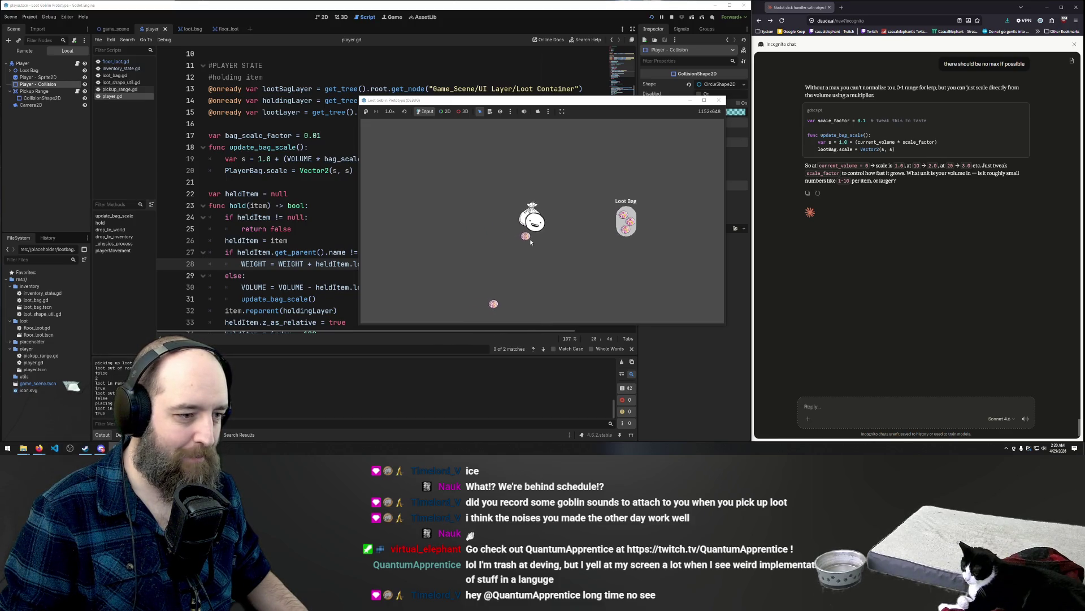
pyautogui.click(552, 272)
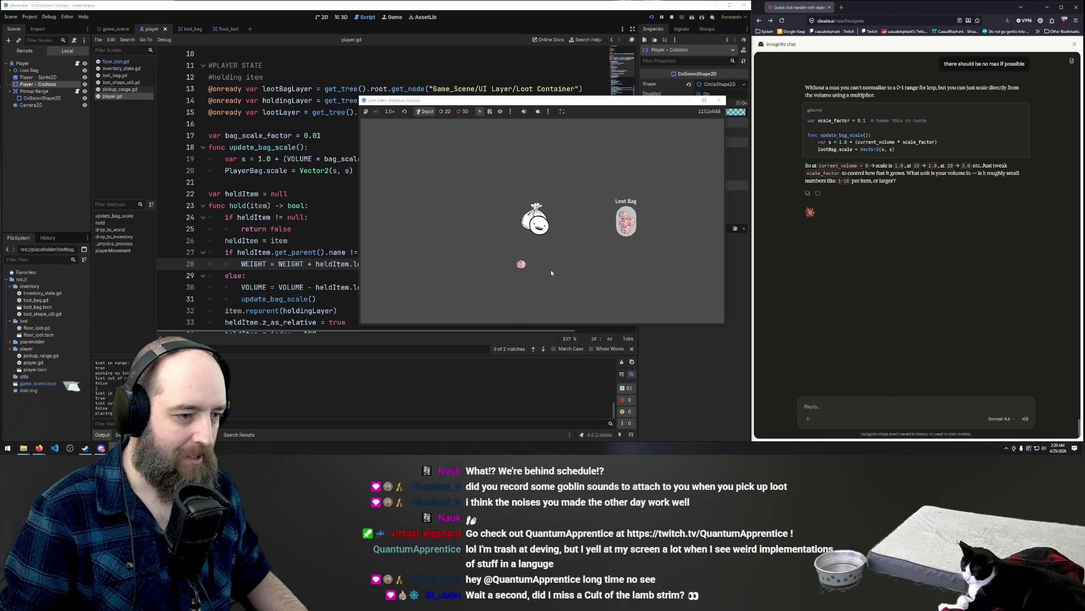
pyautogui.click(540, 261)
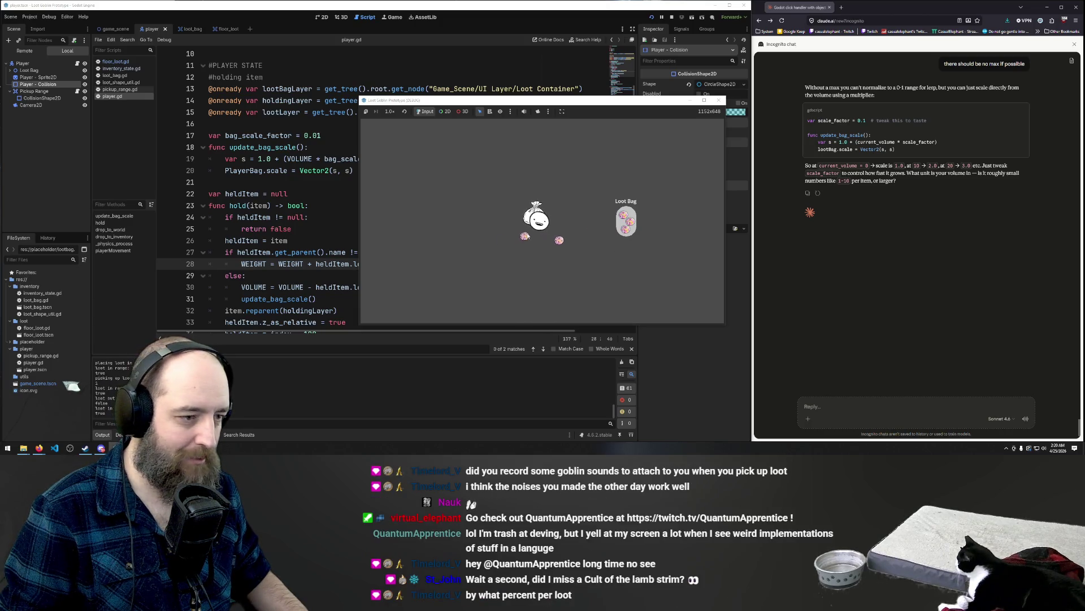
pyautogui.click(617, 228)
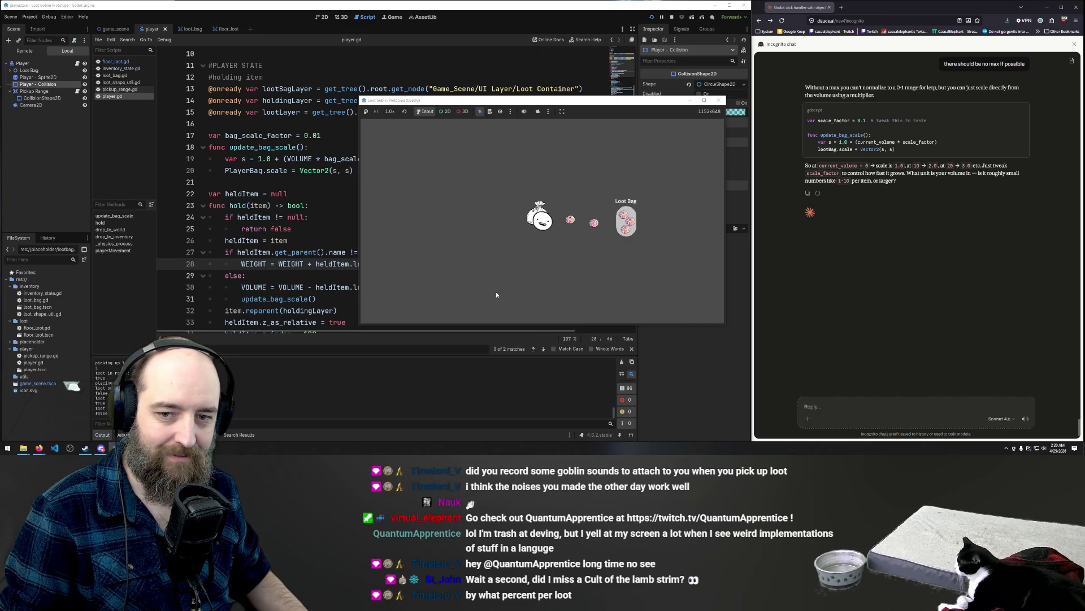
# - Walk the player right and left while moving more loot in and out of the Loot Bag
pyautogui.press('d')
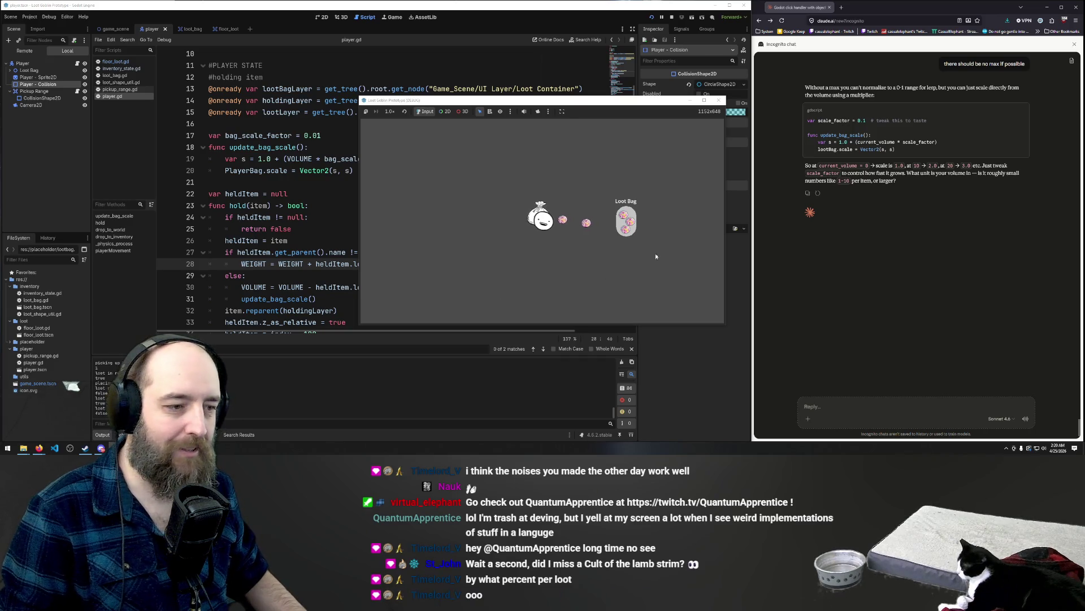
pyautogui.click(628, 222)
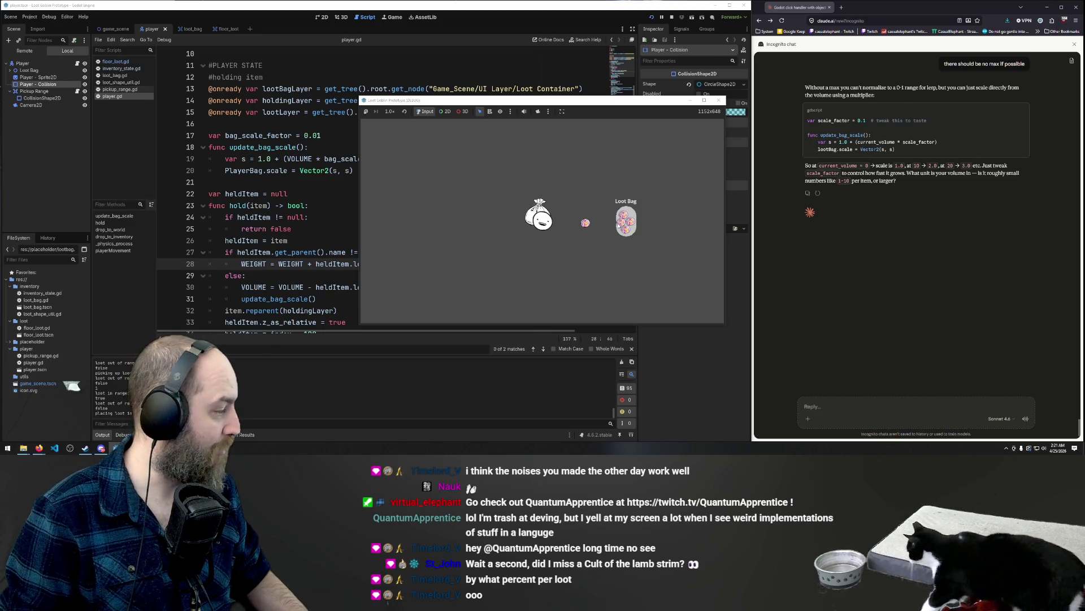
pyautogui.click(582, 224)
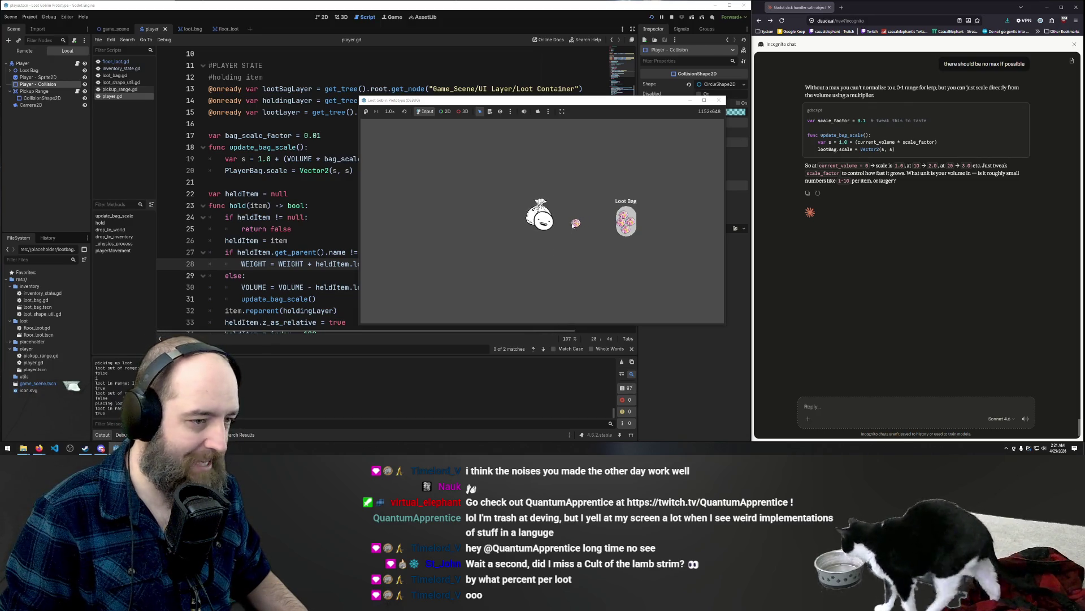
pyautogui.click(614, 229)
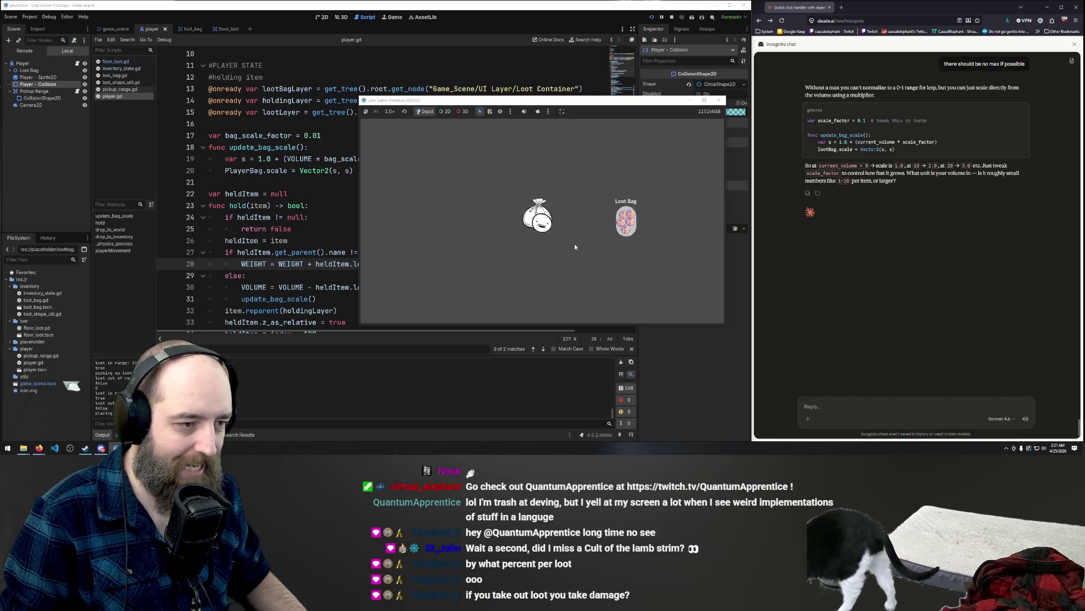
pyautogui.click(624, 225)
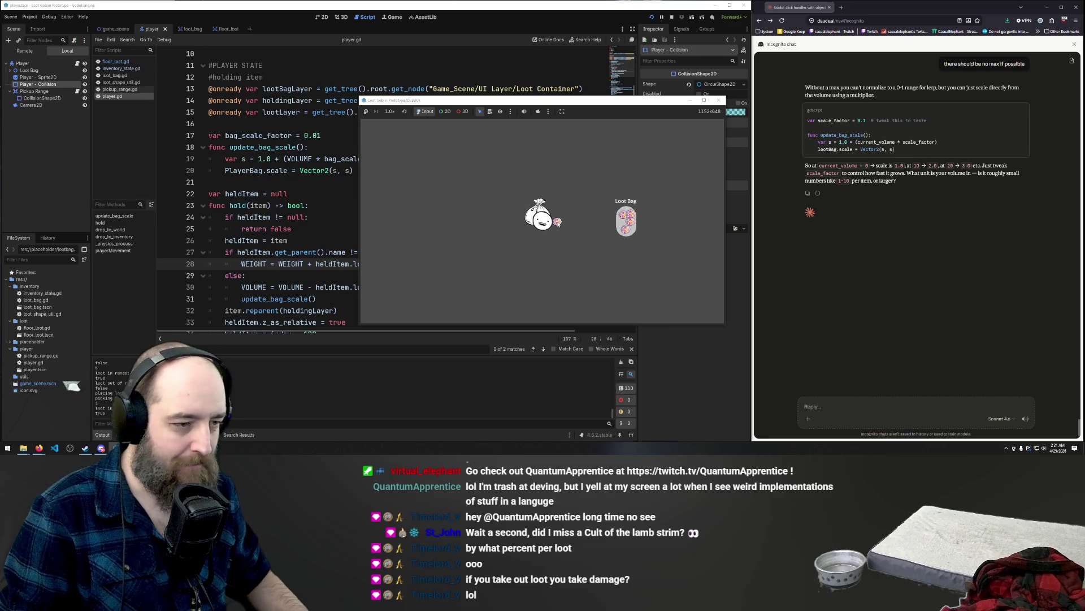
pyautogui.click(558, 219)
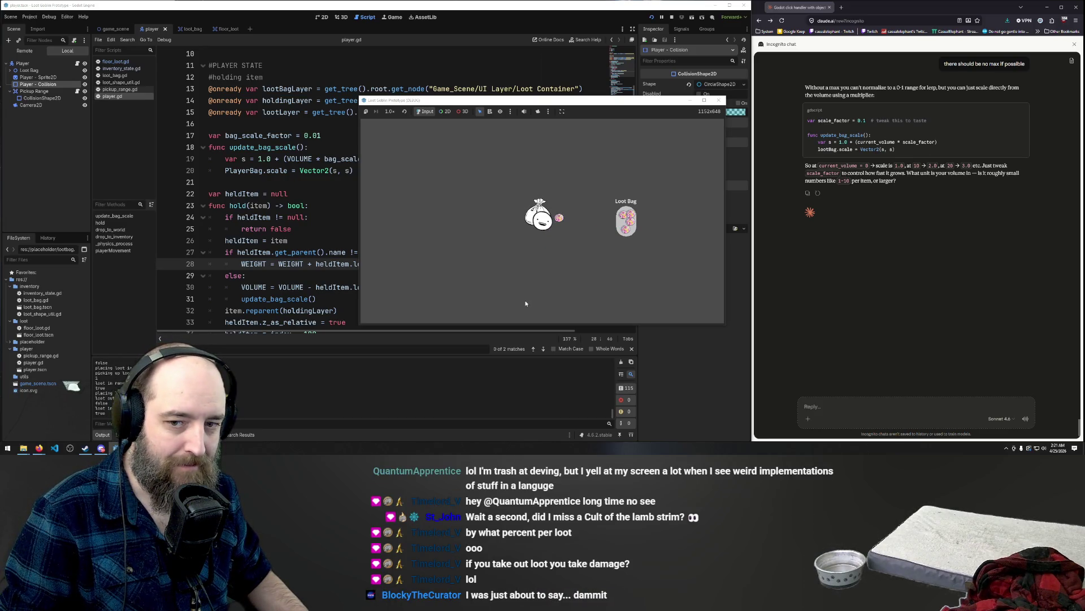
pyautogui.press('a')
pyautogui.press('d')
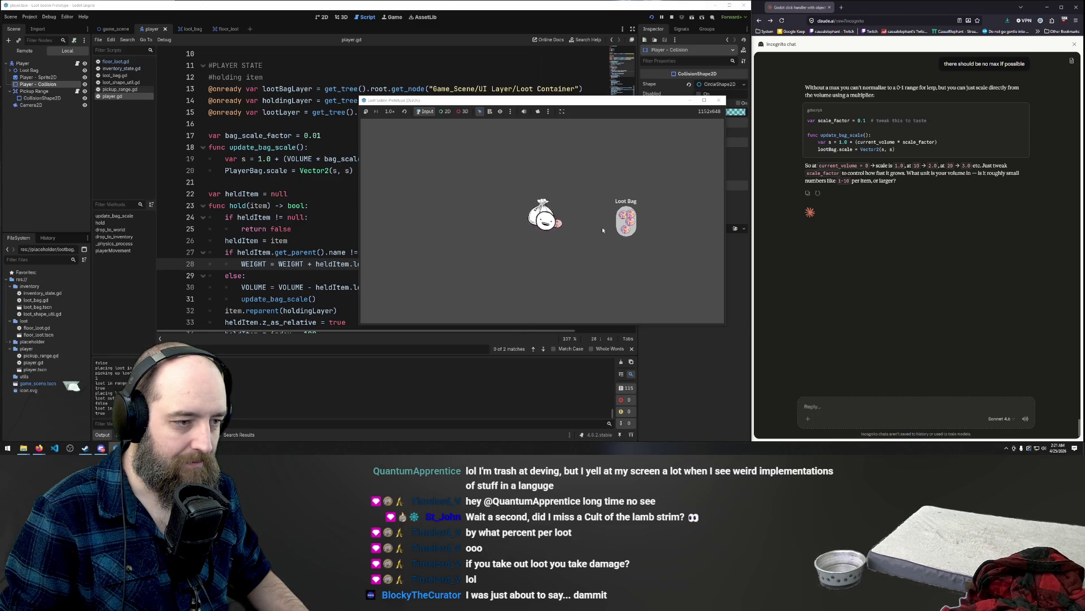
pyautogui.click(295, 159)
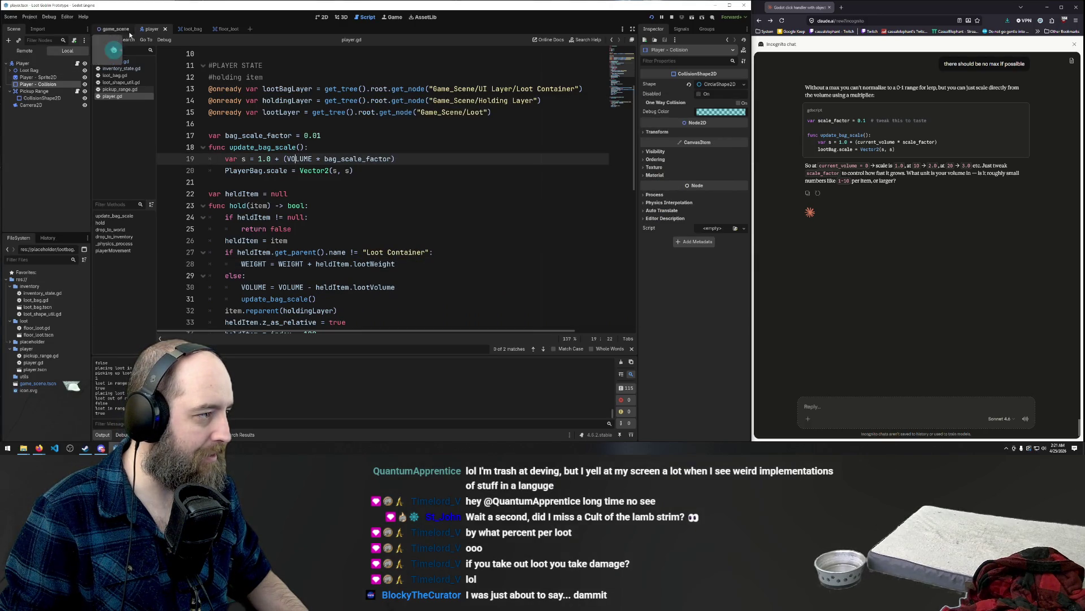
# - Look over the loot_bag and floor_loot scenes, then return to the player scene
pyautogui.click(186, 29)
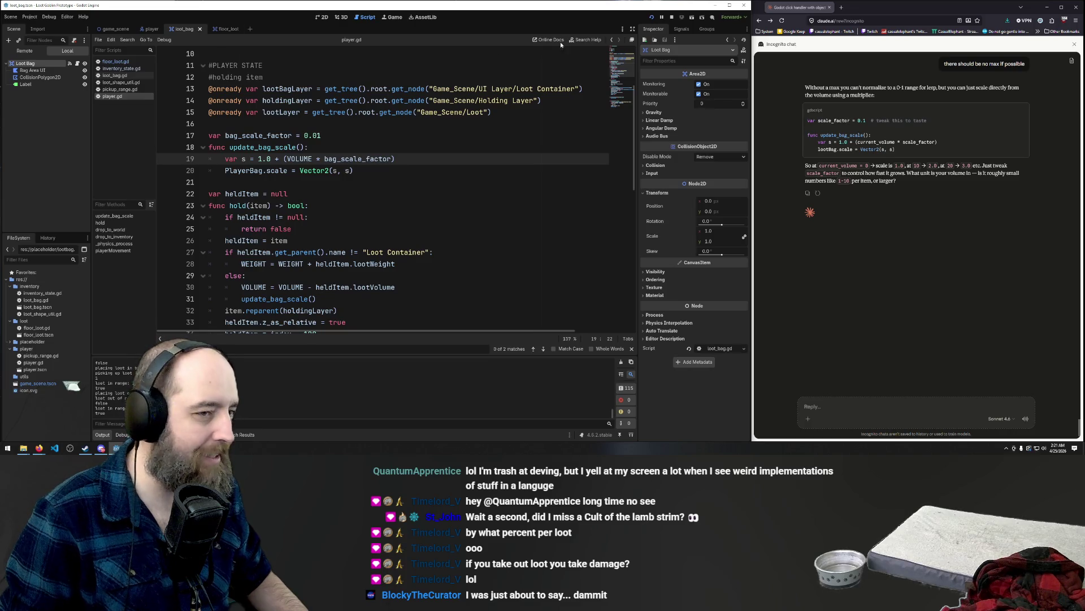
pyautogui.click(321, 18)
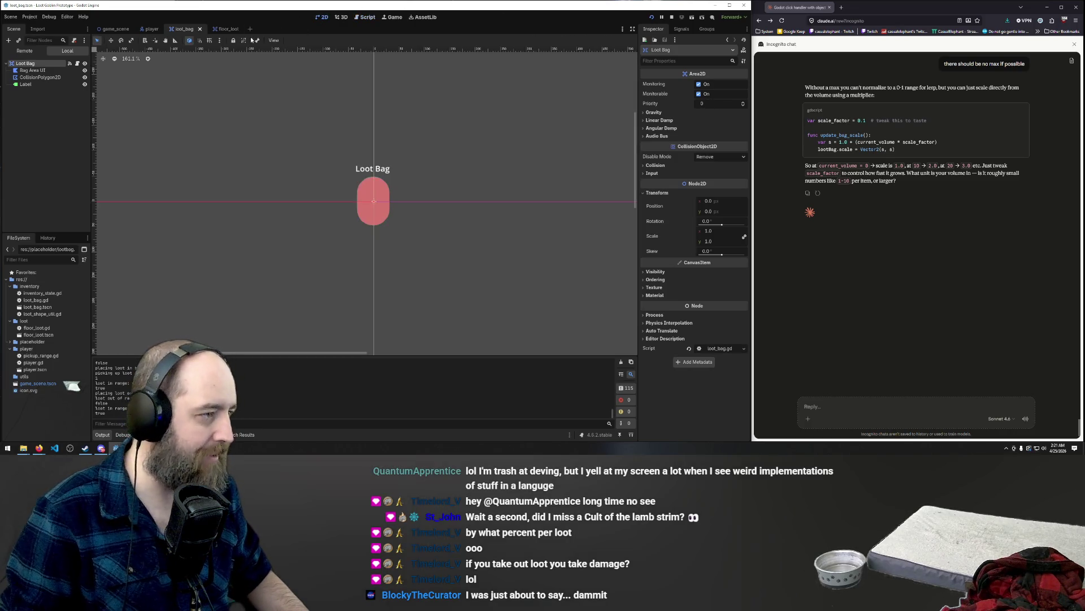
pyautogui.click(222, 29)
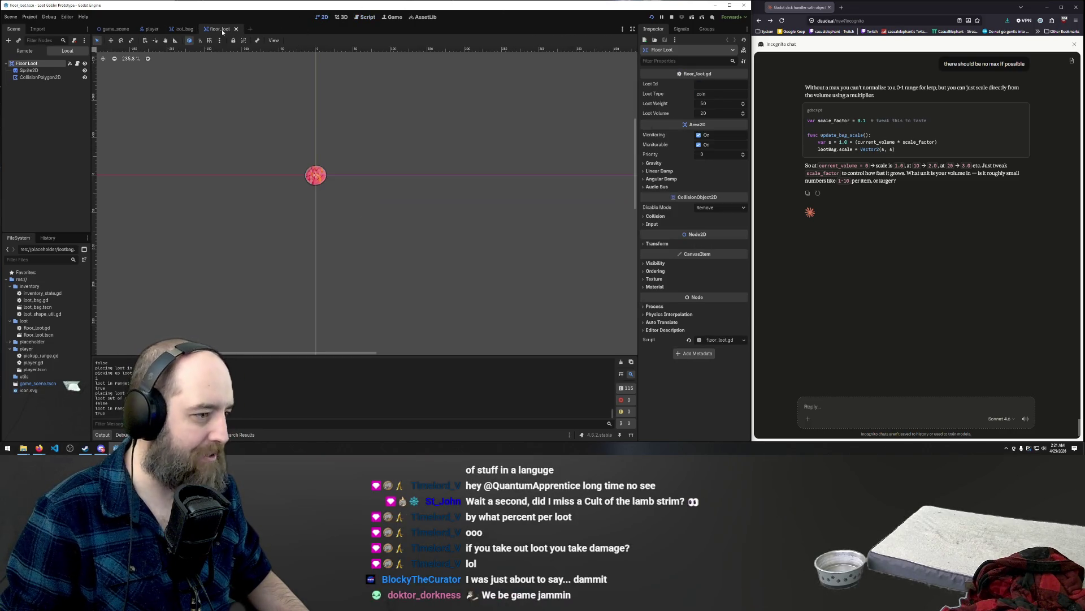
pyautogui.click(151, 30)
# - Scale the player's Loot Bag Area from 0.1 to 0.14 and run the game
pyautogui.click(31, 70)
pyautogui.click(10, 70)
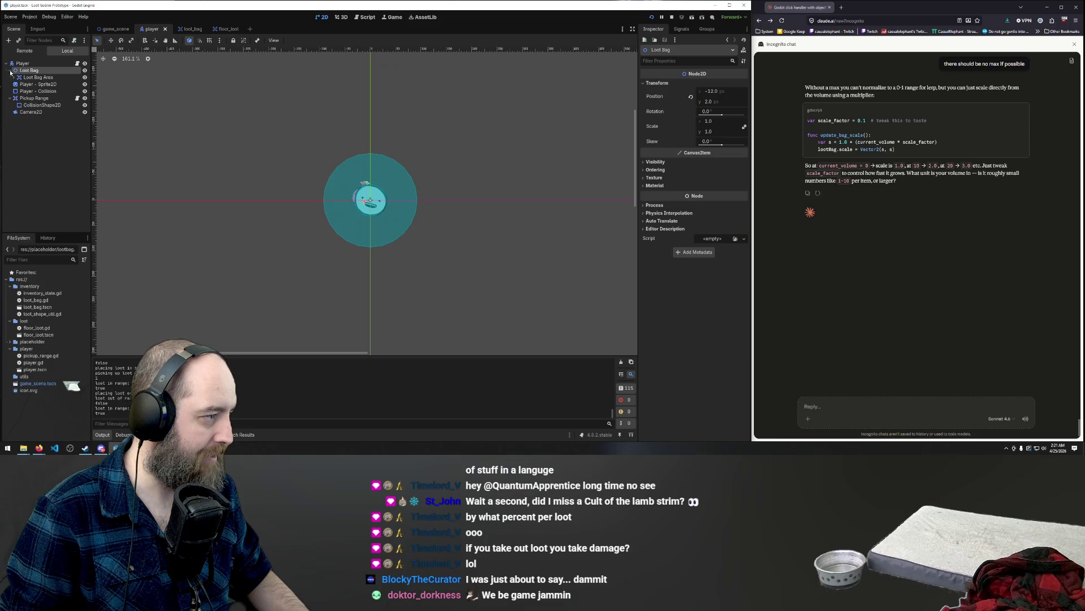
pyautogui.click(36, 77)
pyautogui.press('w')
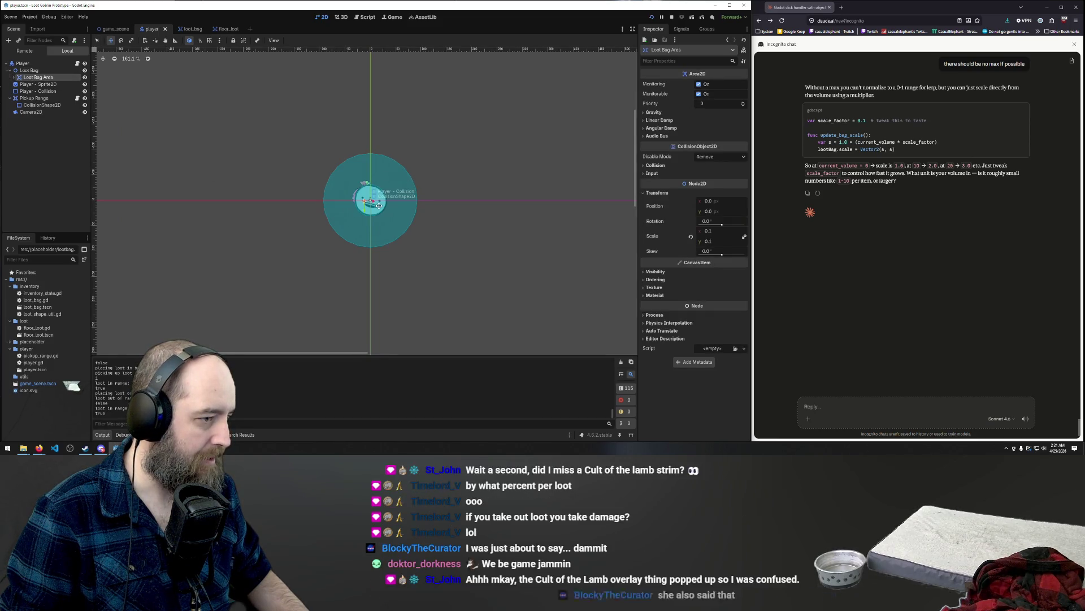
pyautogui.press('e')
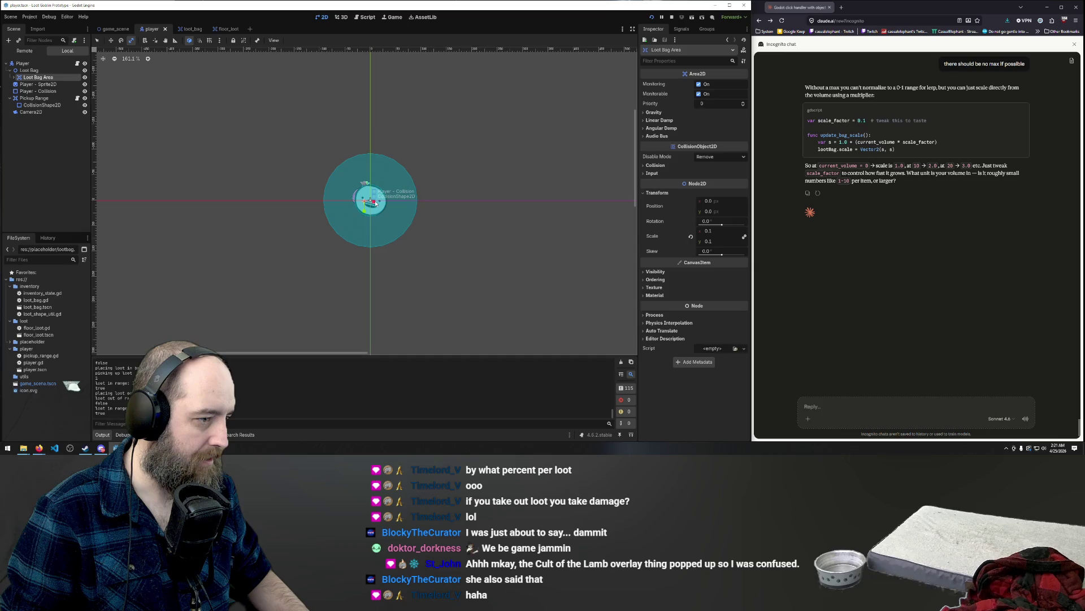
pyautogui.moveTo(374, 203); pyautogui.dragTo(375, 202)
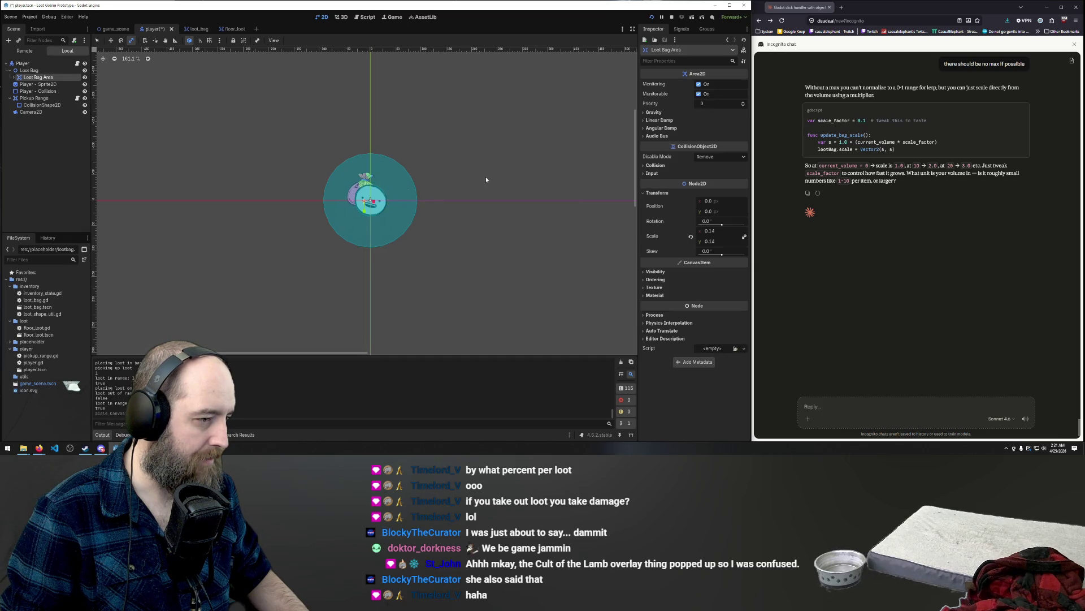
pyautogui.press('F5')
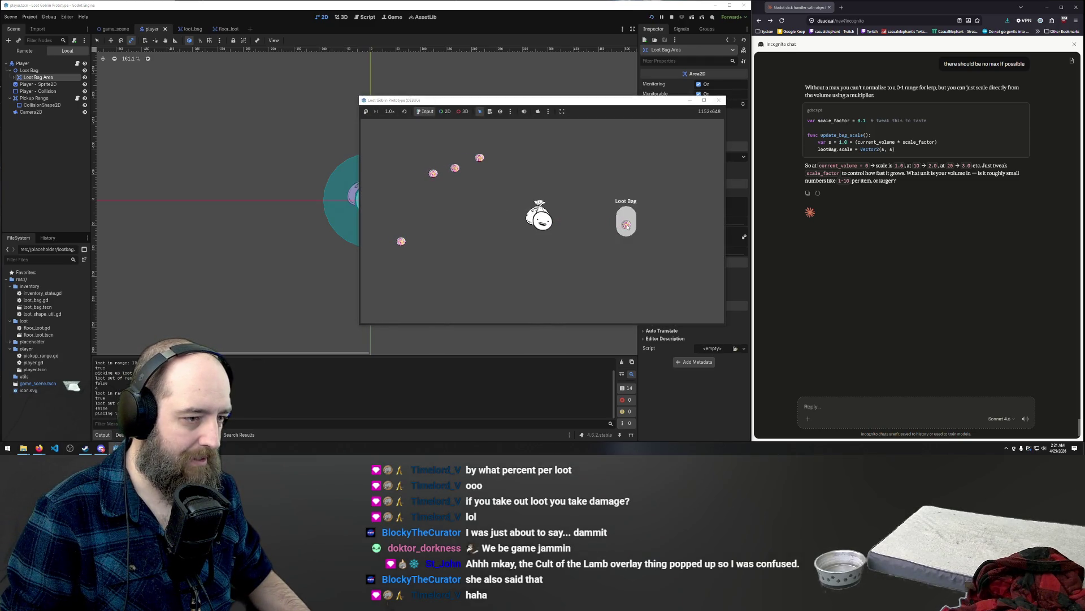
# - Walk the goblin, drag two loot items into the Loot Bag, then pull one back out
pyautogui.press('a')
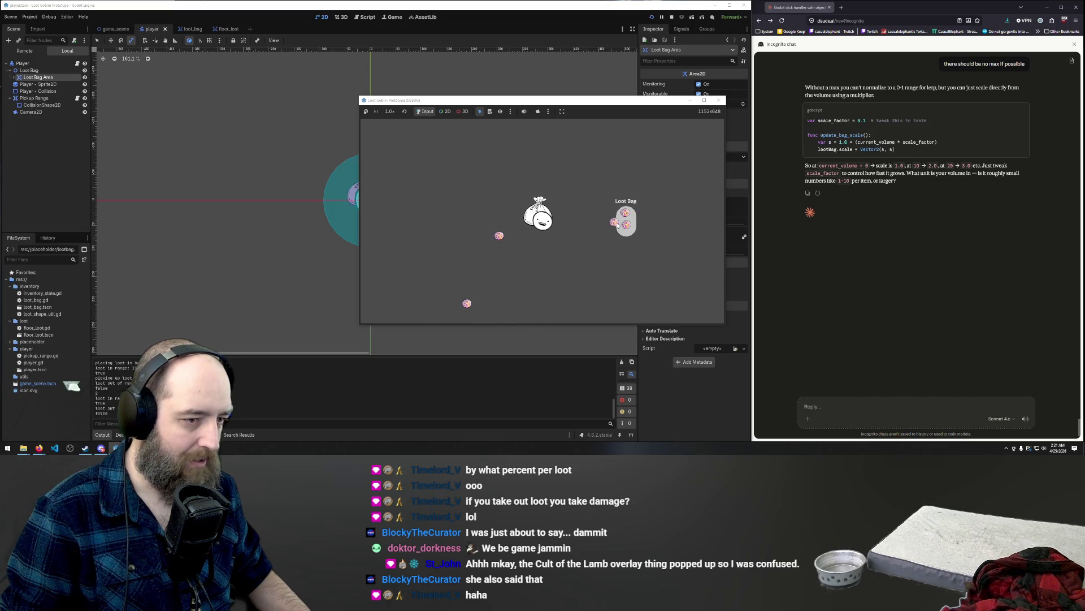
pyautogui.moveTo(499, 235); pyautogui.dragTo(624, 237)
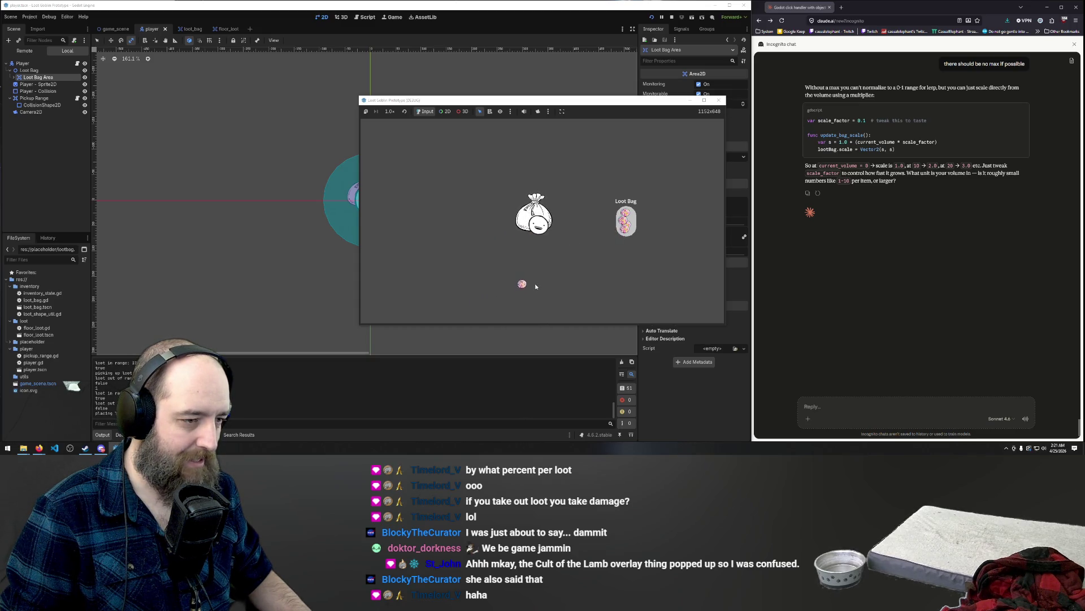
pyautogui.moveTo(549, 270)
pyautogui.mouseDown()
pyautogui.moveTo(548, 236)
pyautogui.moveTo(632, 231)
pyautogui.mouseUp()
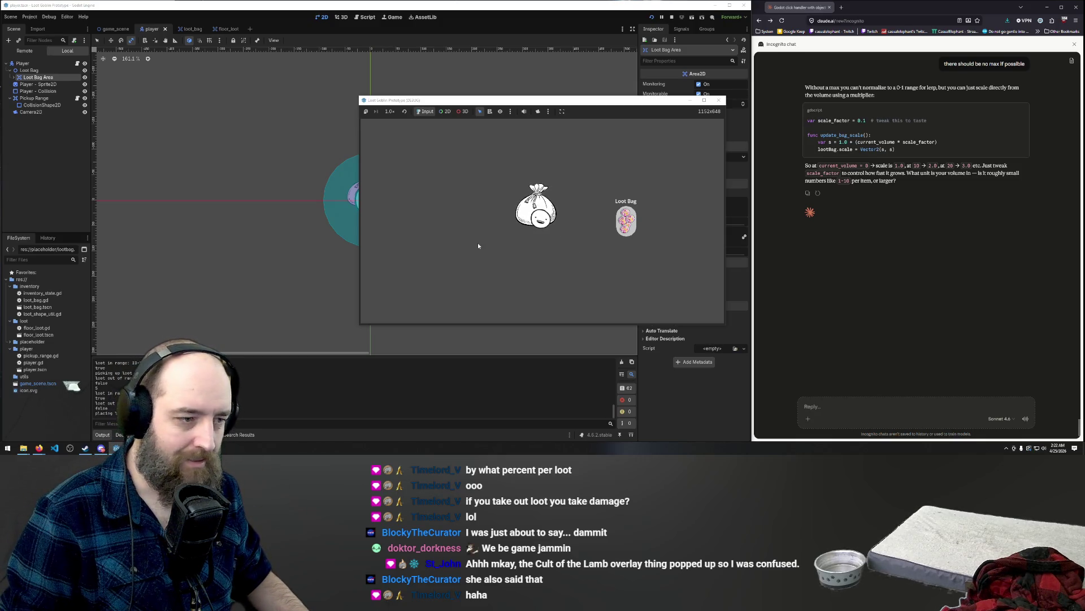
pyautogui.moveTo(625, 220)
pyautogui.mouseDown()
pyautogui.moveTo(564, 228)
pyautogui.moveTo(570, 219)
pyautogui.moveTo(570, 229)
pyautogui.mouseUp()
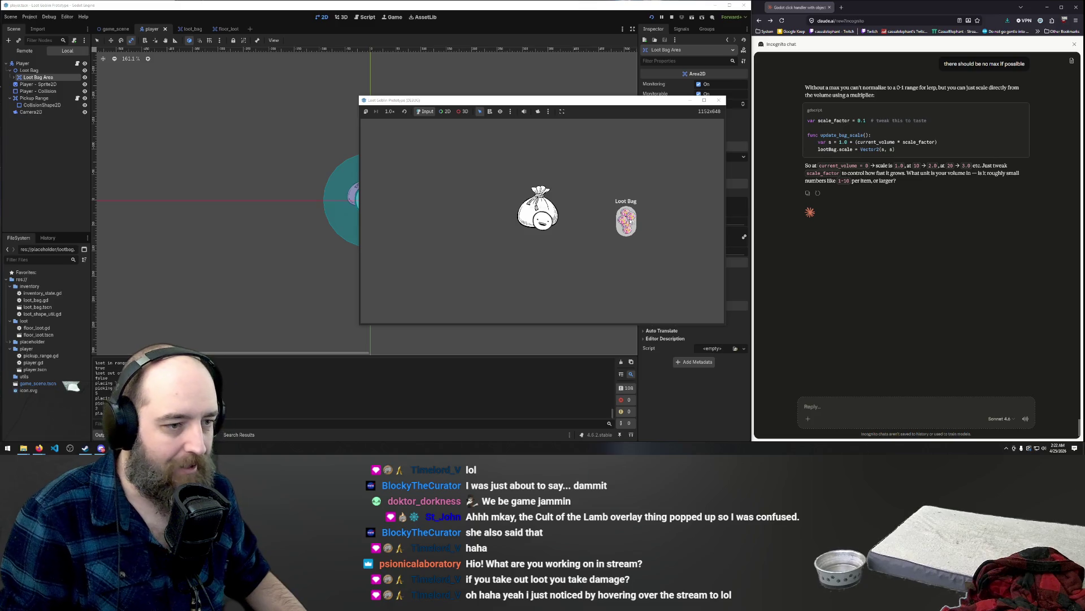
pyautogui.click(554, 229)
# - Put loot into the player's bag, then drag the remaining loot items into the Loot Bag
pyautogui.click(622, 229)
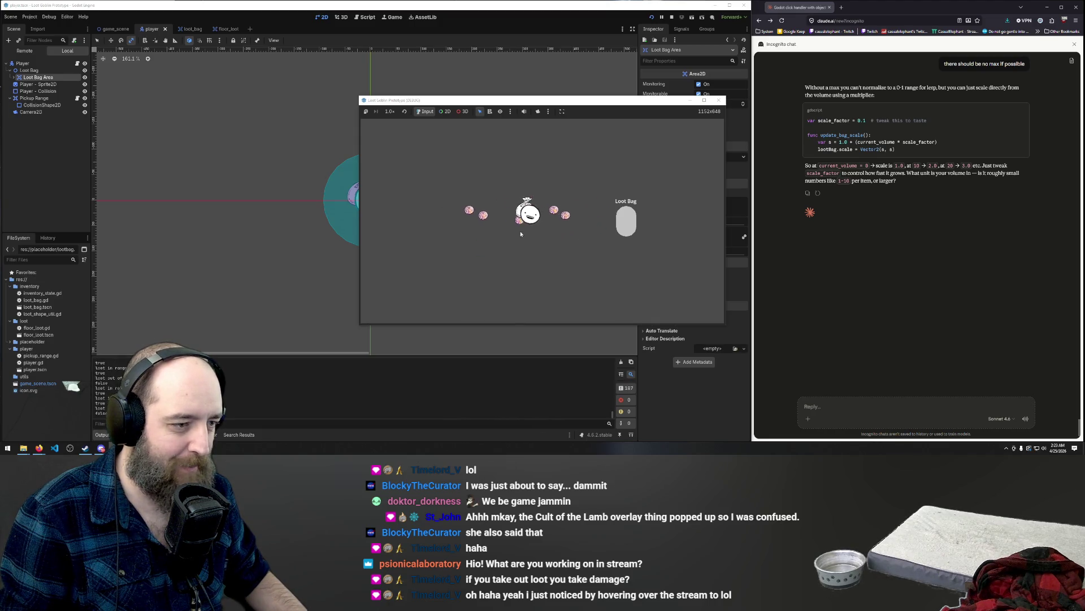
pyautogui.moveTo(521, 233); pyautogui.dragTo(623, 228)
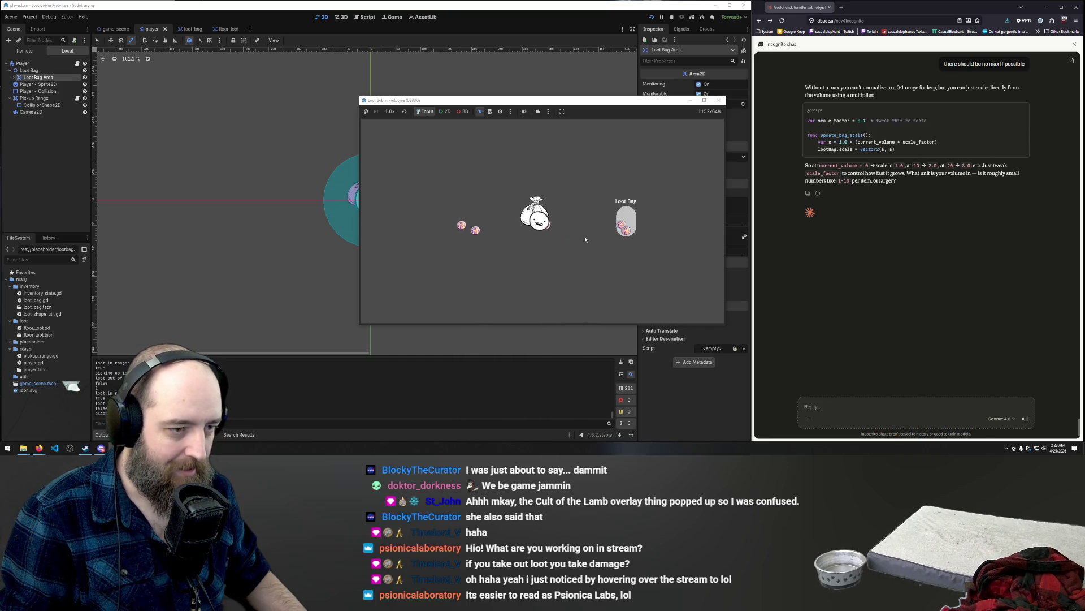
pyautogui.moveTo(559, 240)
pyautogui.mouseDown()
pyautogui.moveTo(543, 233)
pyautogui.moveTo(628, 219)
pyautogui.moveTo(551, 235)
pyautogui.mouseUp()
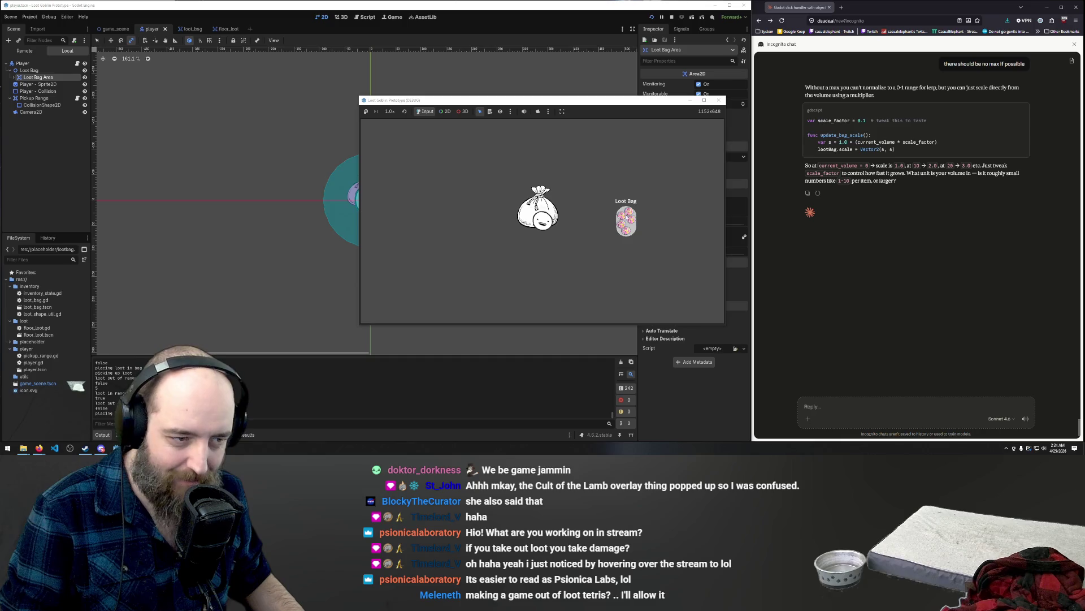
# - Rearrange items inside the Loot Bag, take one out, then repeatedly add and remove loot
pyautogui.click(625, 219)
pyautogui.click(624, 229)
pyautogui.click(627, 233)
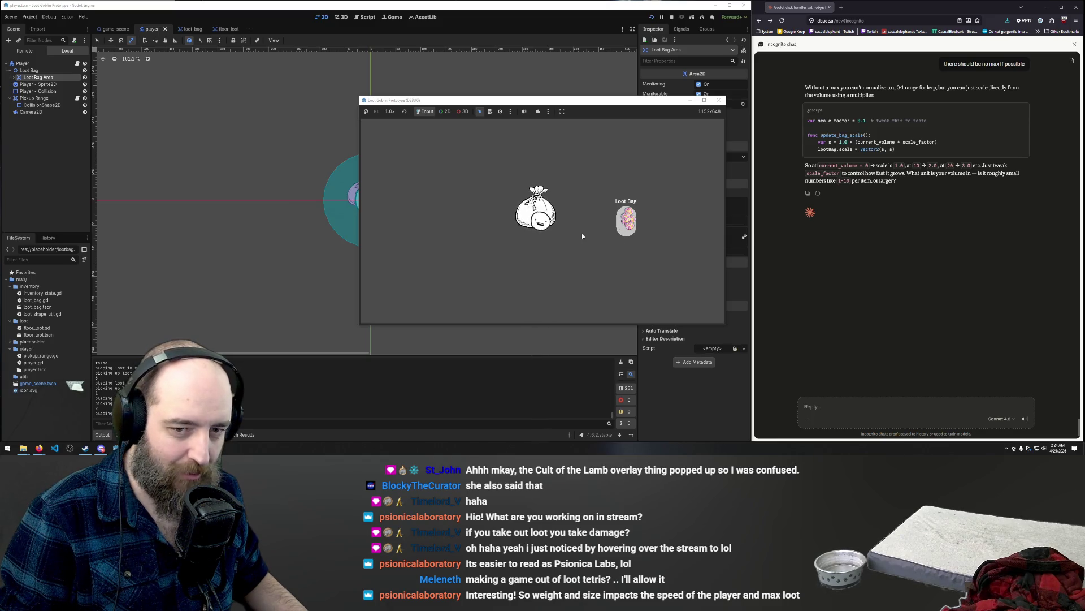
pyautogui.moveTo(629, 227); pyautogui.dragTo(556, 226)
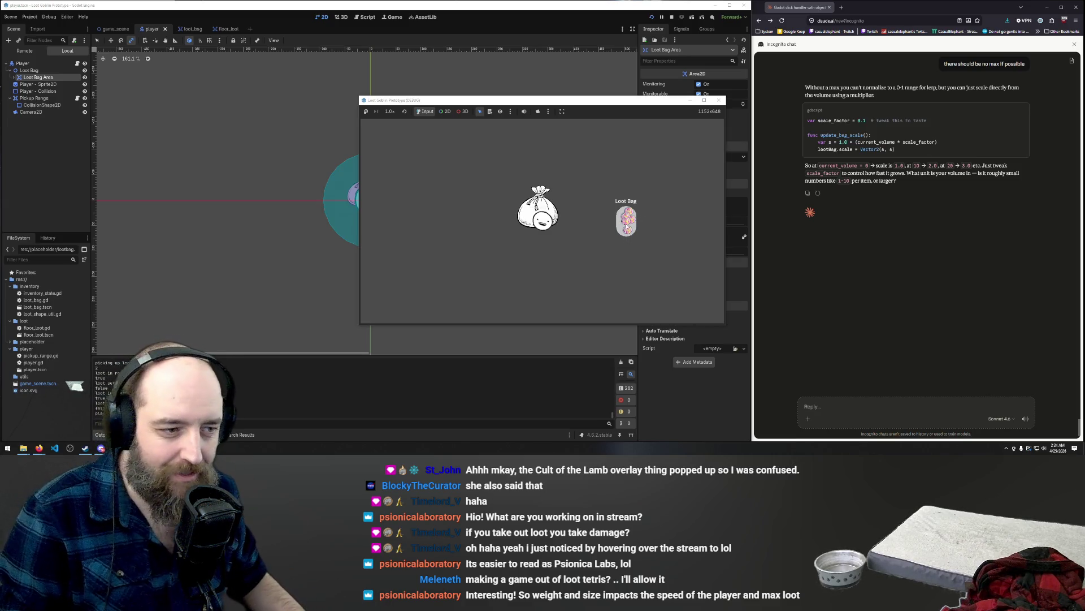
pyautogui.click(626, 225)
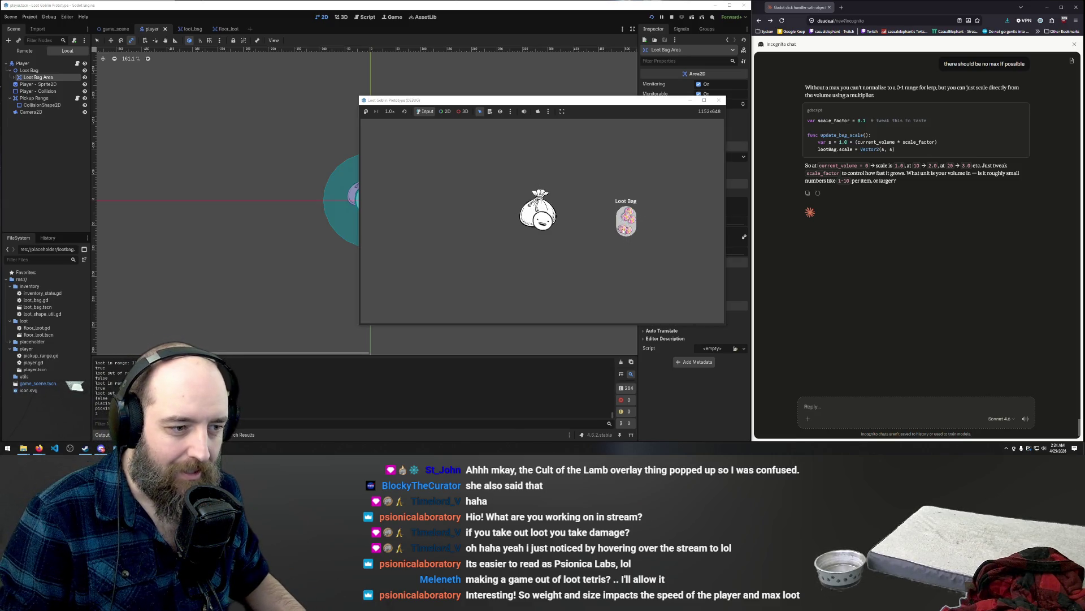
pyautogui.click(622, 216)
pyautogui.click(624, 216)
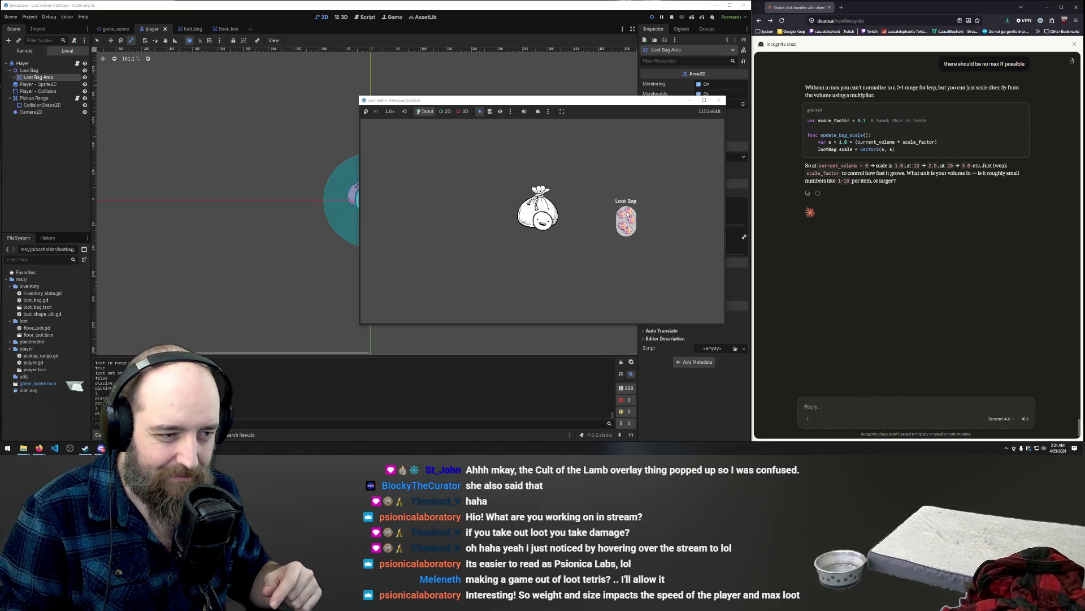
pyautogui.click(632, 224)
pyautogui.click(625, 222)
pyautogui.click(625, 222)
pyautogui.click(621, 226)
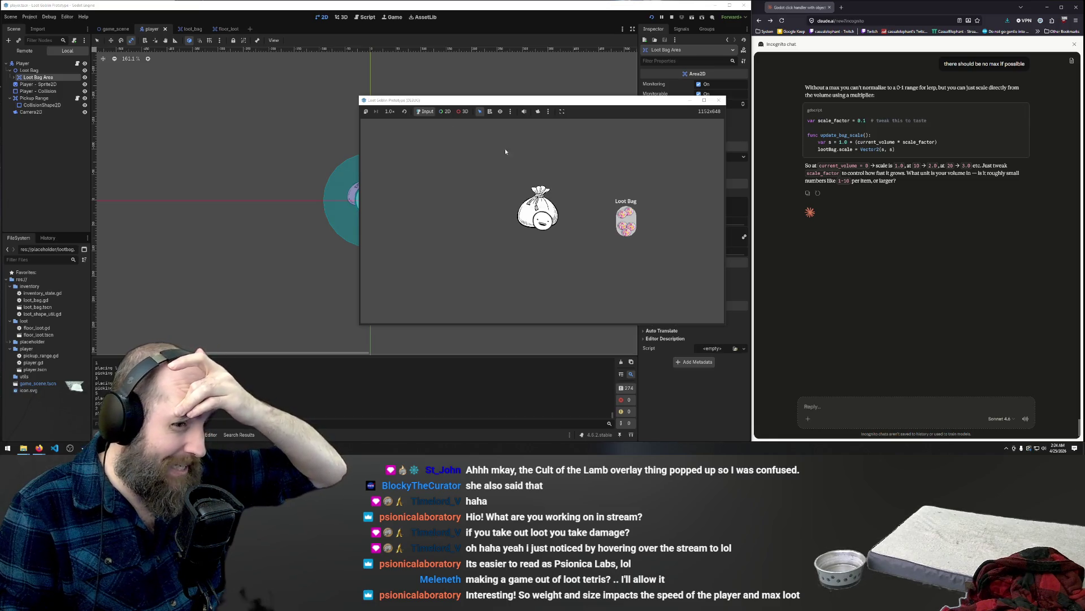
# - Switch from the loot_bag scene to the floor_loot scene and relaunch the game with F5
pyautogui.click(184, 29)
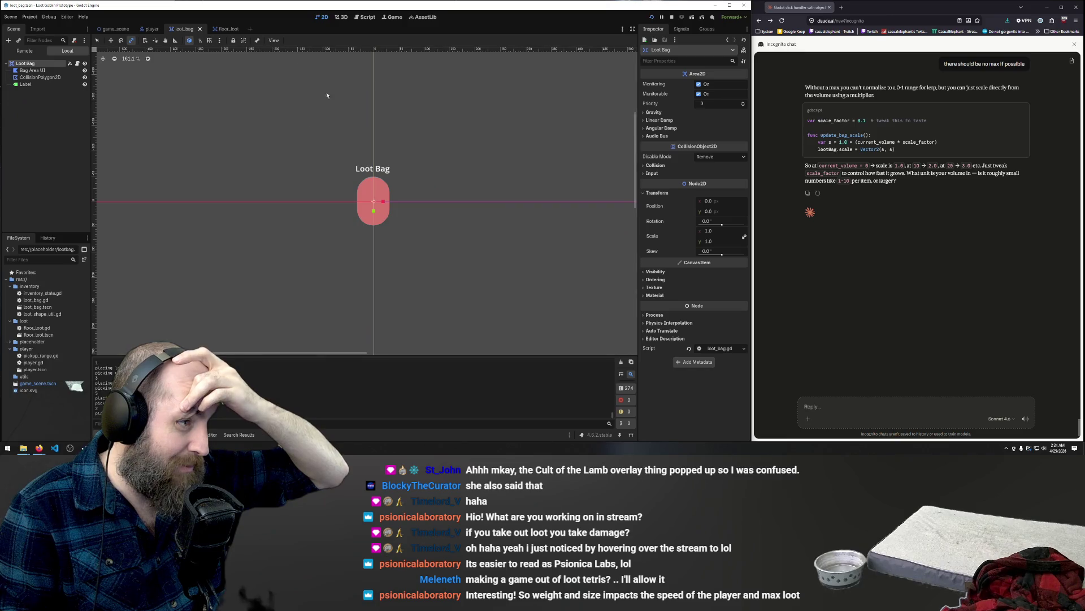
pyautogui.click(229, 30)
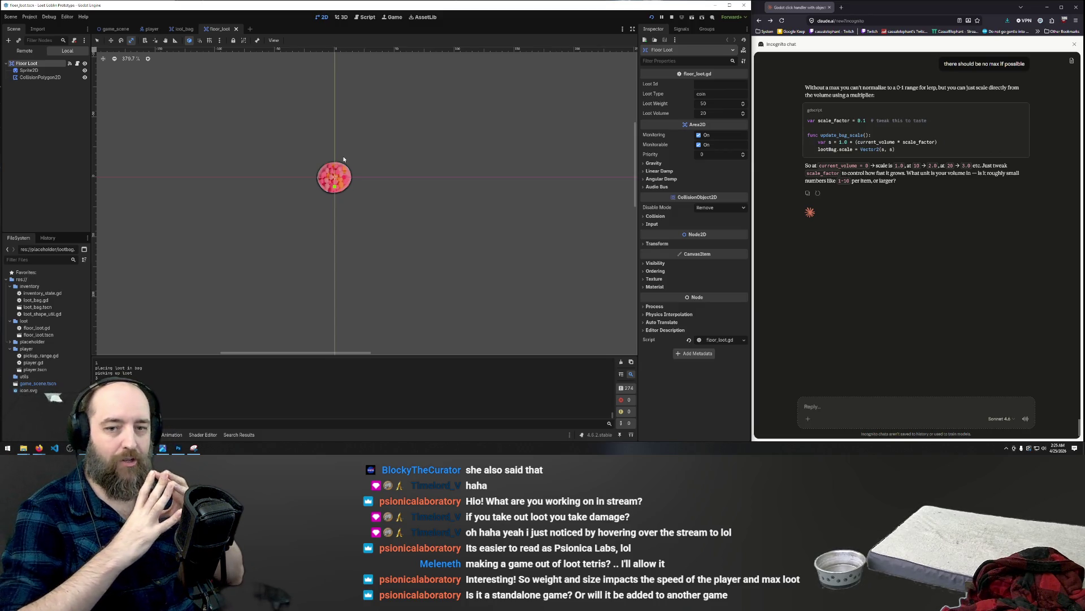
pyautogui.press('F5')
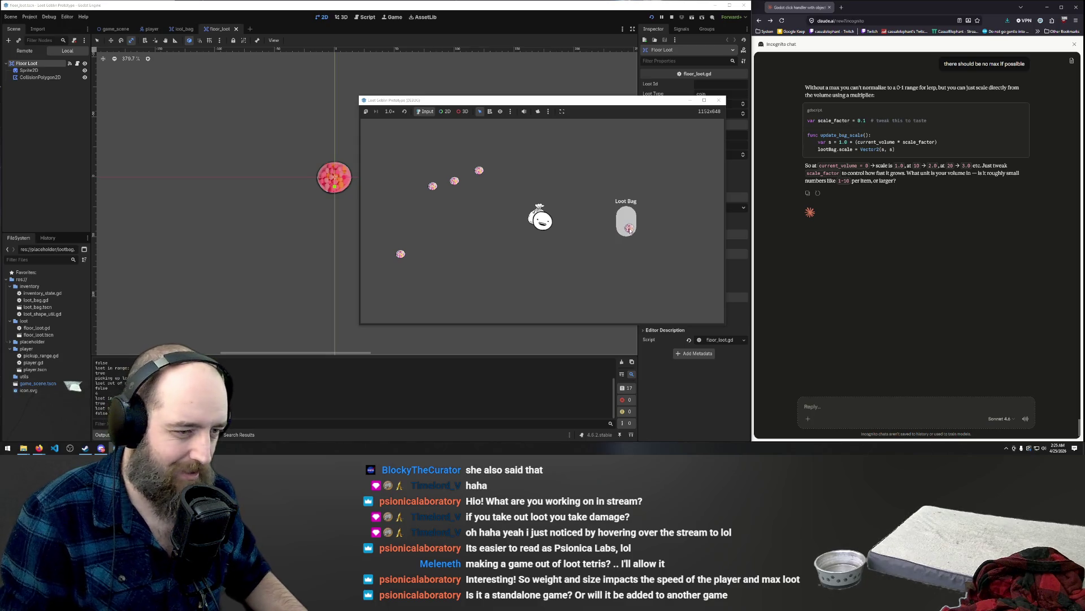
# - Walk the goblin up-left and pick up the nearby floor loot into the Loot Bag
pyautogui.press('w')
pyautogui.press('a')
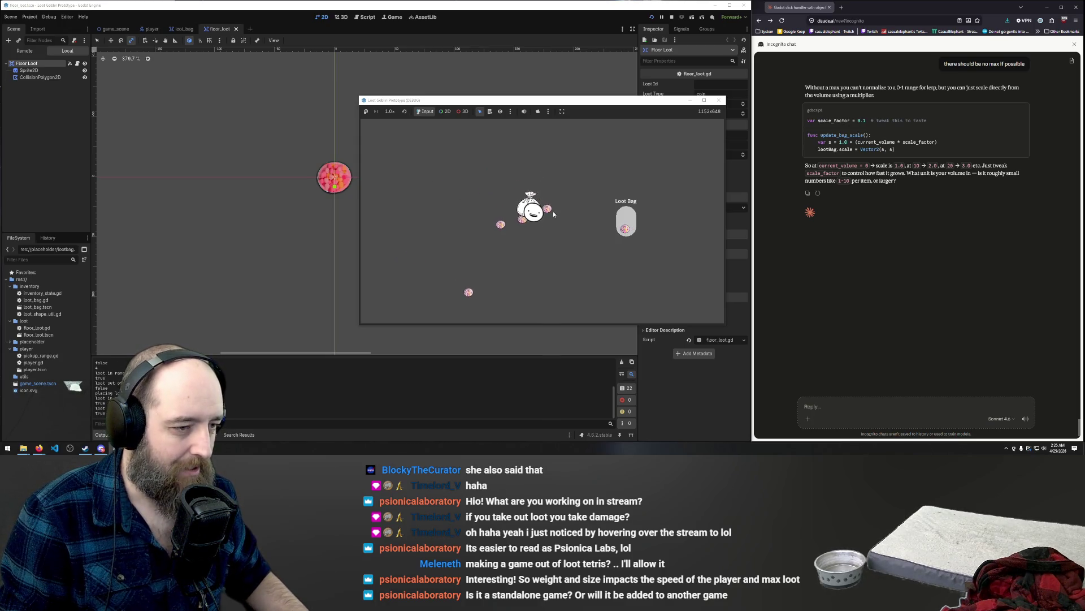
pyautogui.click(548, 227)
pyautogui.press('a')
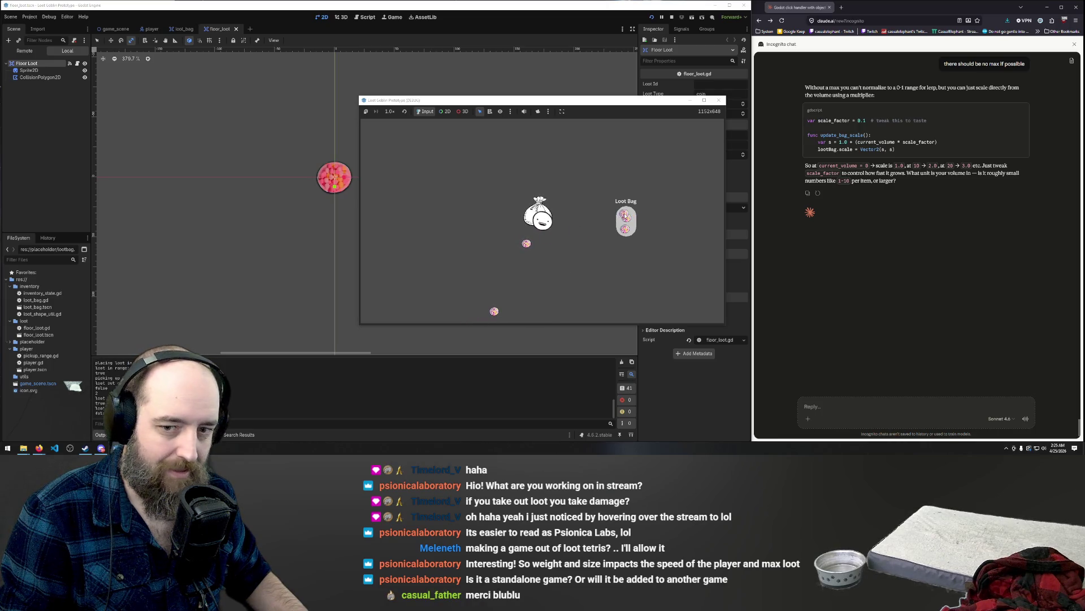
pyautogui.press('a')
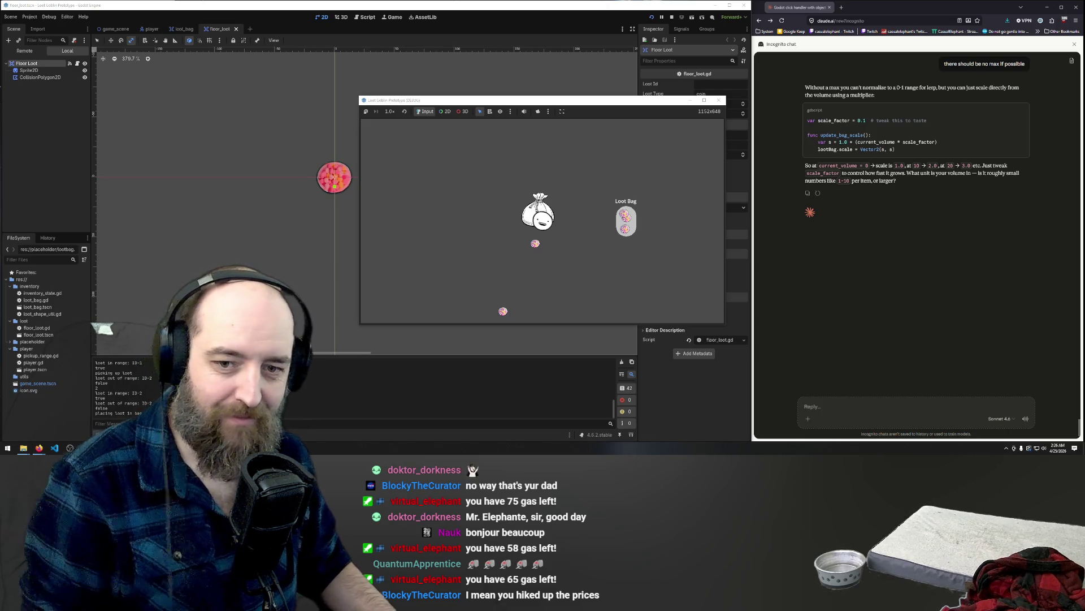
pyautogui.press('a')
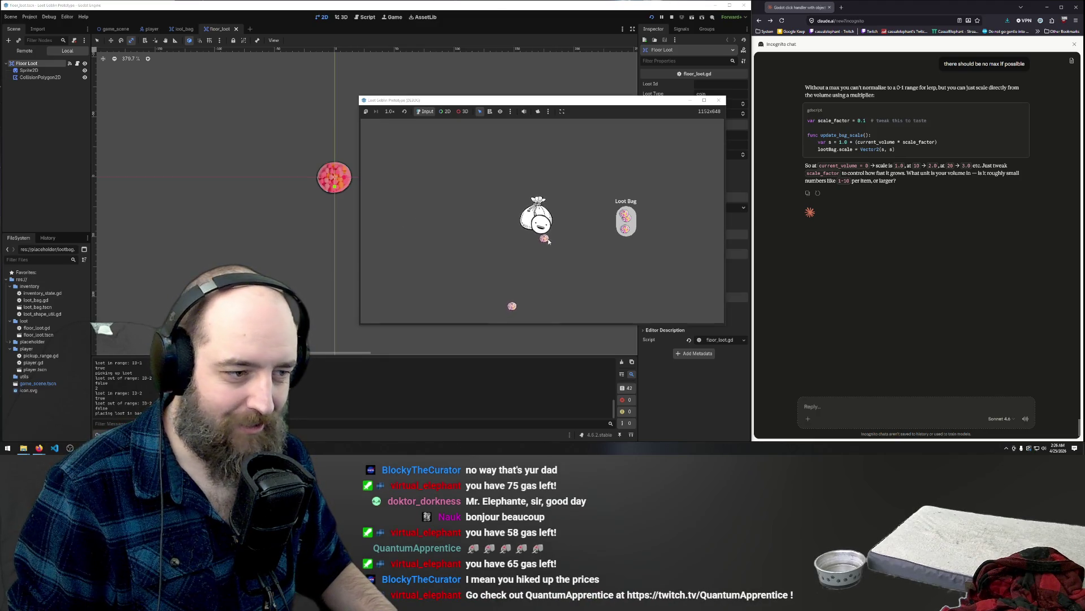
pyautogui.press('s')
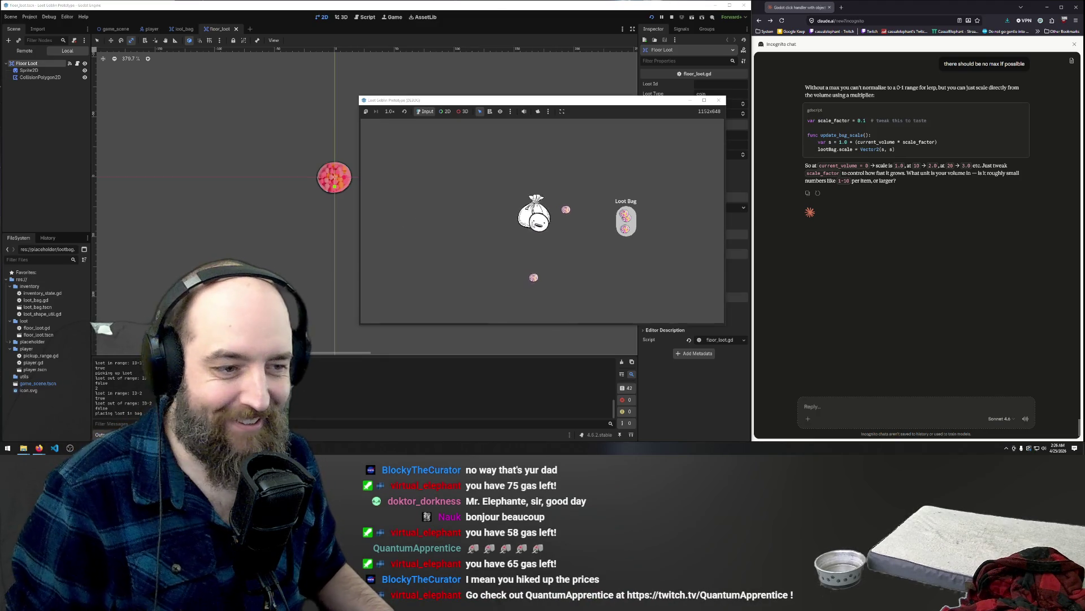
pyautogui.click(569, 210)
# - Collect more loot, rearrange the items inside the Loot Bag, and stop the running game
pyautogui.press('a')
pyautogui.press('s')
pyautogui.click(566, 241)
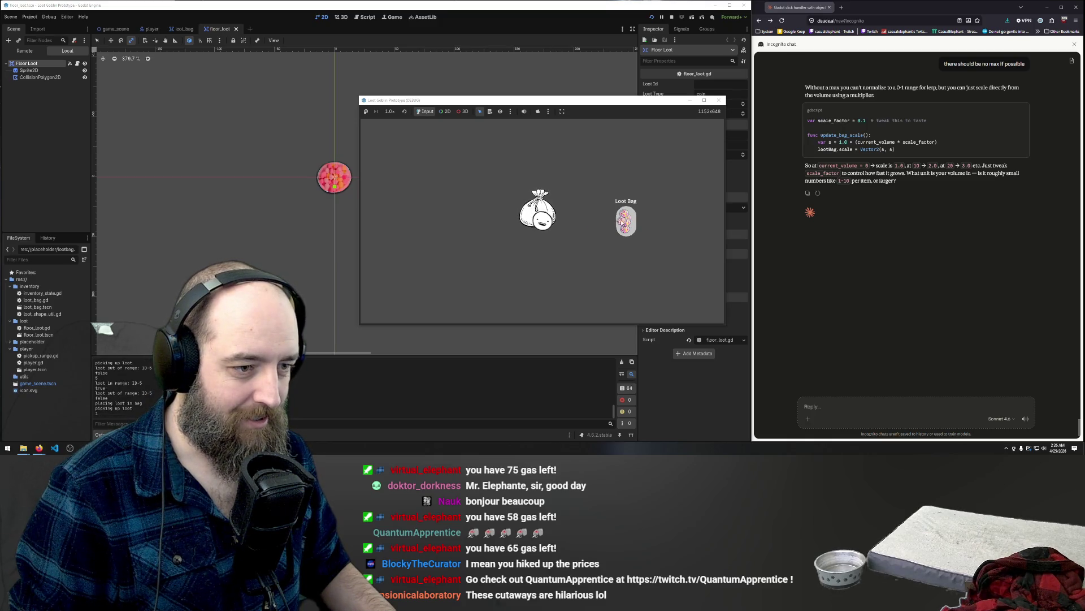
pyautogui.click(628, 221)
pyautogui.click(628, 222)
pyautogui.click(627, 221)
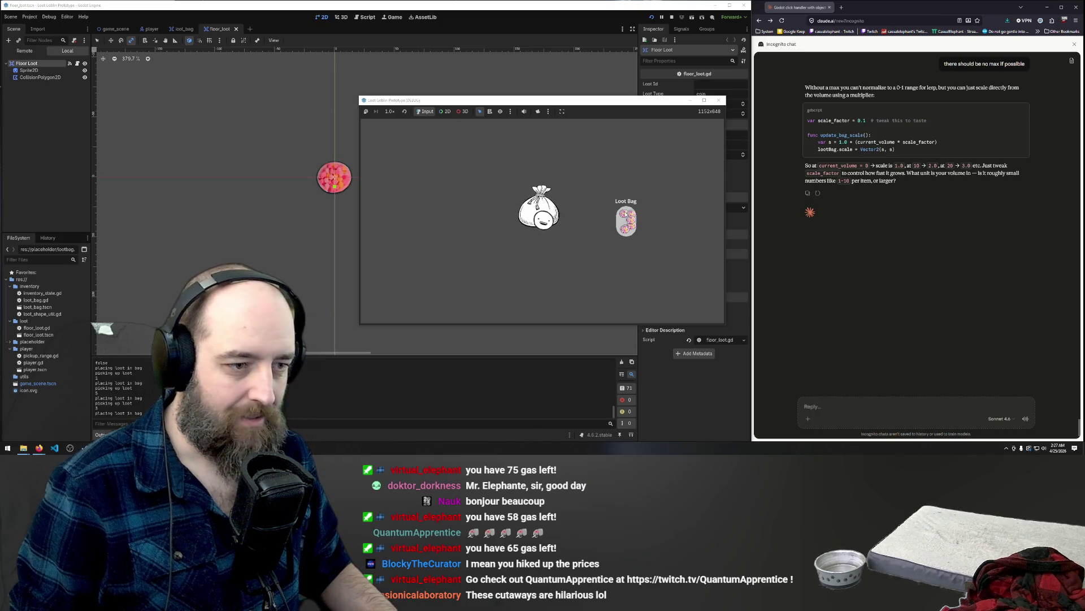
pyautogui.click(625, 213)
pyautogui.click(512, 238)
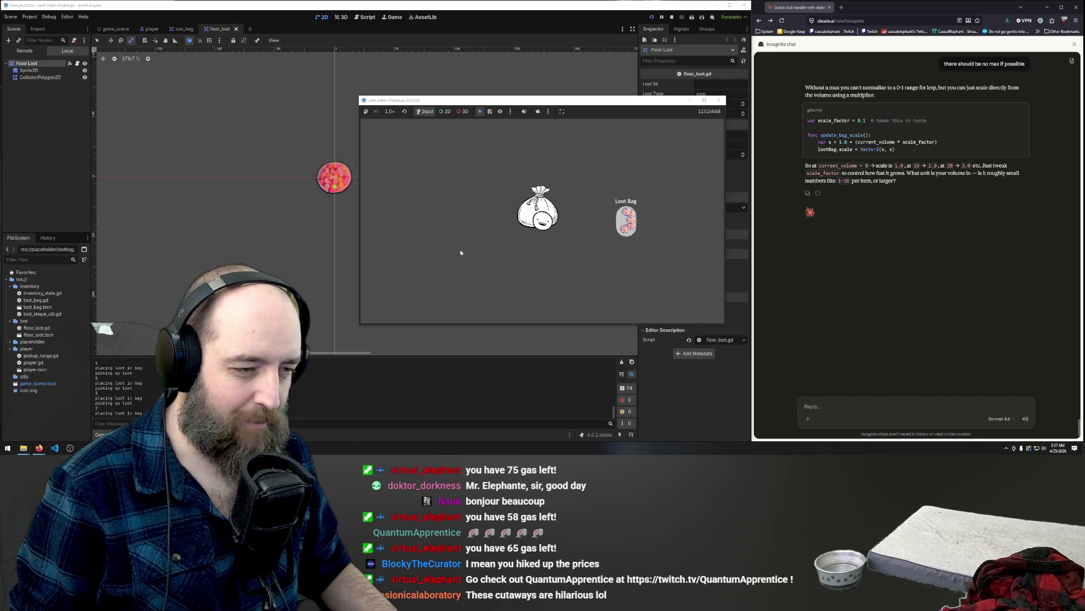
pyautogui.click(628, 222)
pyautogui.click(627, 222)
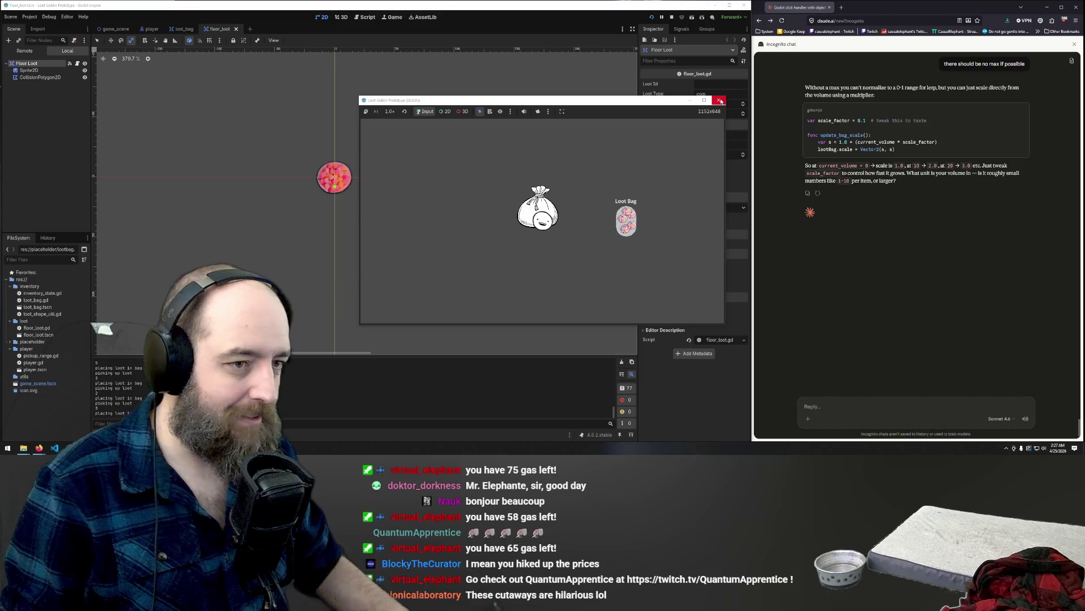
pyautogui.click(720, 101)
pyautogui.scroll(-1, 455, 181)
# - Switch to the game_scene scene and run the game with F5
pyautogui.scroll(-5, 373, 193)
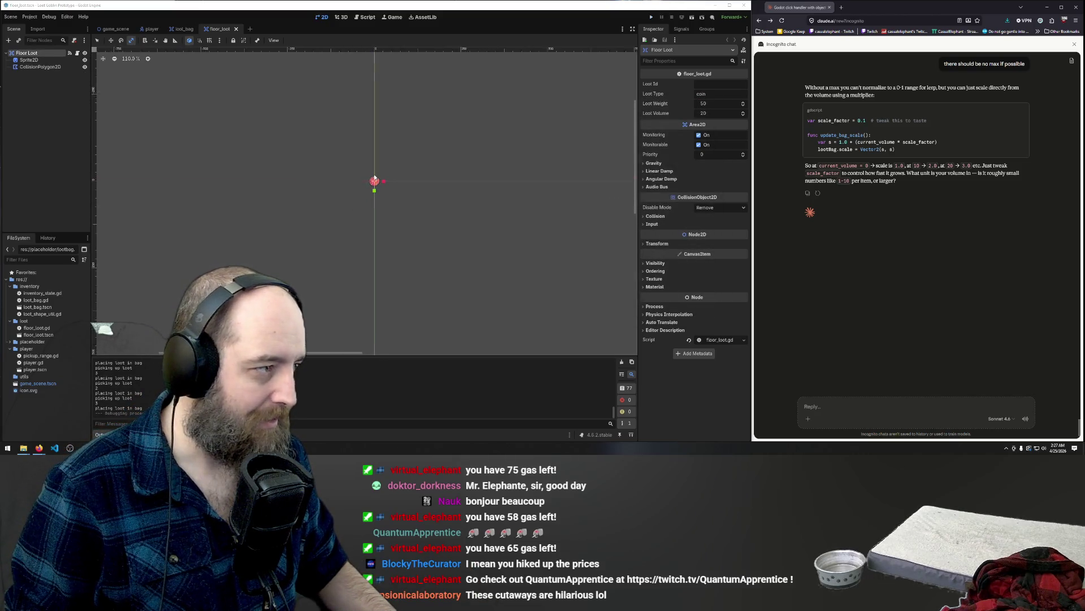
pyautogui.hotkey('ctrl', 'Tab')
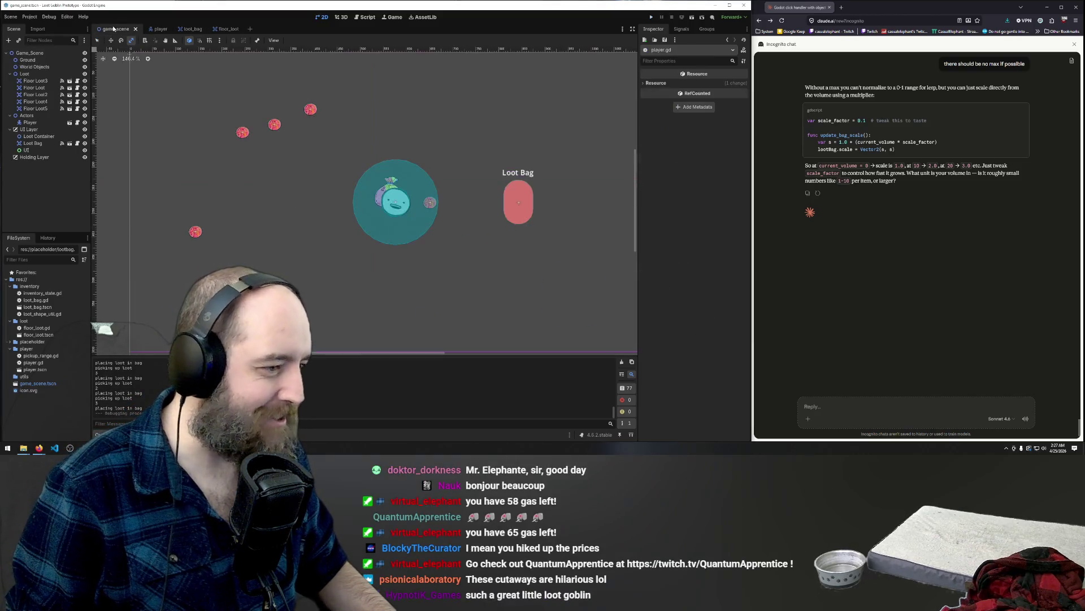
pyautogui.scroll(-1, 429, 267)
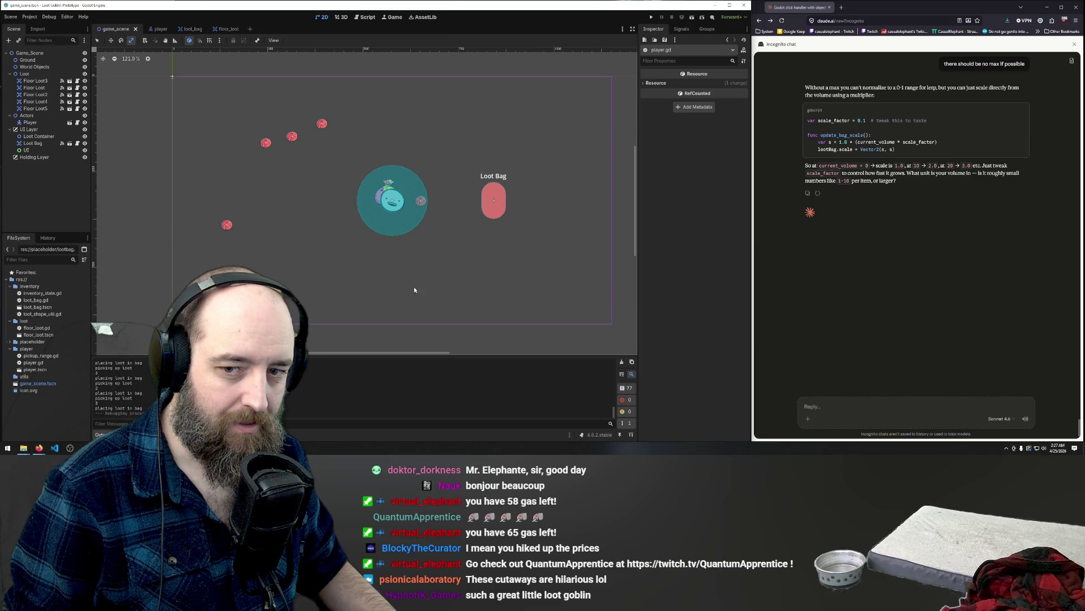
pyautogui.press('F5')
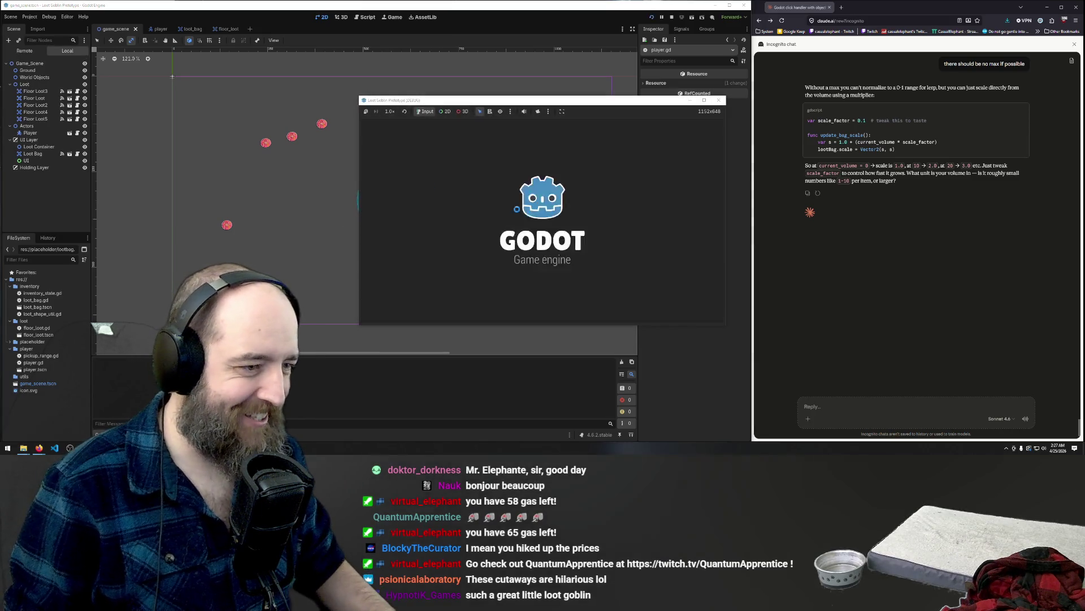
# - Walk the goblin up-left and drag three nearby loot orbs into the Loot Bag
pyautogui.click(628, 222)
pyautogui.press('w')
pyautogui.press('a')
pyautogui.click(540, 229)
pyautogui.click(626, 228)
pyautogui.moveTo(528, 238); pyautogui.dragTo(626, 222)
pyautogui.moveTo(557, 235); pyautogui.dragTo(626, 222)
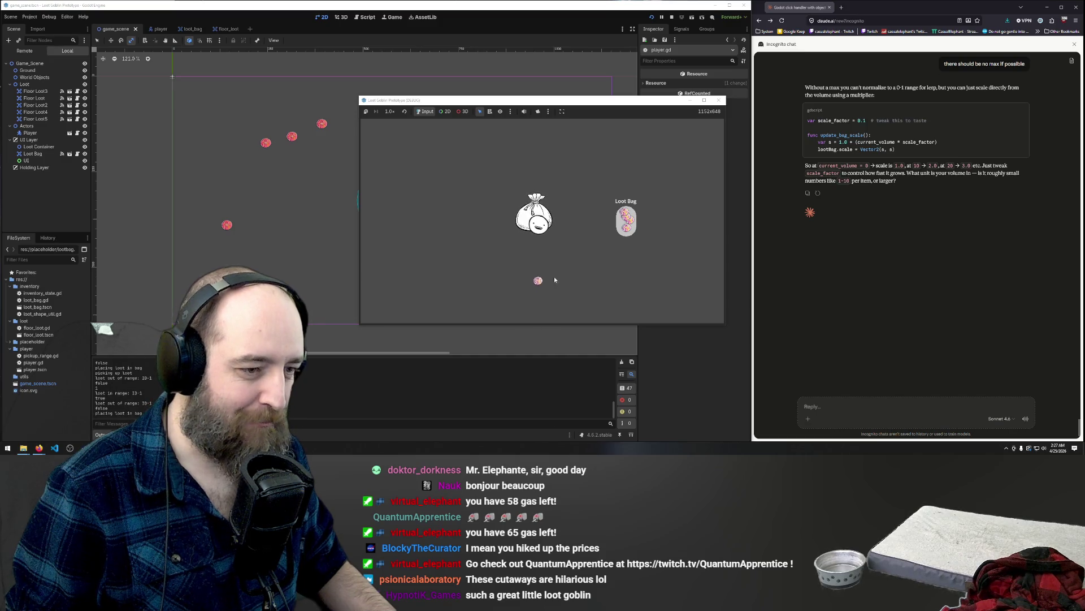
pyautogui.moveTo(551, 270)
pyautogui.mouseDown()
pyautogui.moveTo(556, 232)
pyautogui.moveTo(625, 224)
pyautogui.mouseUp()
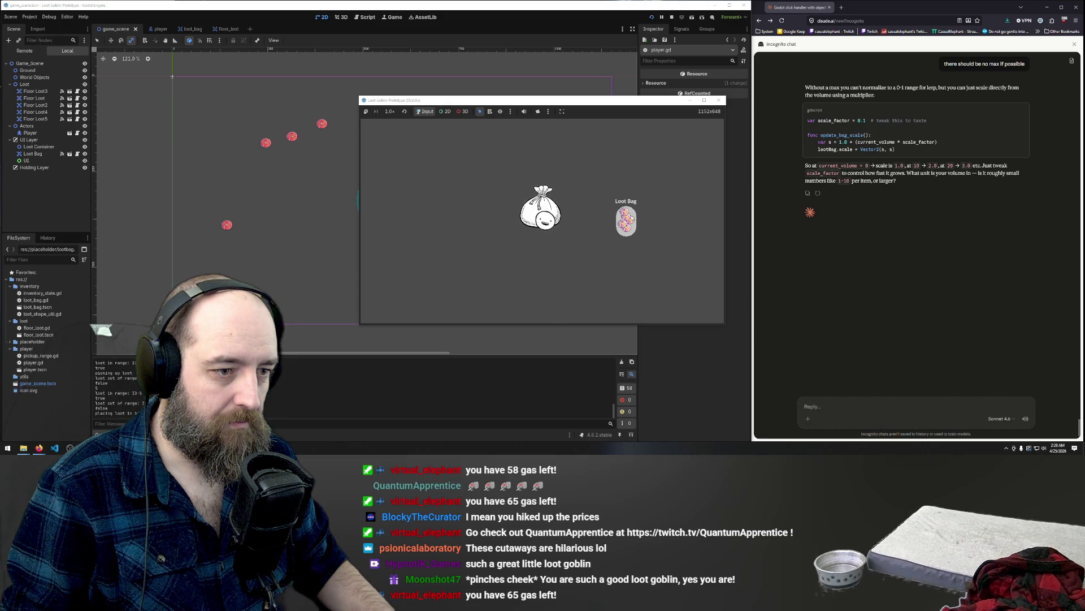
# - Take loot items out of the Loot Bag and put them back in a new arrangement
pyautogui.click(625, 221)
pyautogui.click(538, 212)
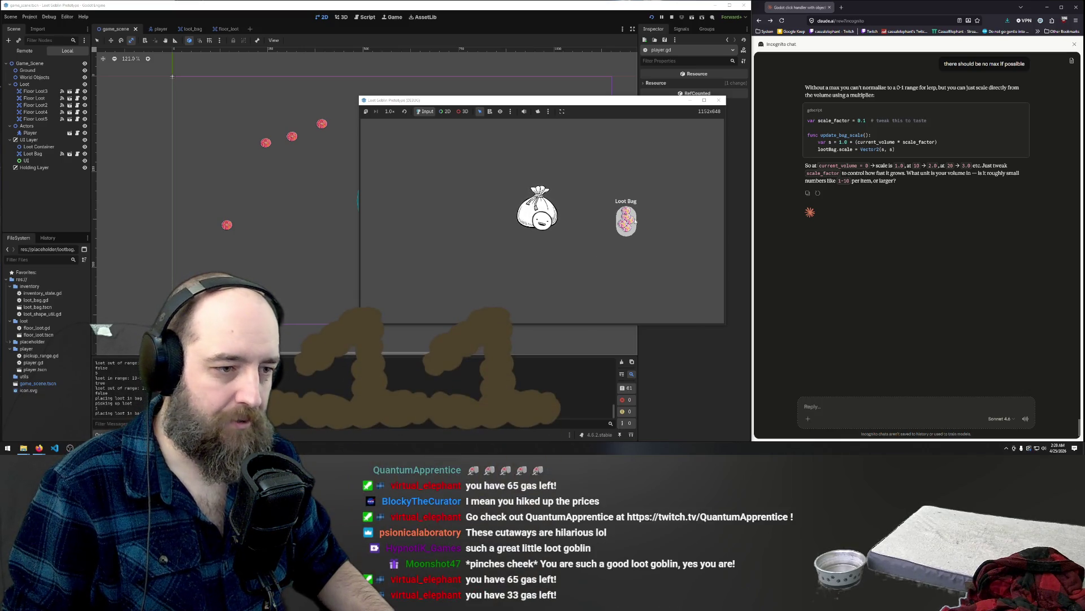
pyautogui.click(625, 221)
pyautogui.click(621, 229)
pyautogui.click(622, 222)
pyautogui.click(624, 221)
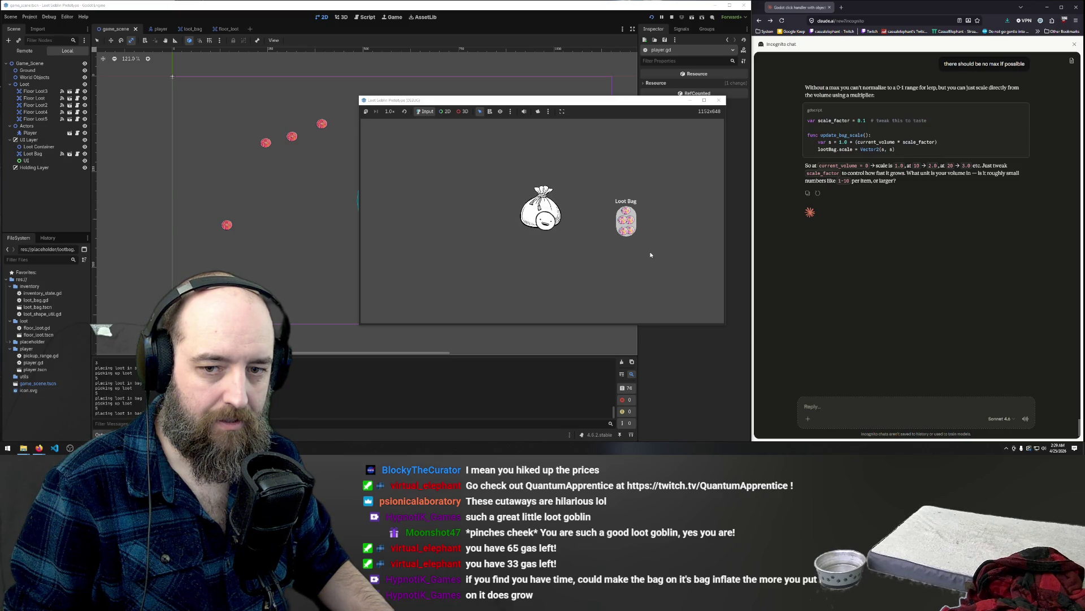
# - Drag all five loot items out of the Loot Bag onto the ground beside the goblin
pyautogui.moveTo(625, 221); pyautogui.dragTo(558, 229)
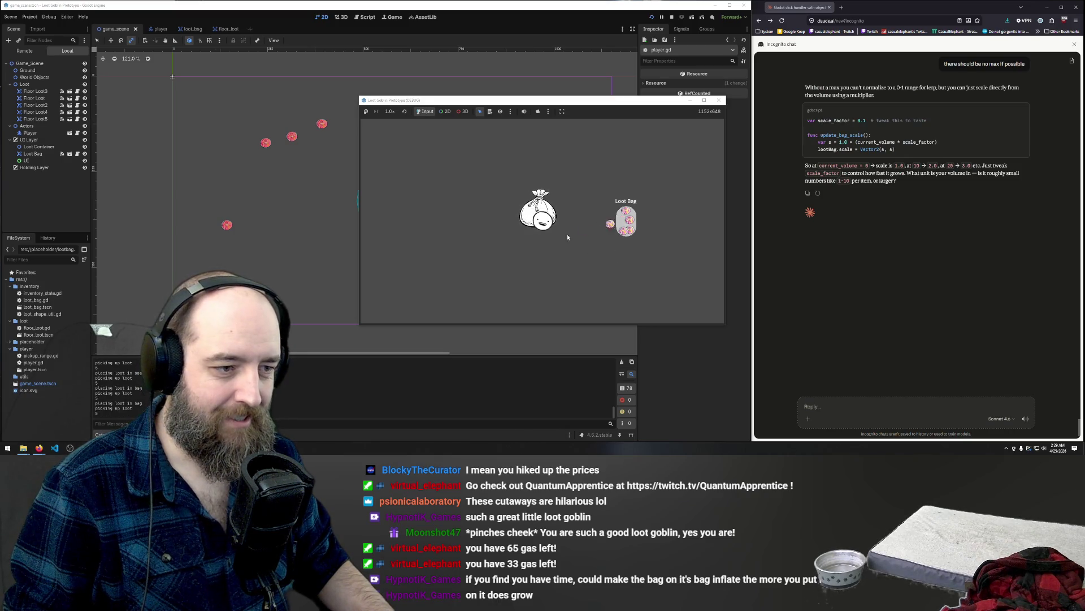
pyautogui.moveTo(626, 229); pyautogui.dragTo(549, 231)
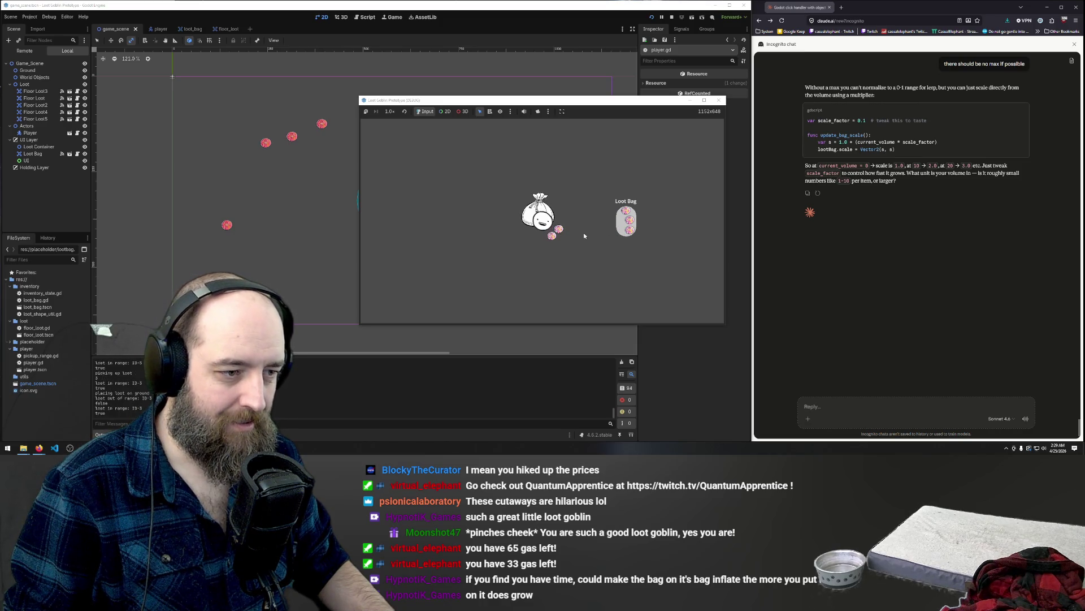
pyautogui.moveTo(630, 235); pyautogui.dragTo(526, 243)
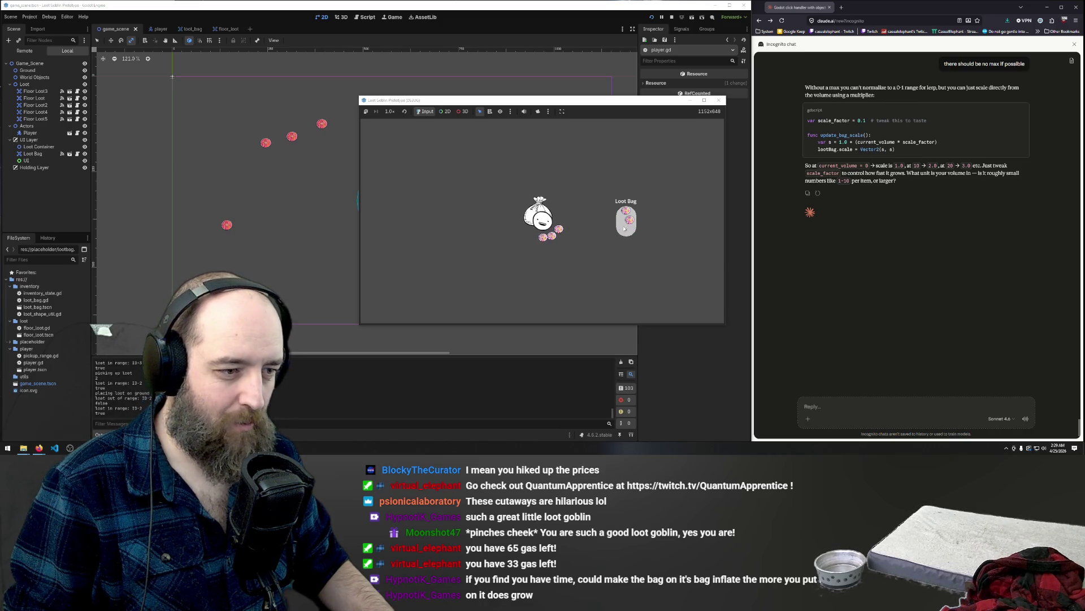
pyautogui.moveTo(629, 220); pyautogui.dragTo(558, 224)
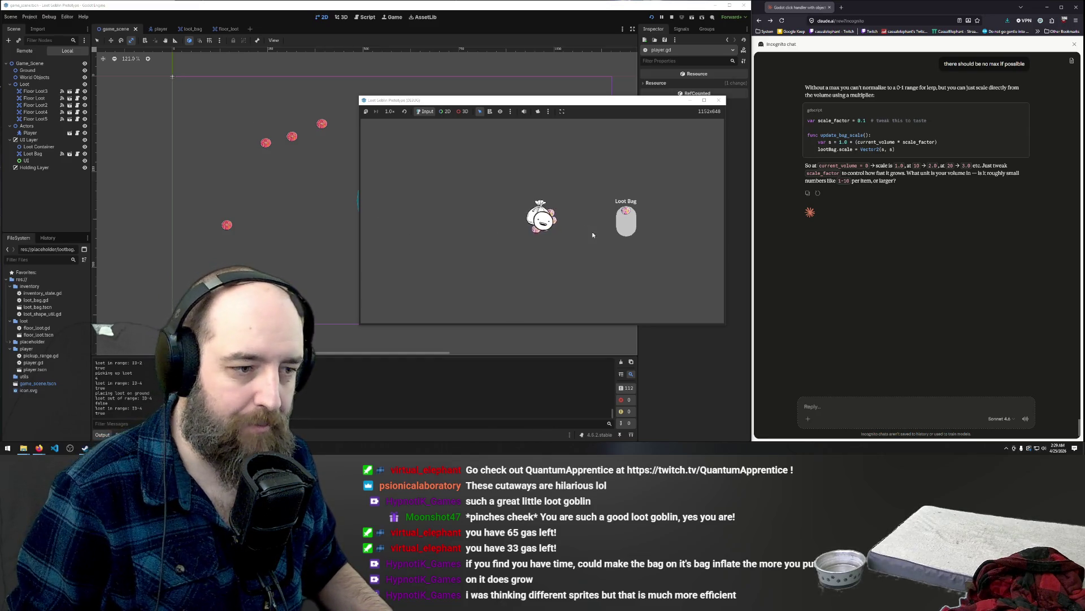
pyautogui.moveTo(625, 210); pyautogui.dragTo(530, 229)
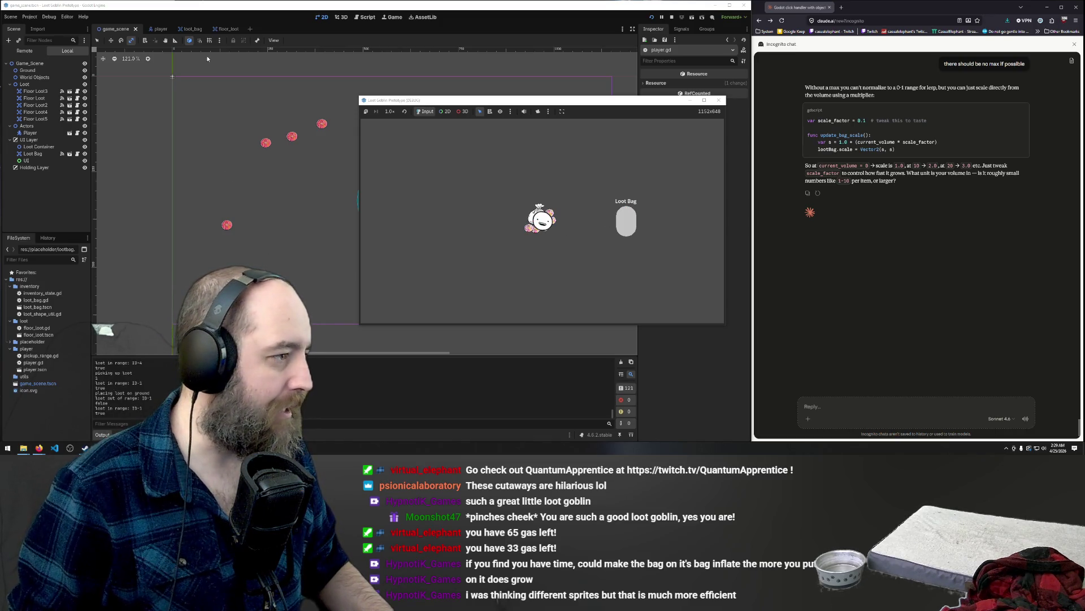
# - Open player.gd from the player scene and select the SPEED, WEIGHT and VOLUME declarations
pyautogui.click(152, 28)
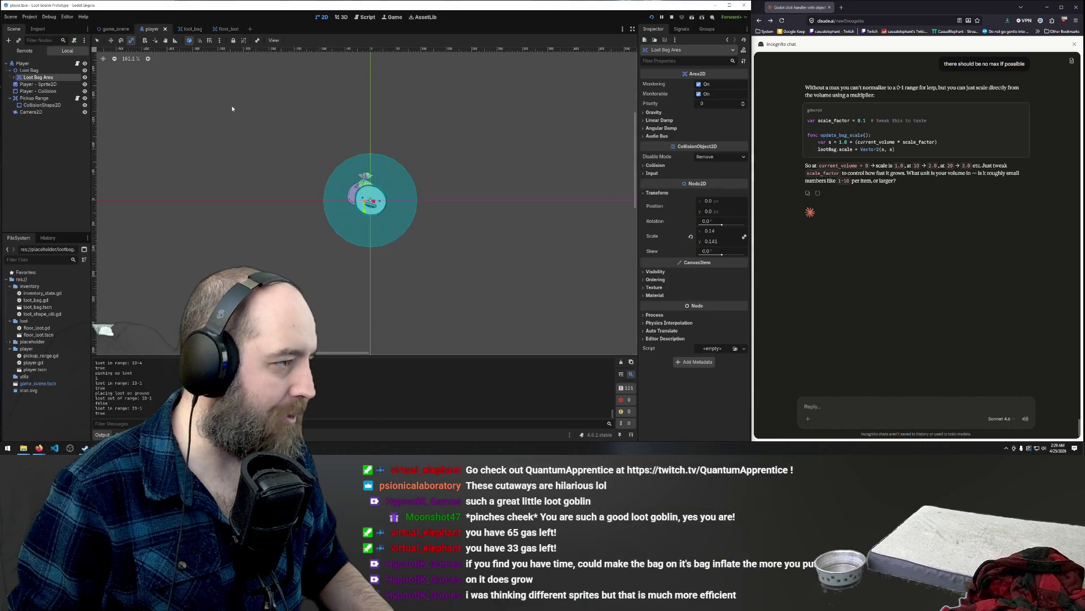
pyautogui.click(364, 17)
pyautogui.scroll(5, 292, 103)
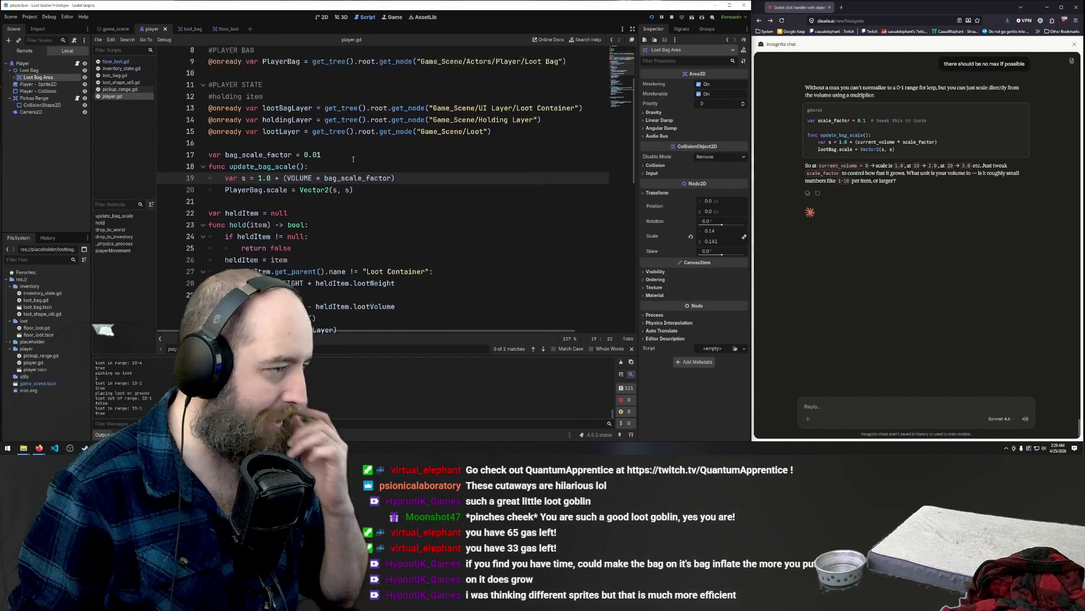
pyautogui.moveTo(286, 112)
pyautogui.mouseDown()
pyautogui.moveTo(210, 111)
pyautogui.moveTo(208, 88)
pyautogui.moveTo(282, 111)
pyautogui.moveTo(192, 93)
pyautogui.mouseUp()
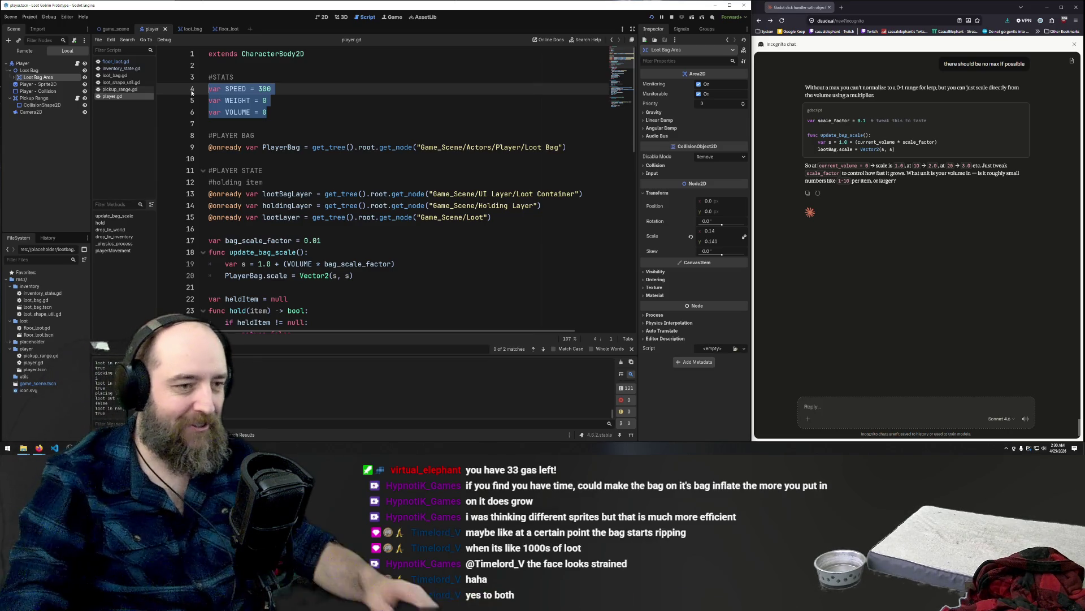
# - Run the game from the bag_scale_factor line and walk the player left and right
pyautogui.click(328, 240)
pyautogui.press('F5')
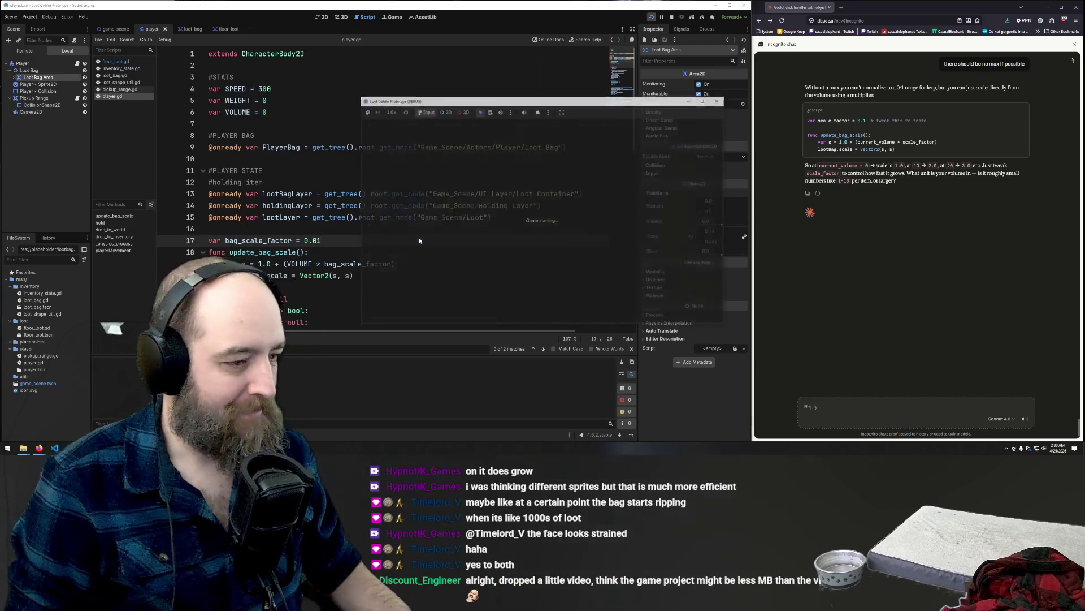
pyautogui.press('a')
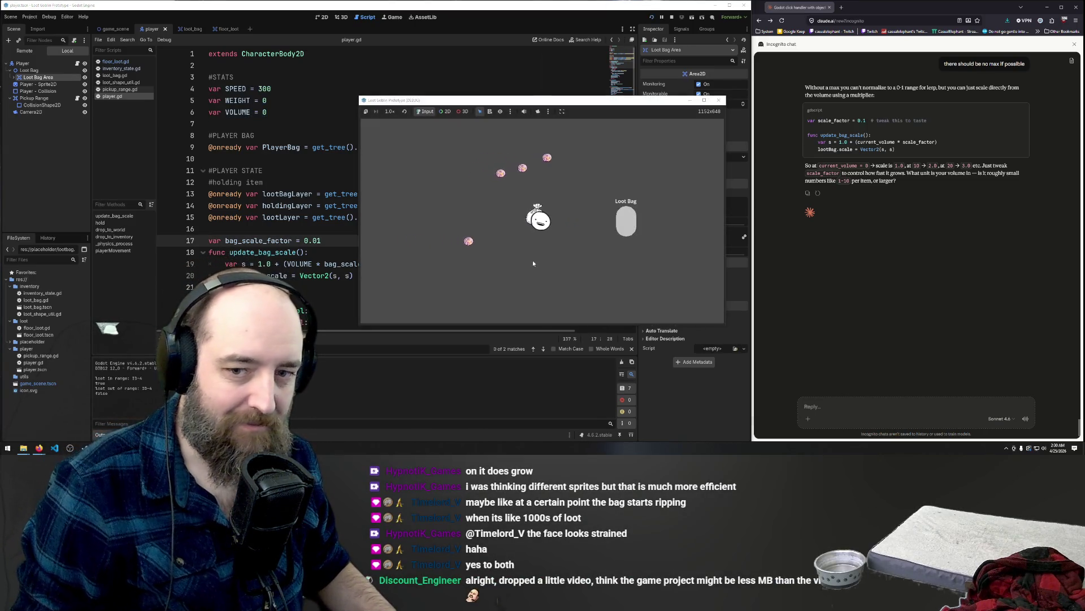
pyautogui.press('d')
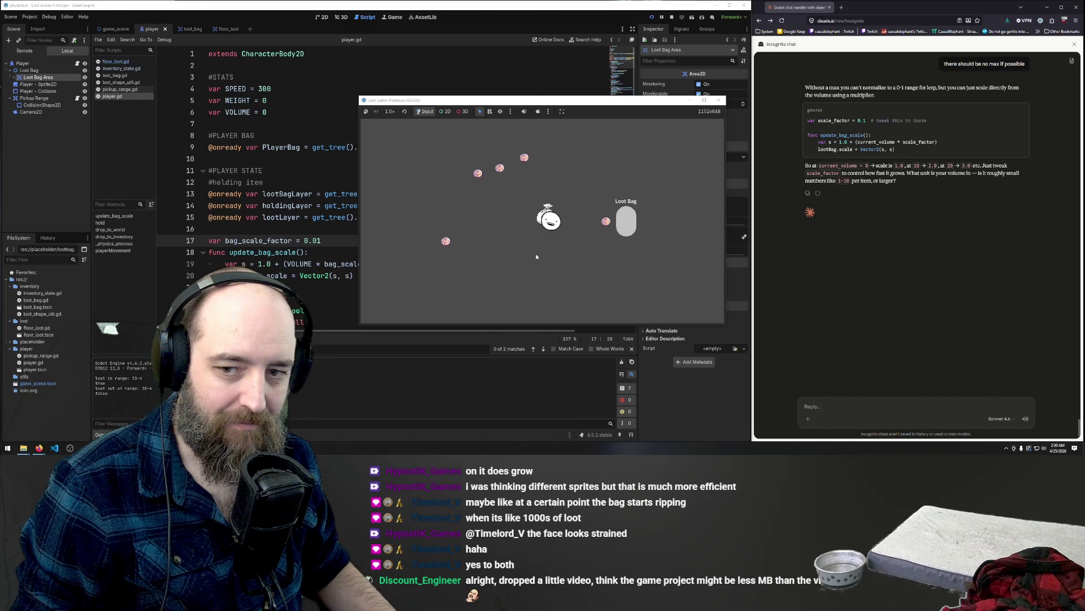
# - Walk the player around the loot some more, then switch over to Discord's gamejam channel
pyautogui.press('w')
pyautogui.press('a')
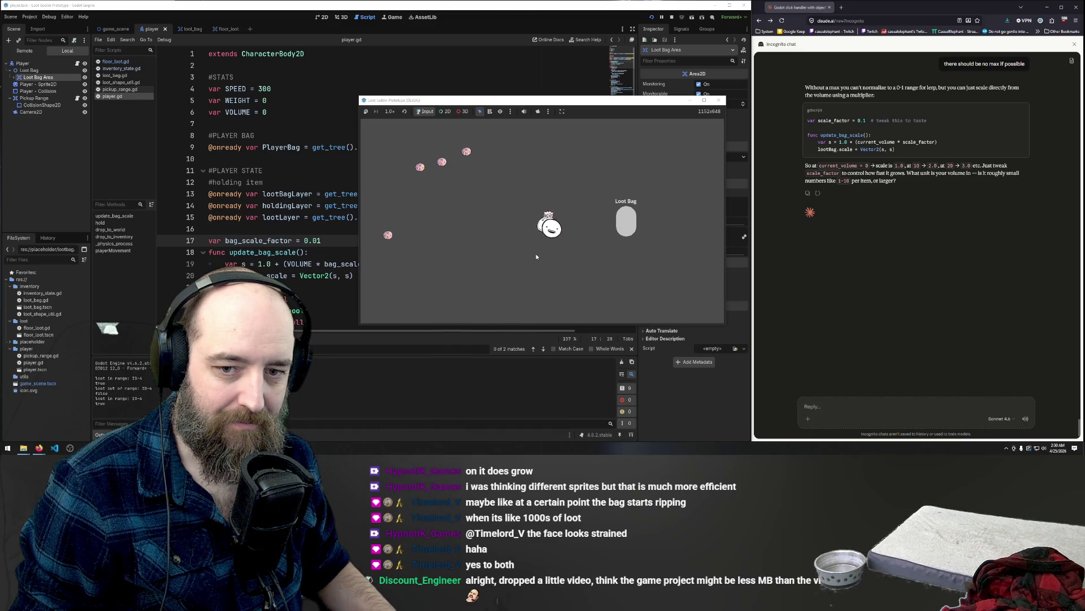
pyautogui.press('d')
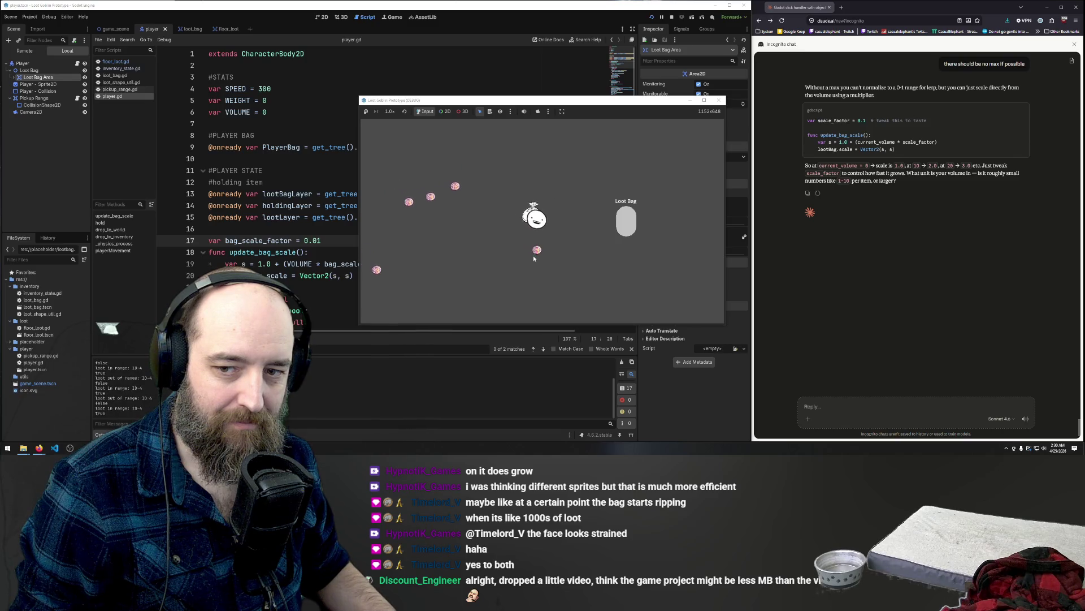
pyautogui.press('a')
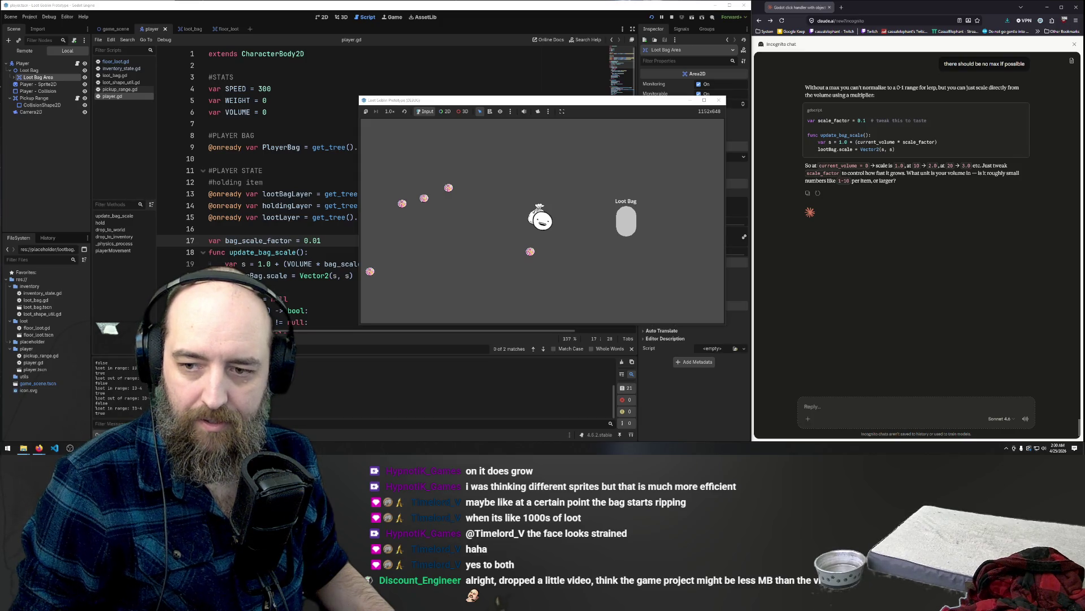
pyautogui.hotkey('alt', 'Tab')
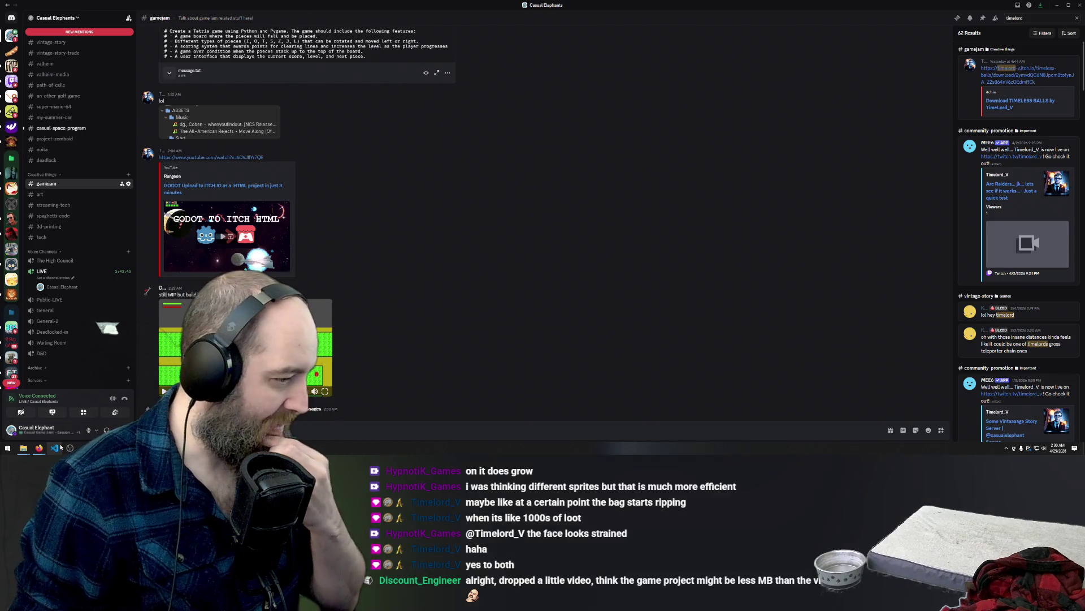
pyautogui.moveTo(38, 450)
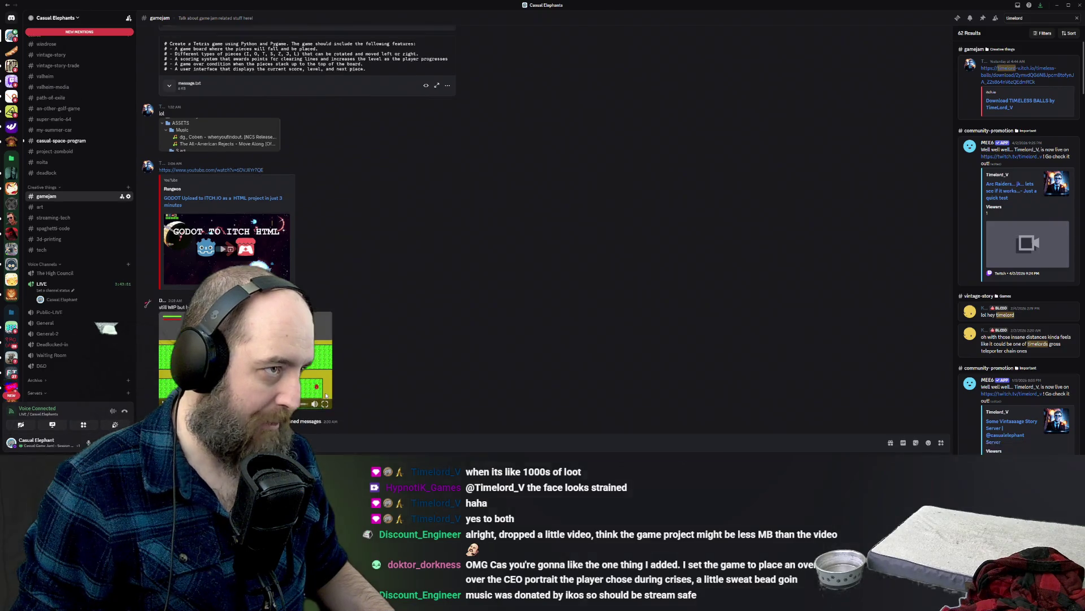
pyautogui.click(325, 391)
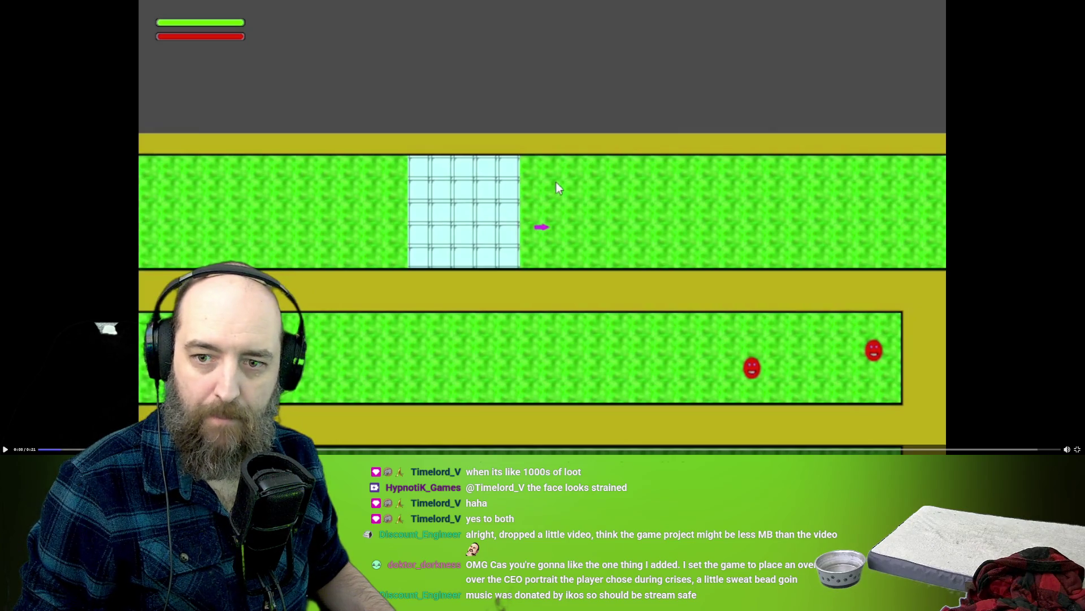
pyautogui.click(556, 182)
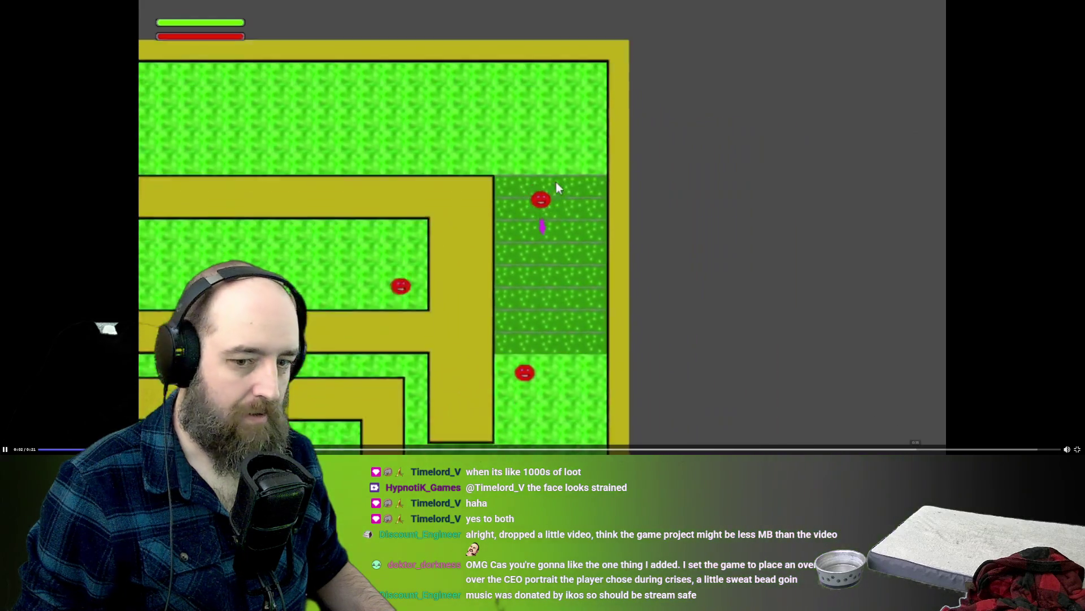
pyautogui.moveTo(1066, 431)
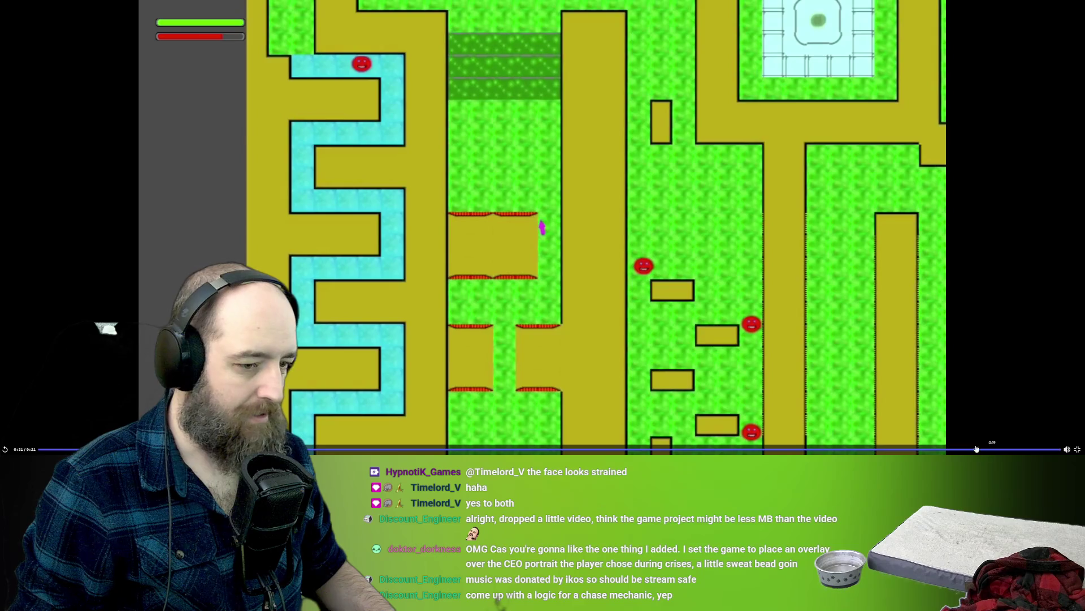
pyautogui.click(556, 187)
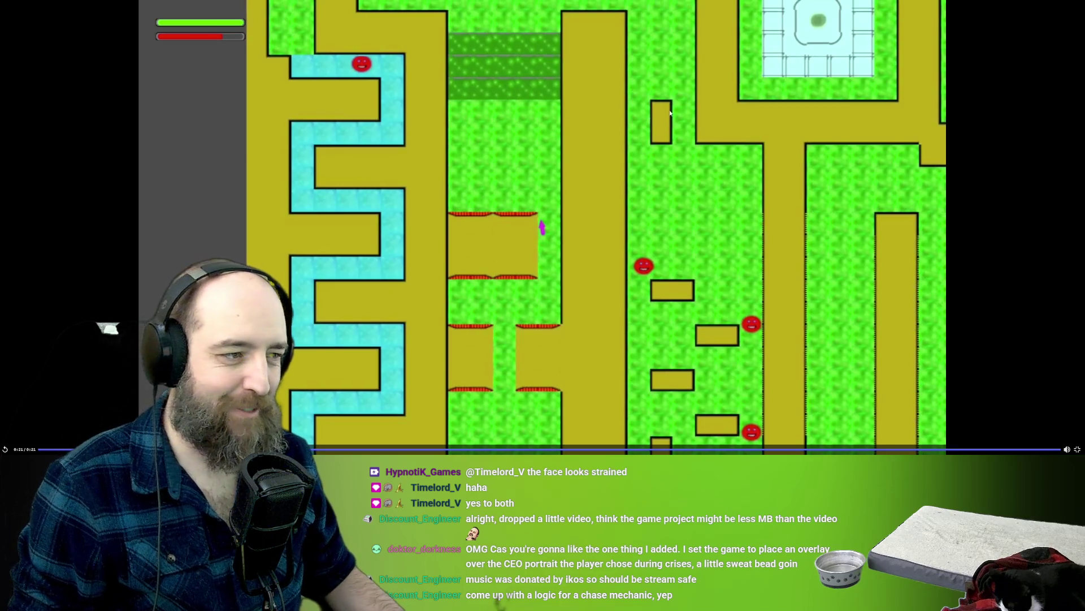
pyautogui.press('Escape')
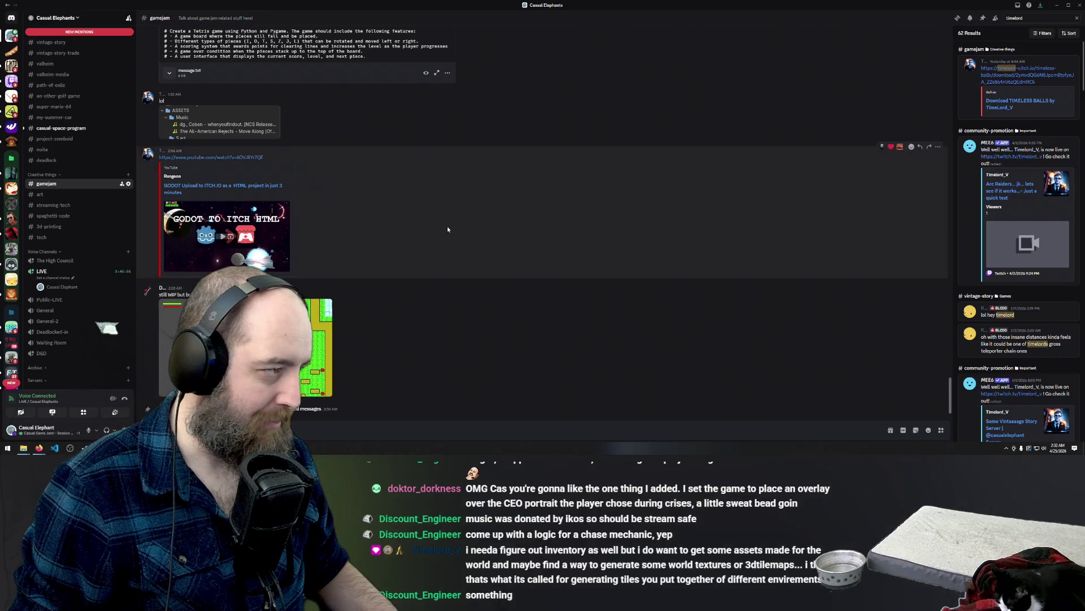
# - View the casual-space-program channel, close search, and minimize Discord to get back to Godot
pyautogui.click(92, 130)
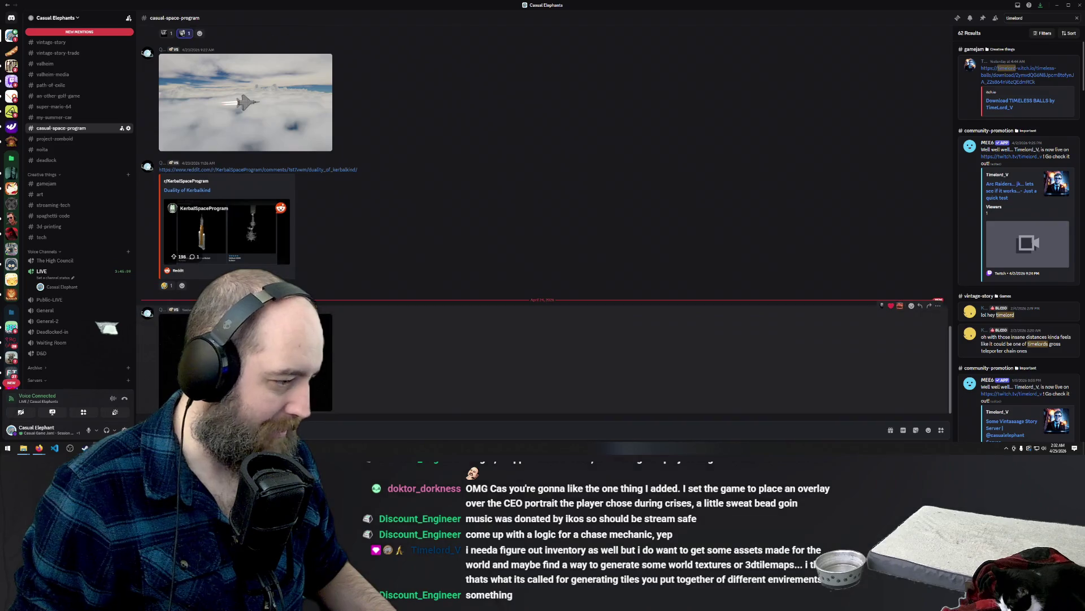
pyautogui.press('Escape')
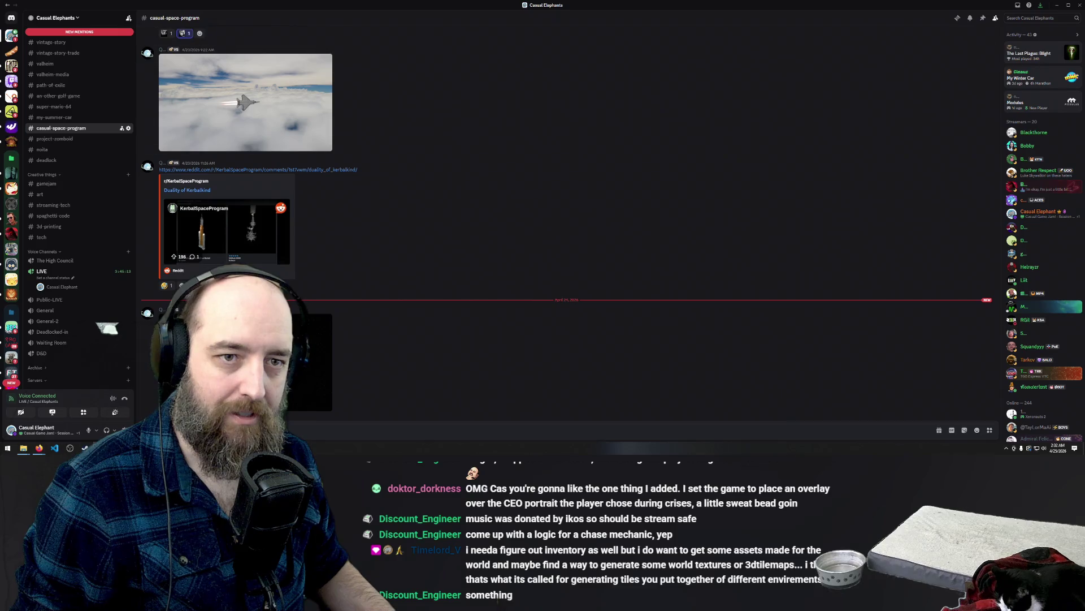
pyautogui.click(1056, 6)
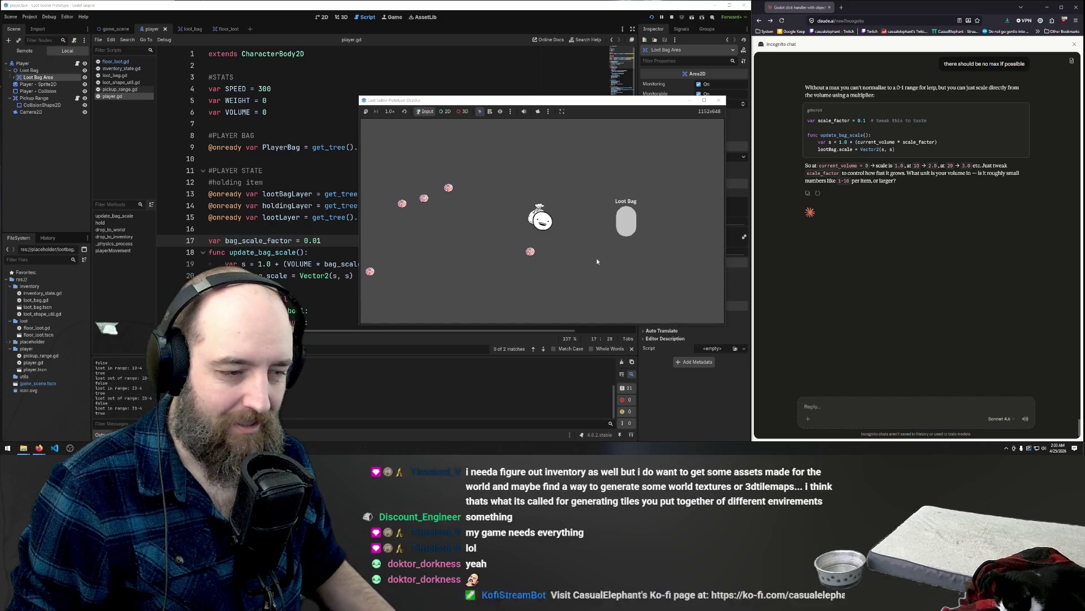
# - Walk the goblin, drop one loot item into the Loot Bag, and stop the game with F8
pyautogui.press('s')
pyautogui.press('a')
pyautogui.press('d')
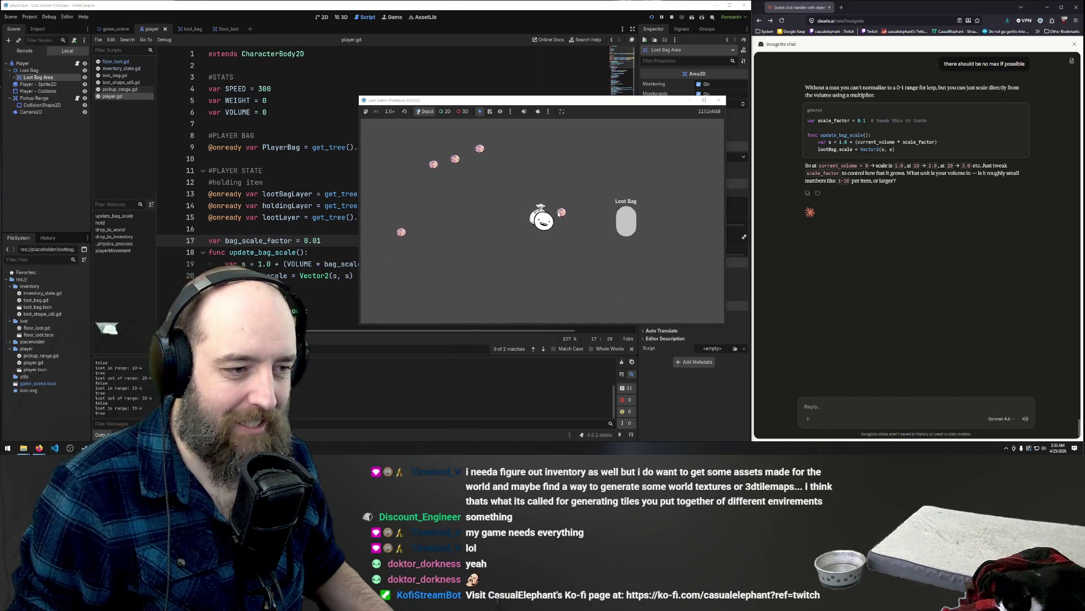
pyautogui.moveTo(561, 221); pyautogui.dragTo(630, 227)
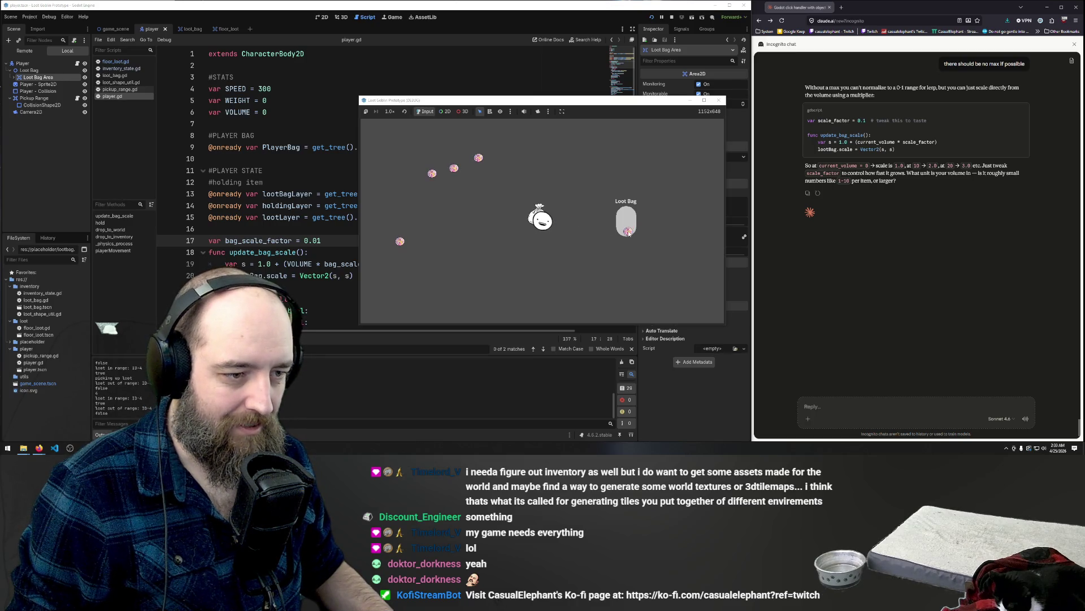
pyautogui.press('w')
pyautogui.press('a')
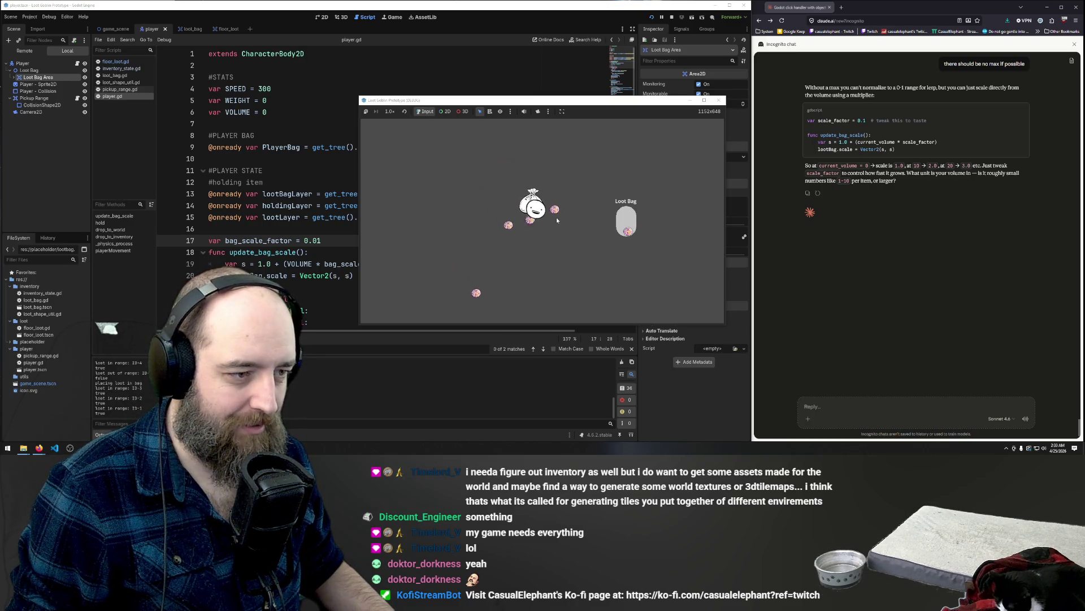
pyautogui.press('F8')
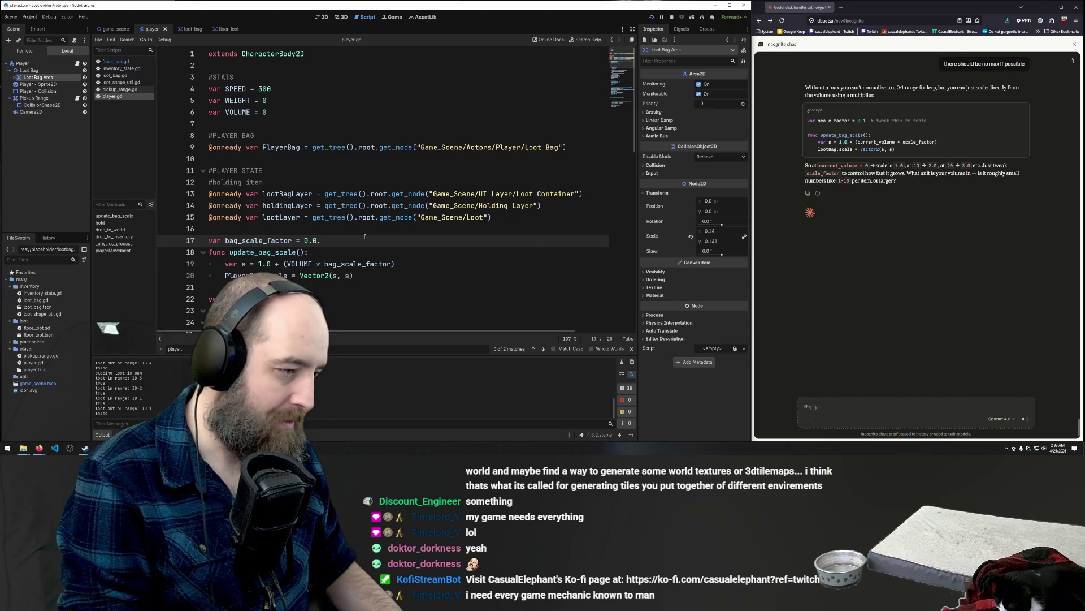
# - Change bag_scale_factor to 0.005 and rerun the game
pyautogui.write('05')
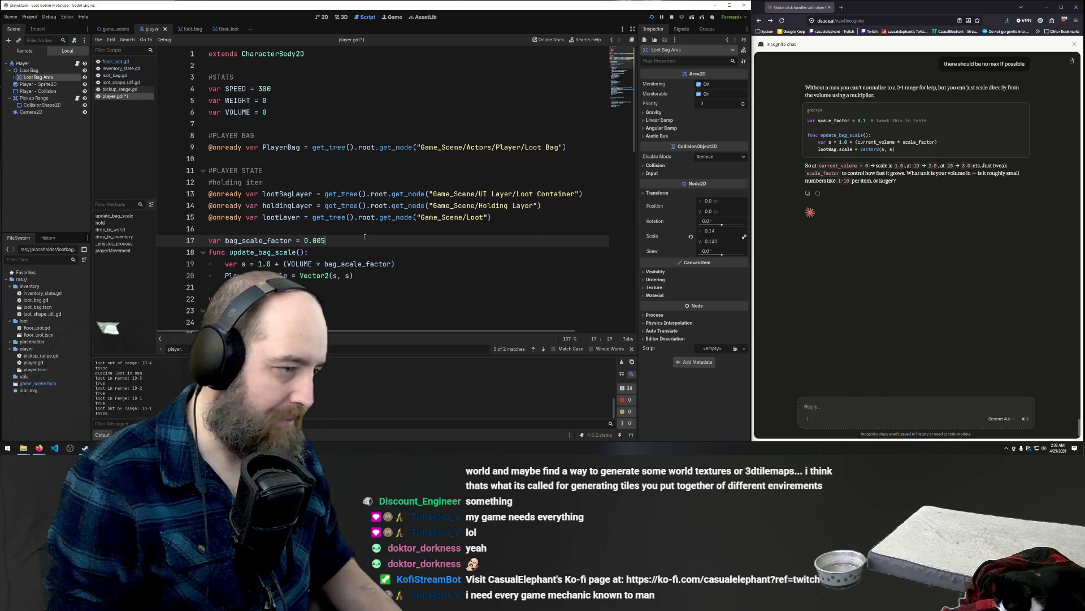
pyautogui.click(260, 112)
pyautogui.press('F5')
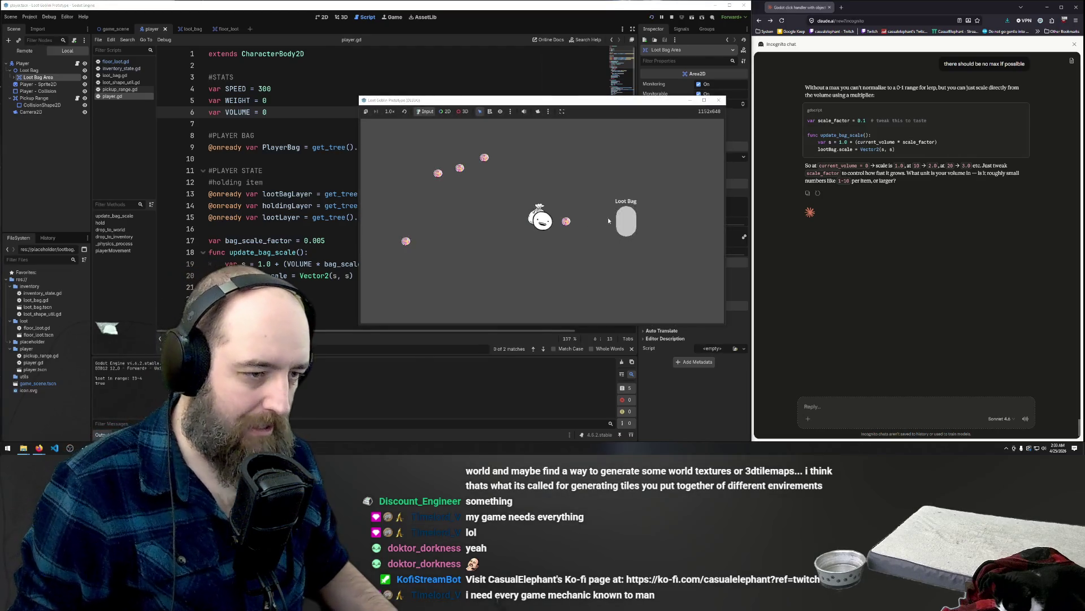
# - Walk the goblin up-left and carry several pink loot items into the Loot Bag
pyautogui.click(565, 224)
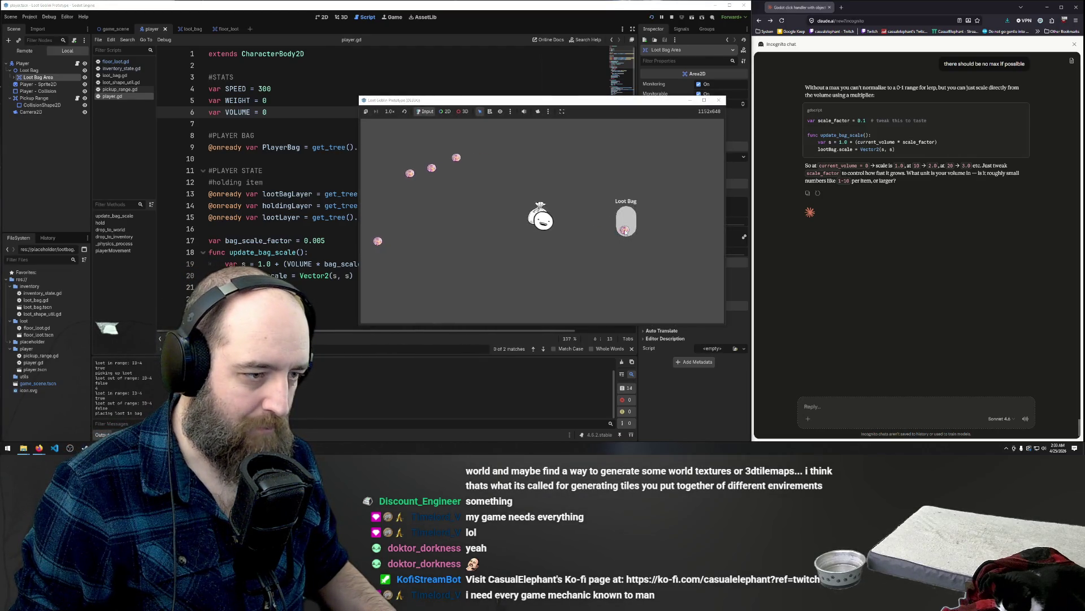
pyautogui.press('w')
pyautogui.press('a')
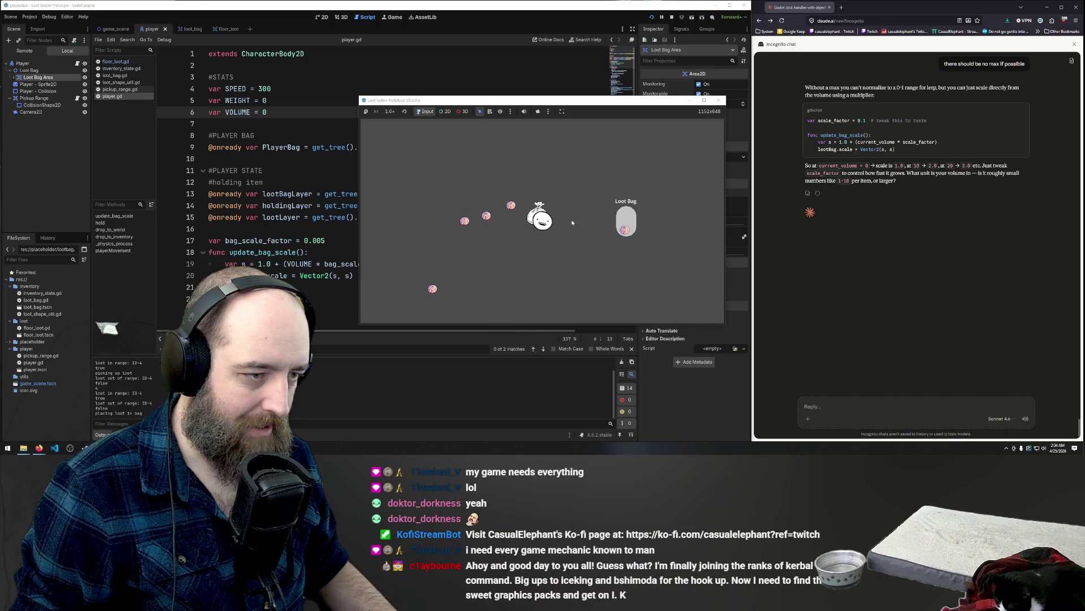
pyautogui.click(536, 230)
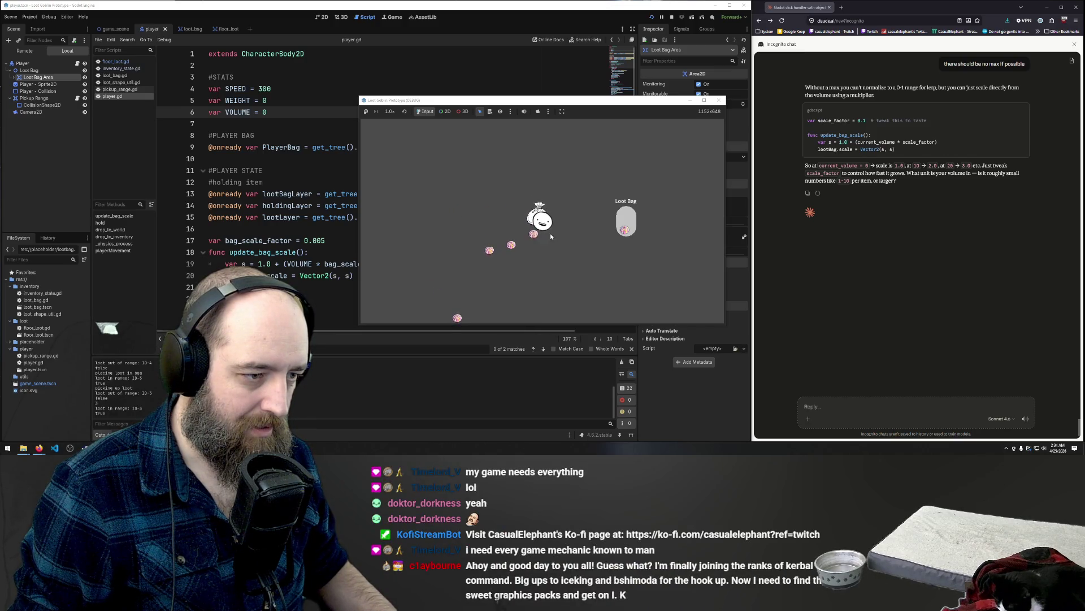
pyautogui.click(512, 246)
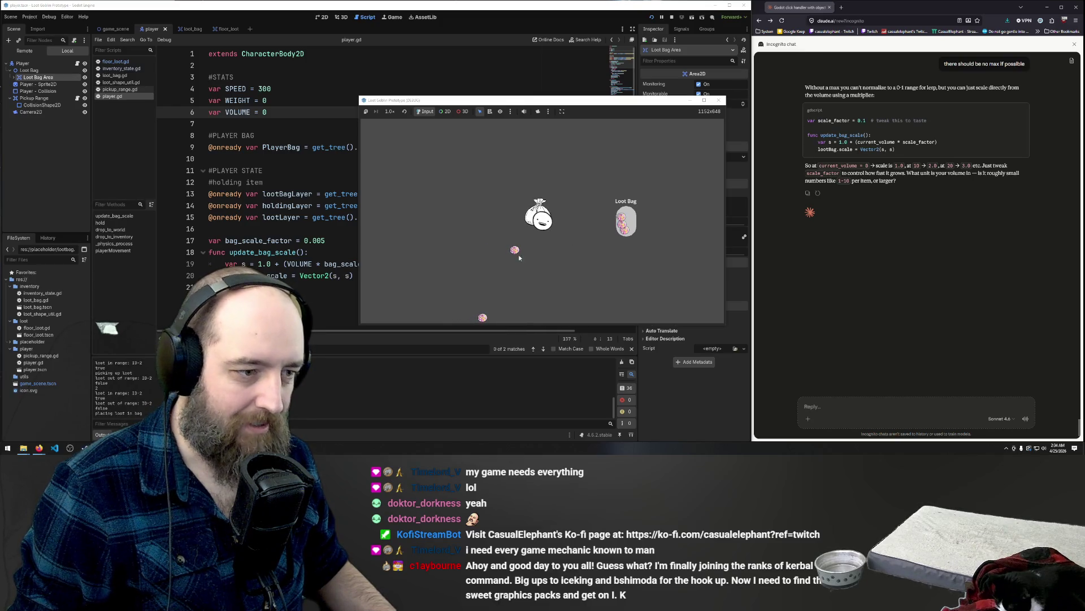
pyautogui.click(521, 246)
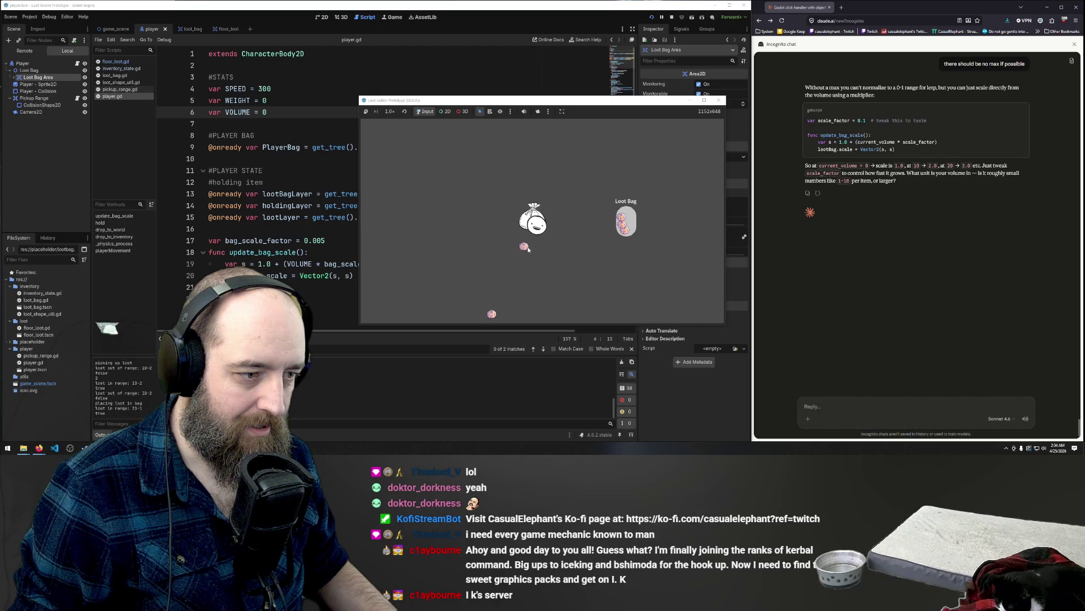
pyautogui.click(507, 308)
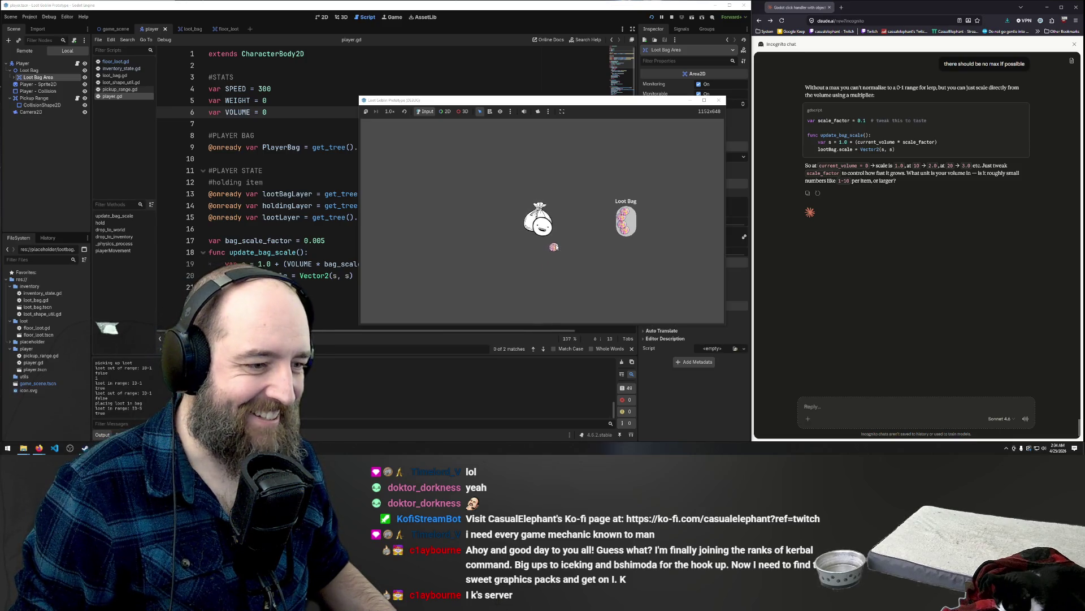
pyautogui.click(638, 228)
pyautogui.click(626, 221)
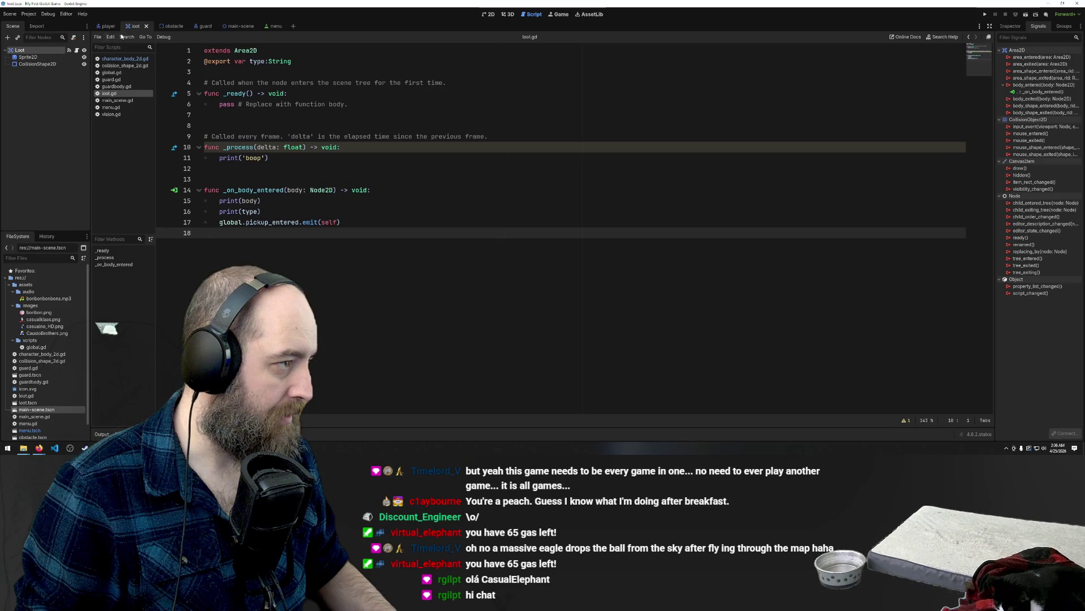
# - Select the stop node in the main scene, then bring up the obstacle scene
pyautogui.click(232, 26)
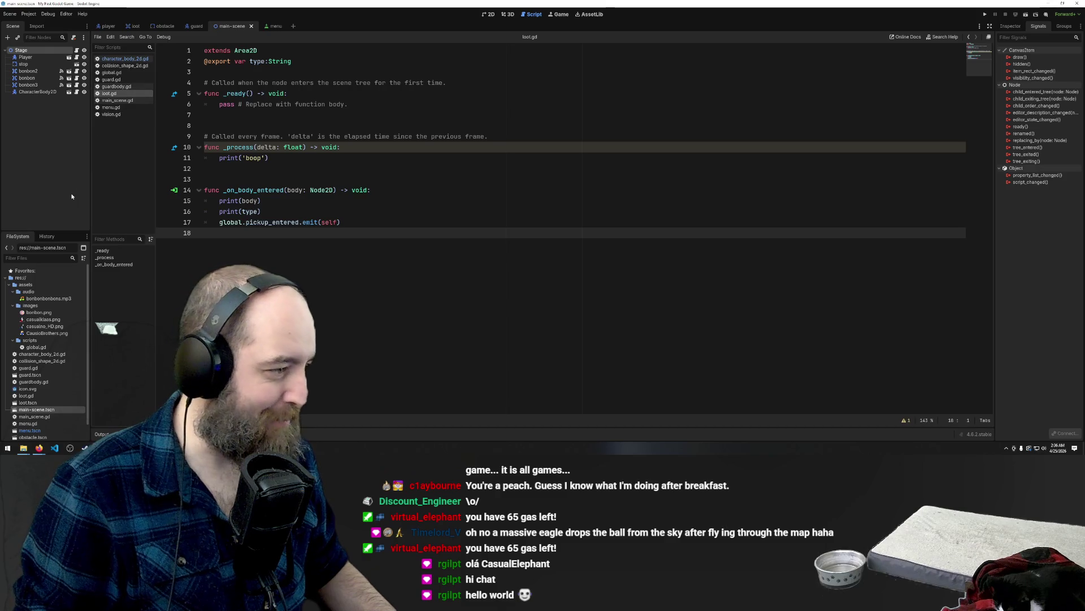
pyautogui.click(39, 64)
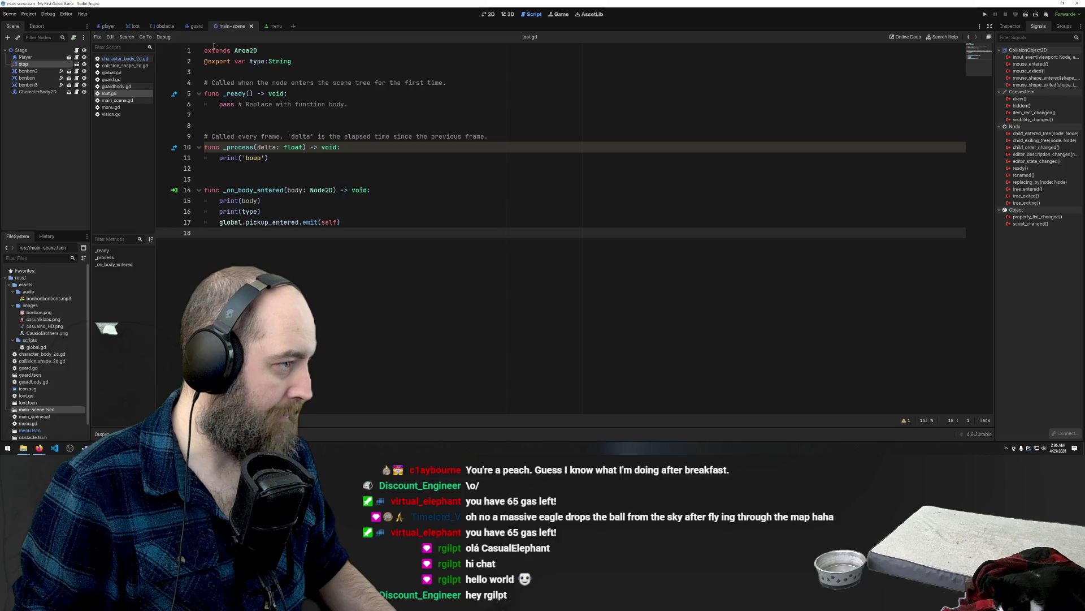
pyautogui.click(165, 27)
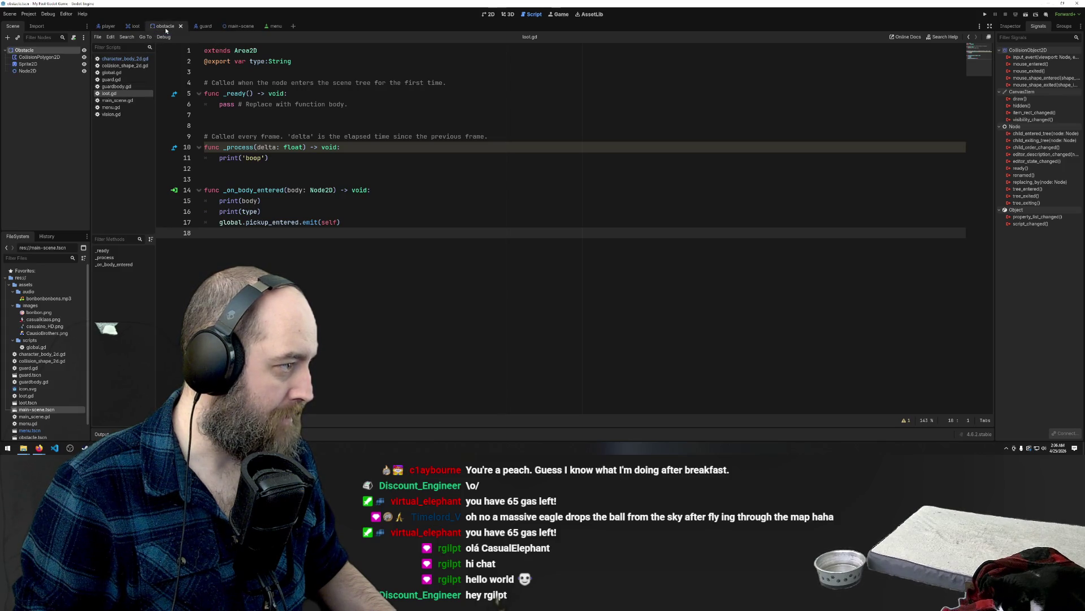
# - Inspect the obstacle's CollisionPolygon2D and Obstacle root in 2D view, then close the editor
pyautogui.click(488, 14)
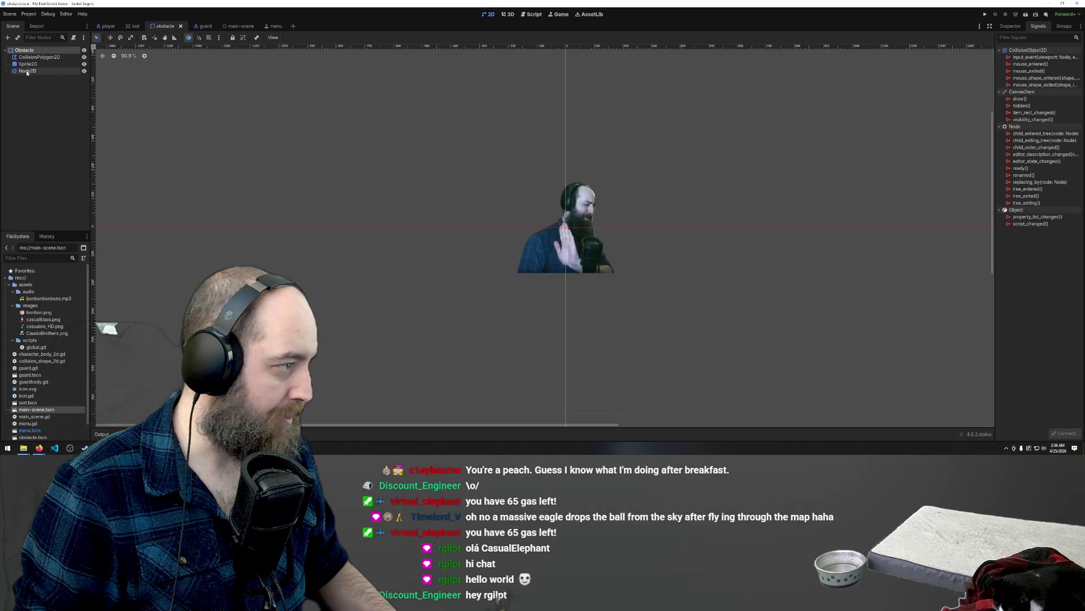
pyautogui.click(39, 58)
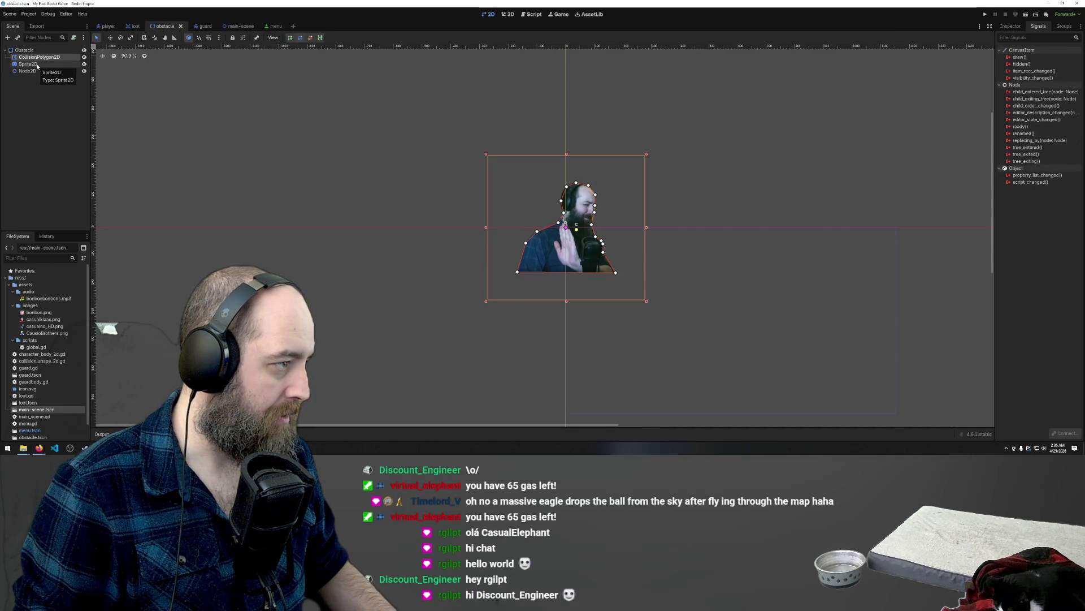
pyautogui.click(30, 52)
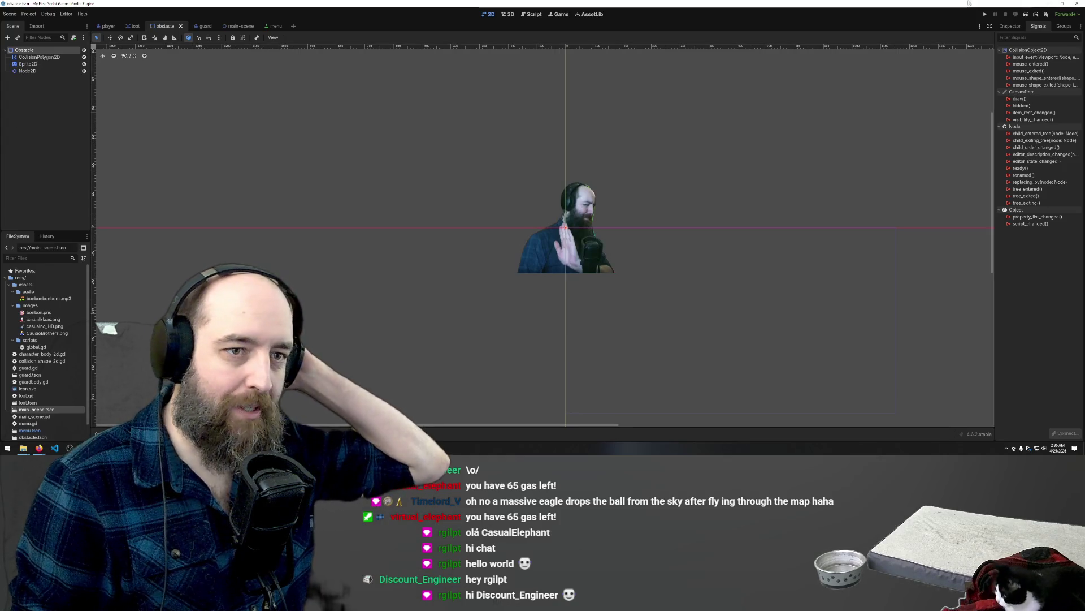
pyautogui.click(1076, 4)
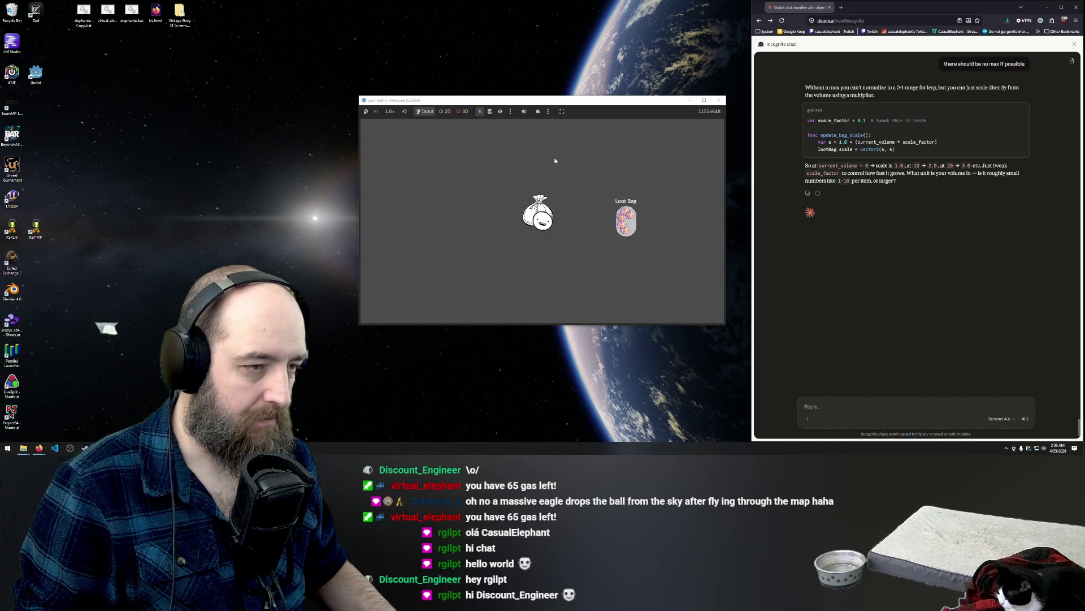
# - Close the running game and start a new scene with a 2D root node
pyautogui.click(719, 100)
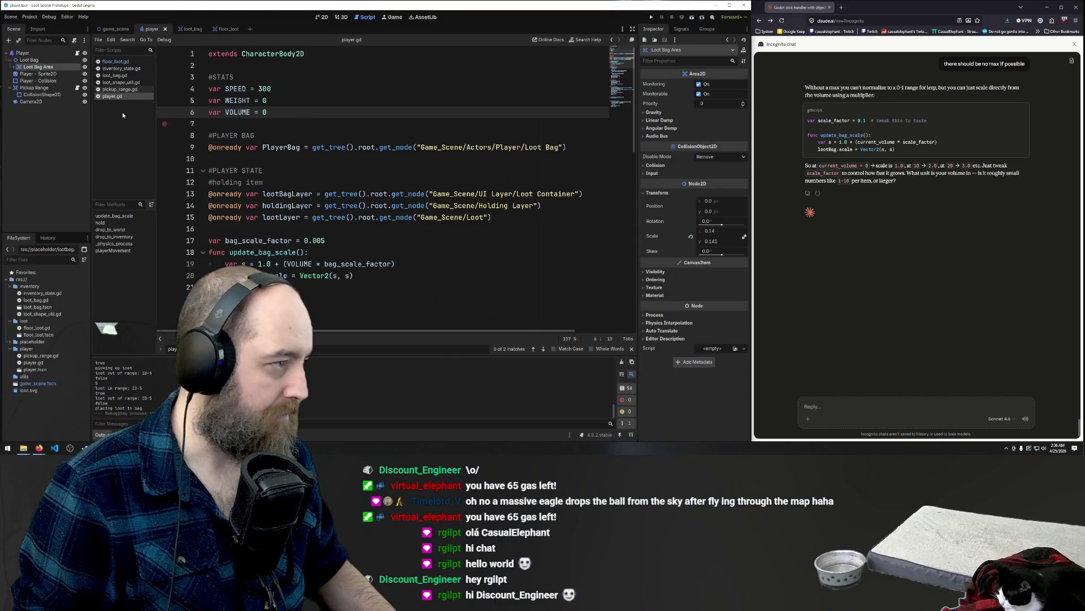
pyautogui.click(52, 135)
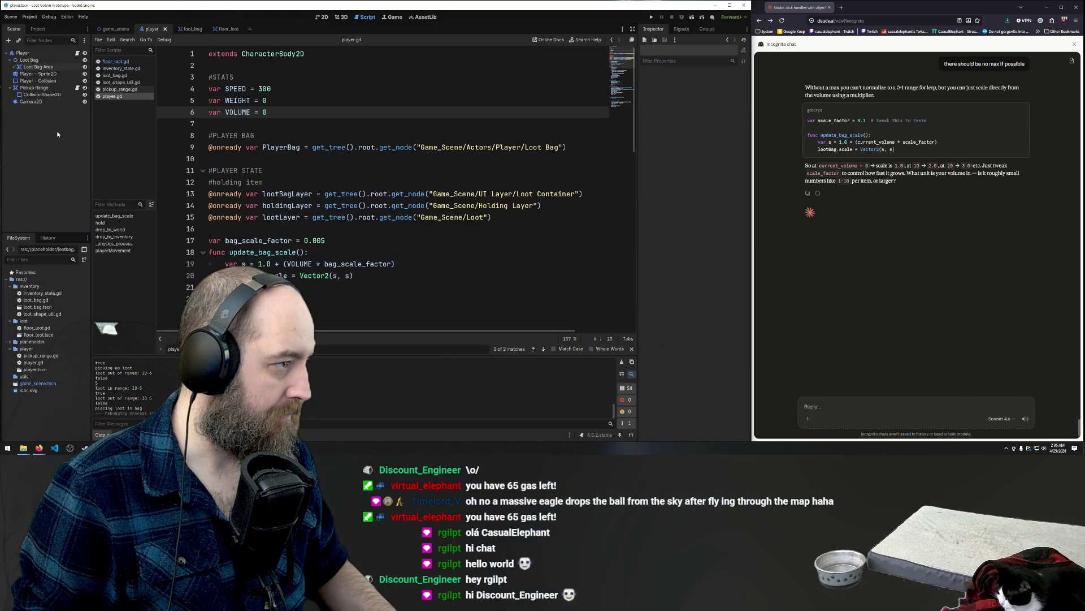
pyautogui.click(251, 29)
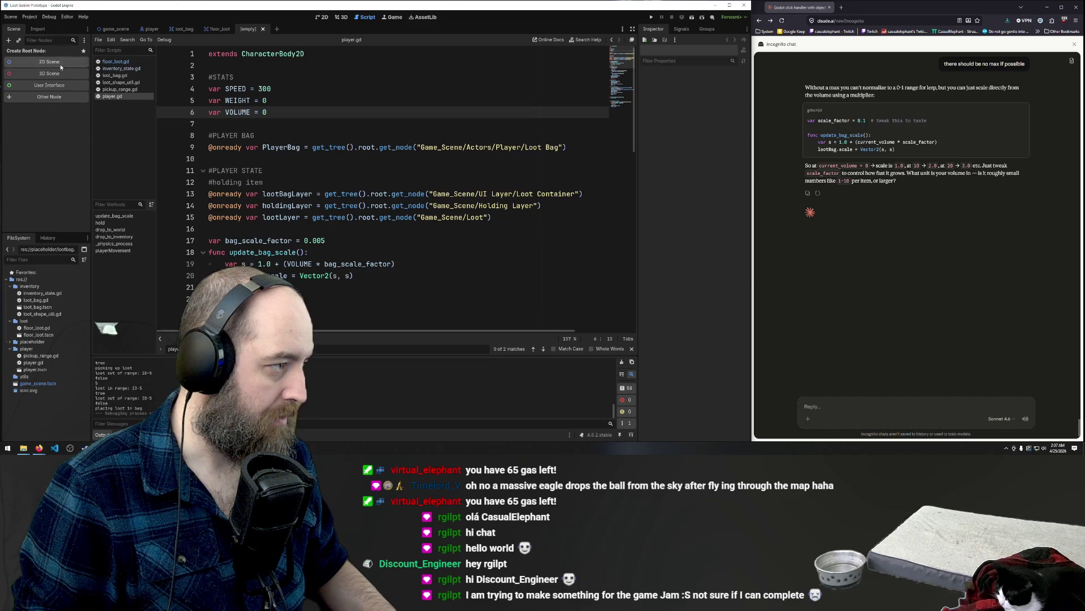
pyautogui.click(58, 63)
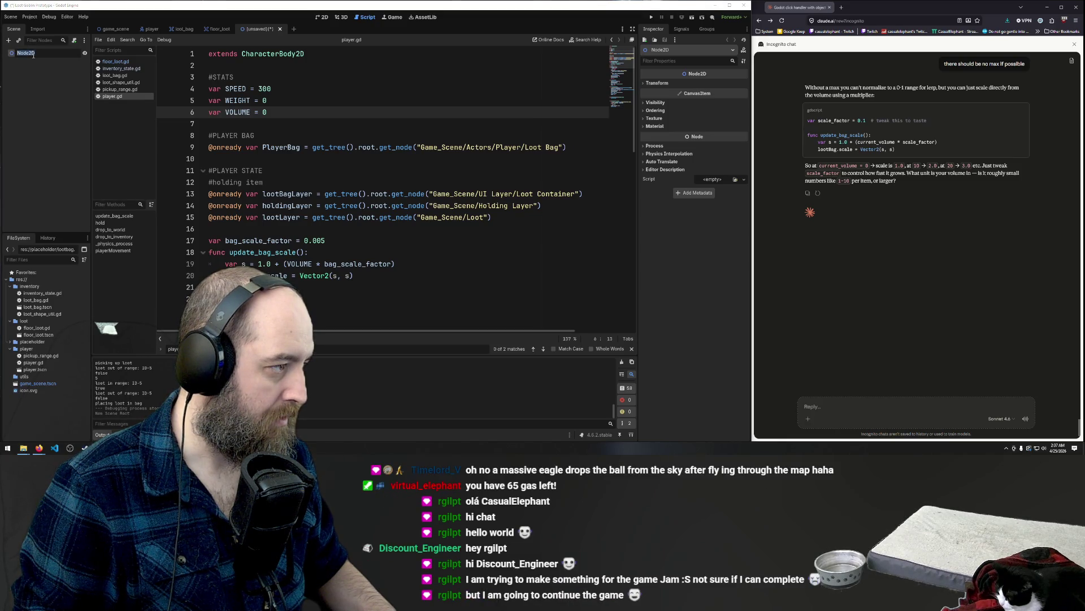
# - Rename the root node to Crate and change its type to StaticBody2D
pyautogui.doubleClick(42, 53)
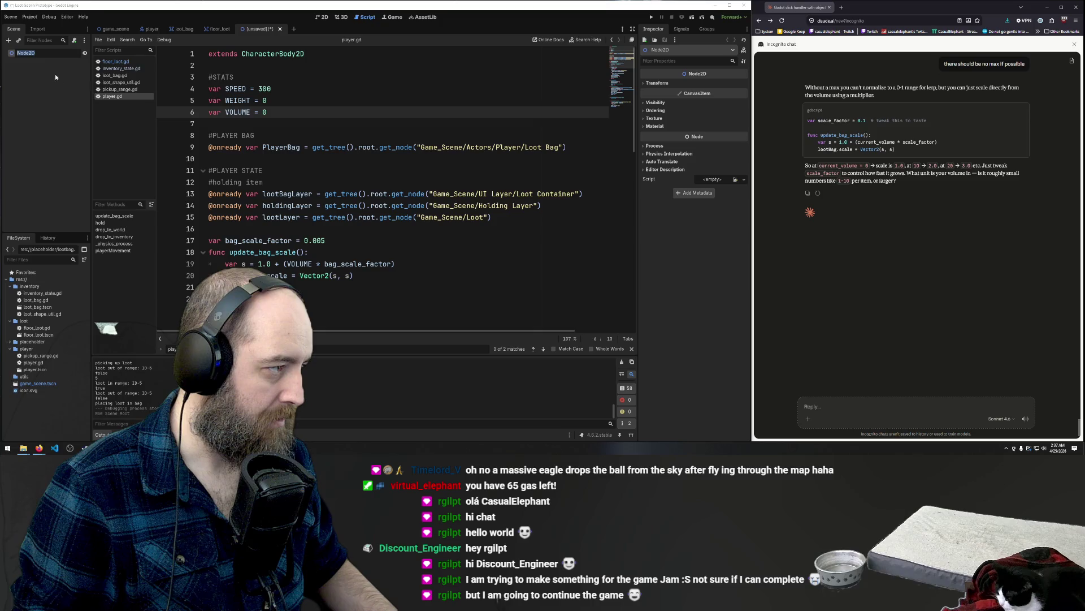
pyautogui.write('Grate')
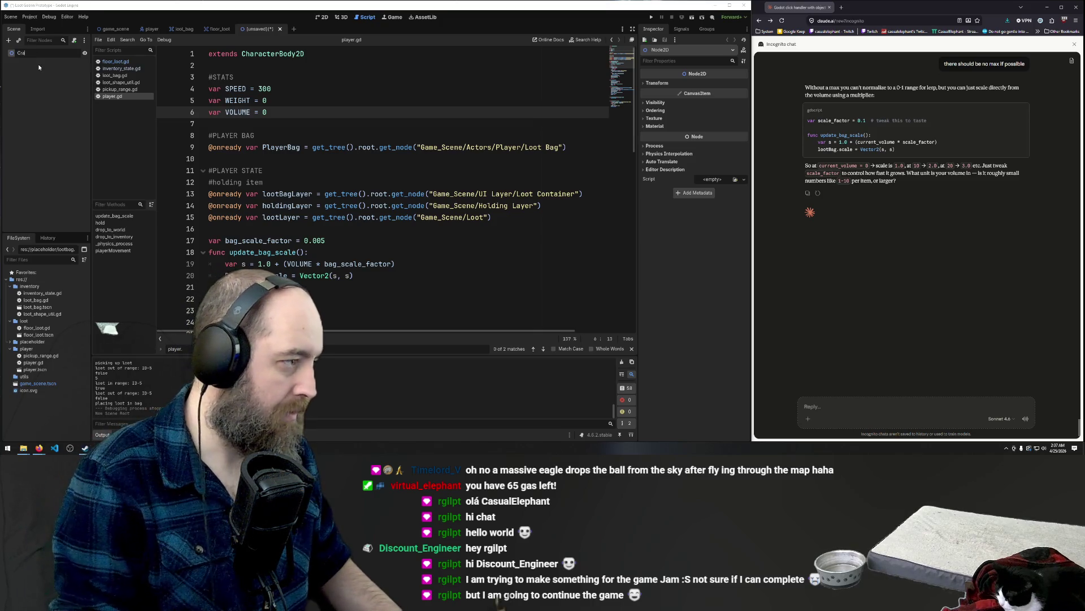
pyautogui.press('Return')
pyautogui.rightClick(45, 52)
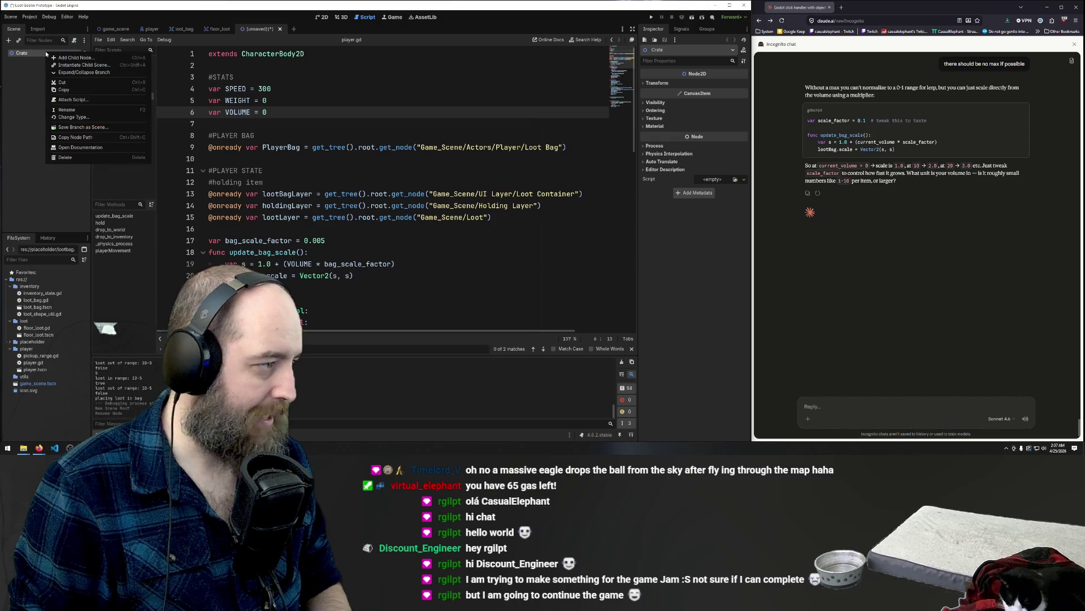
pyautogui.click(87, 115)
pyautogui.write('stat')
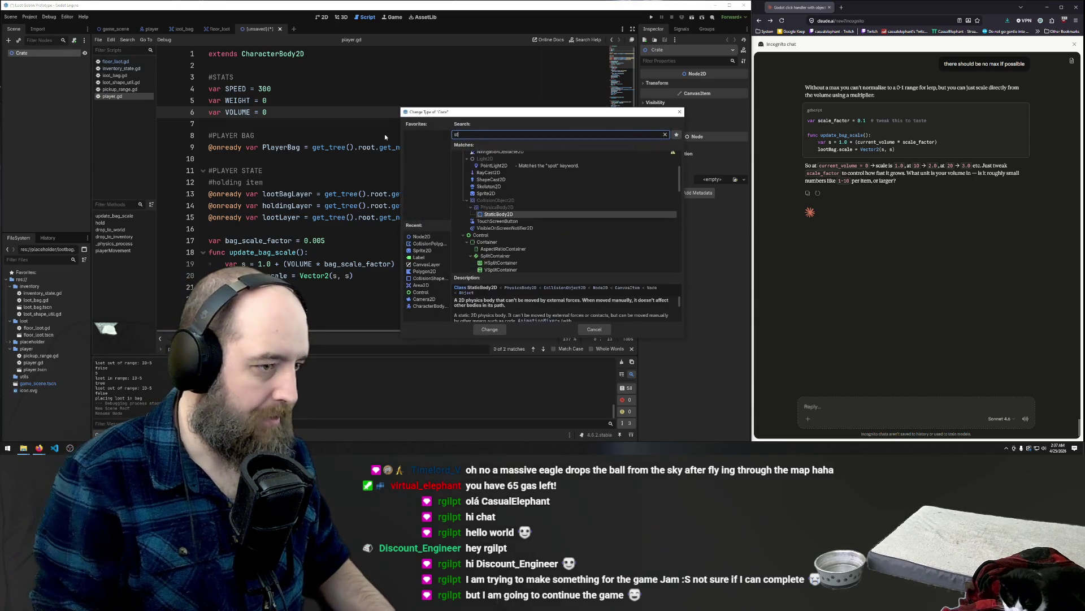
pyautogui.click(509, 213)
pyautogui.doubleClick(509, 213)
pyautogui.rightClick(67, 59)
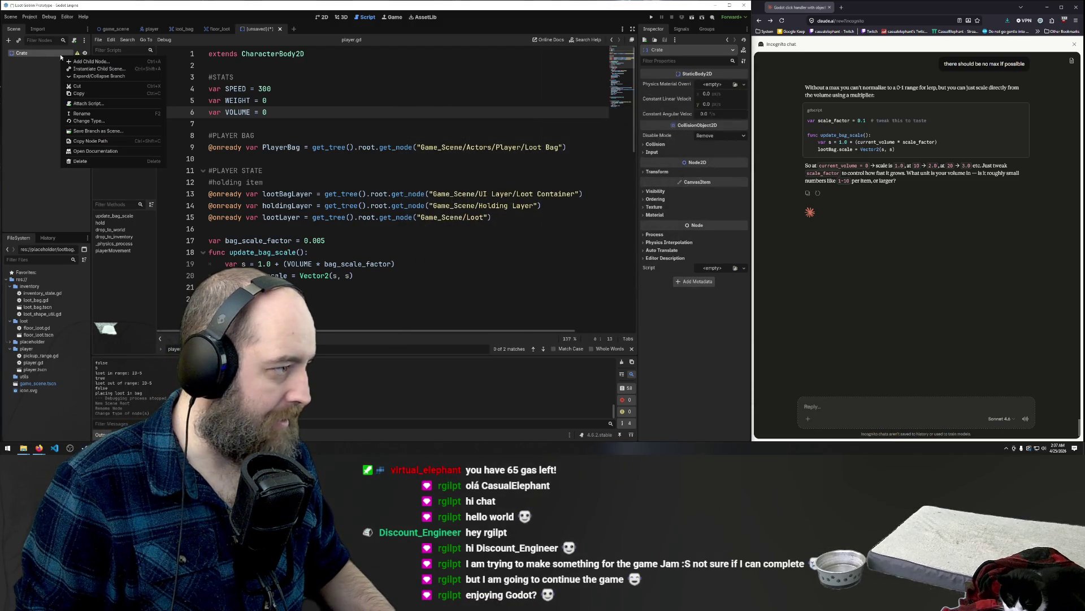
pyautogui.click(84, 63)
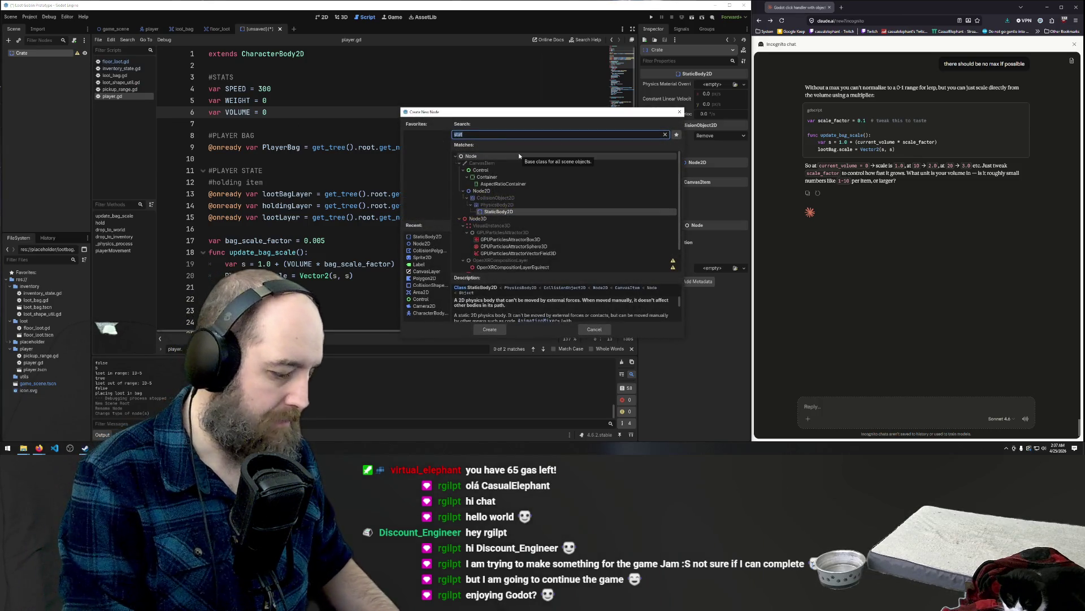
# - Add a CollisionShape2D child under Crate with a new RectangleShape2D shape
pyautogui.write('shape')
pyautogui.press('Up')
pyautogui.press('Return')
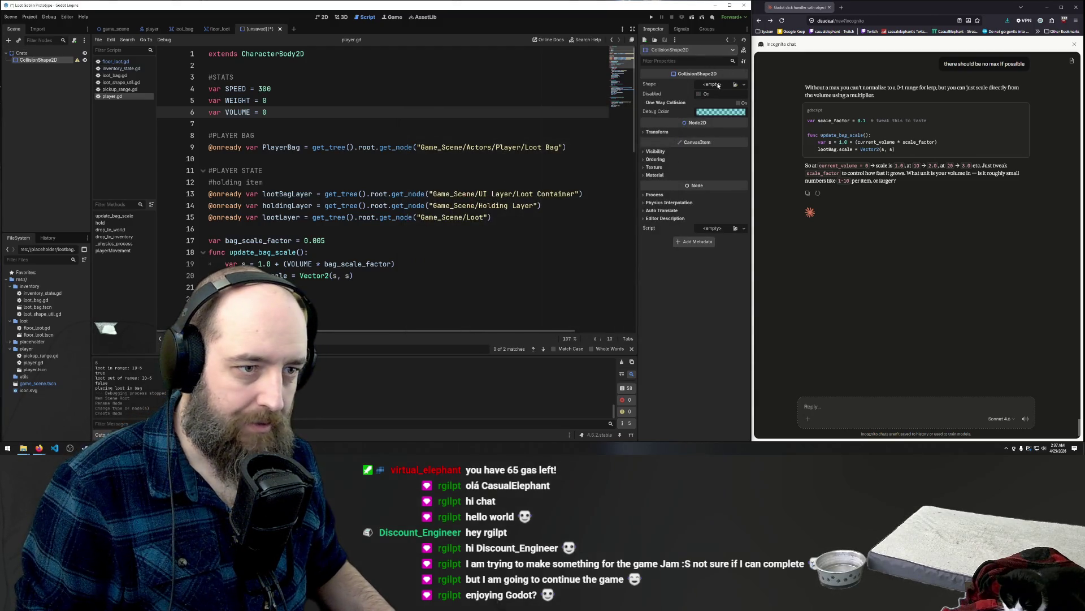
pyautogui.click(711, 84)
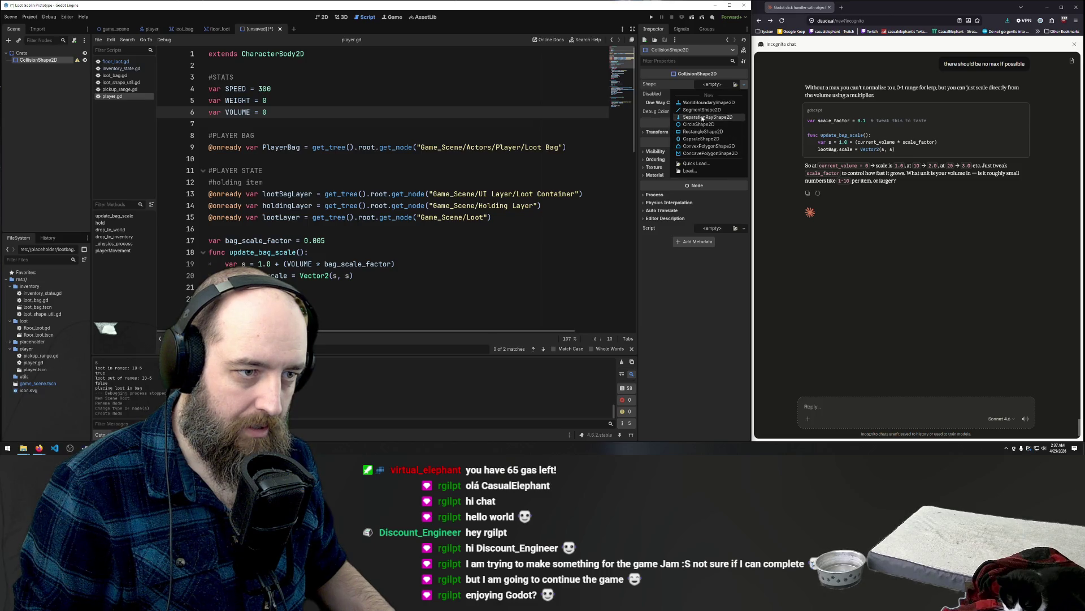
pyautogui.click(702, 131)
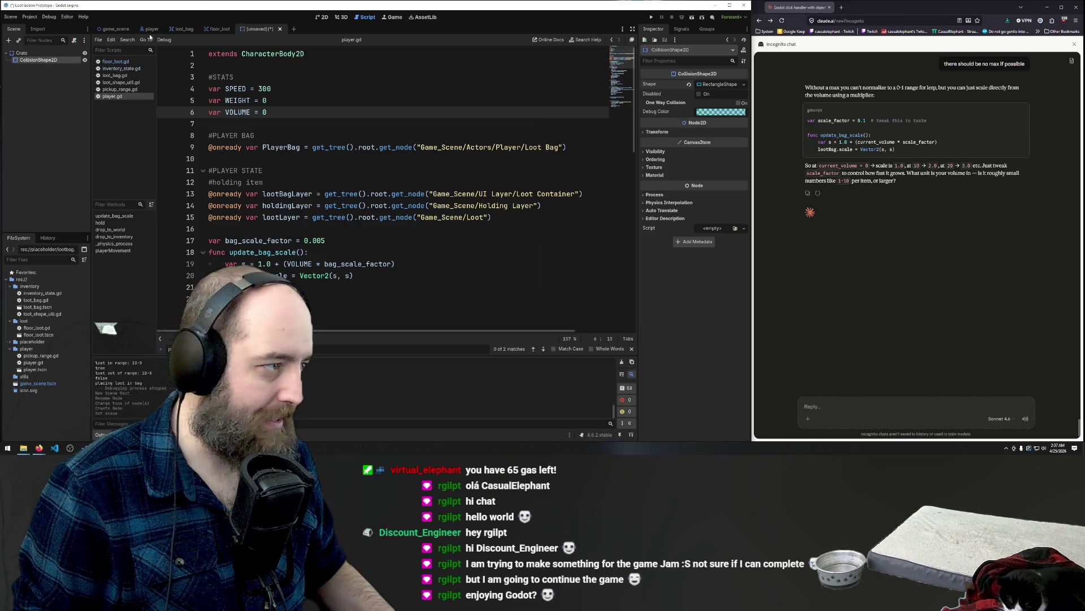
# - Scale the collision rectangle up about 4.6 times in the 2D view
pyautogui.click(322, 17)
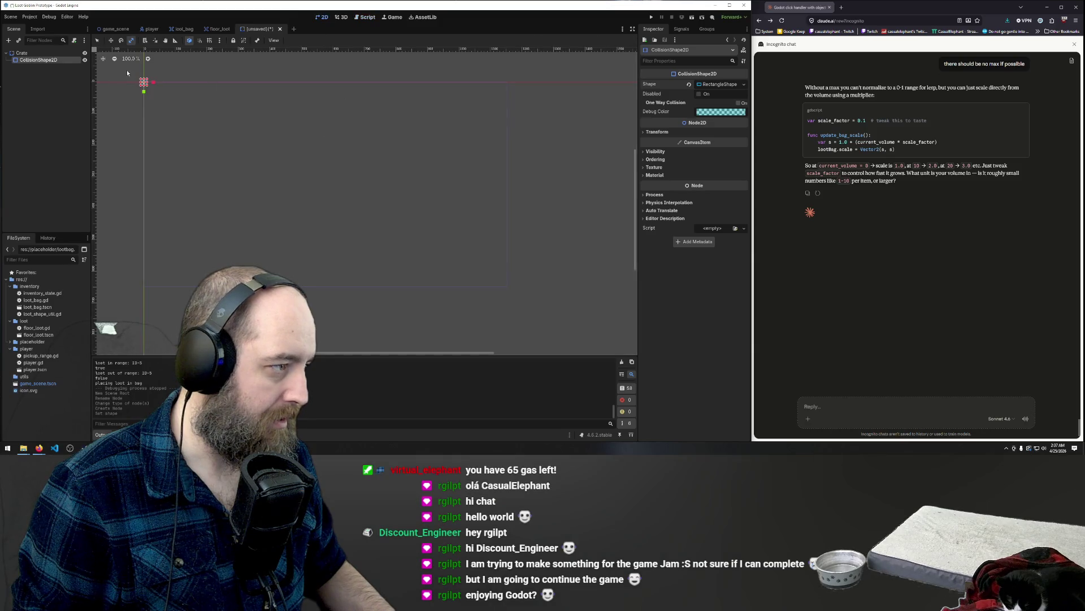
pyautogui.scroll(-2, 373, 201)
pyautogui.scroll(4, 227, 136)
pyautogui.moveTo(227, 136); pyautogui.dragTo(254, 121)
pyautogui.scroll(-3, 185, 84)
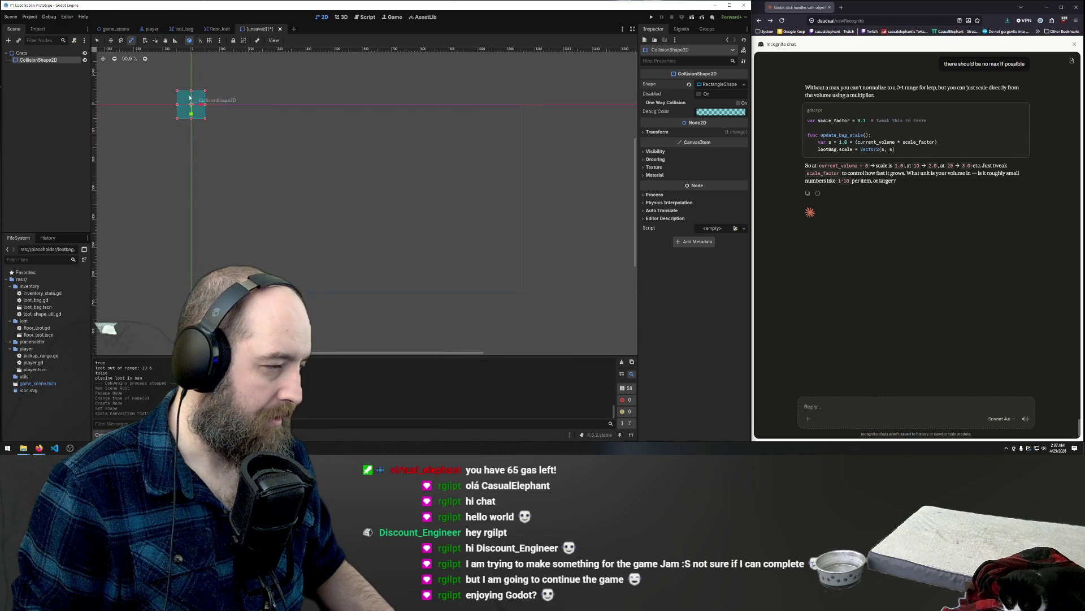
pyautogui.scroll(3, 172, 91)
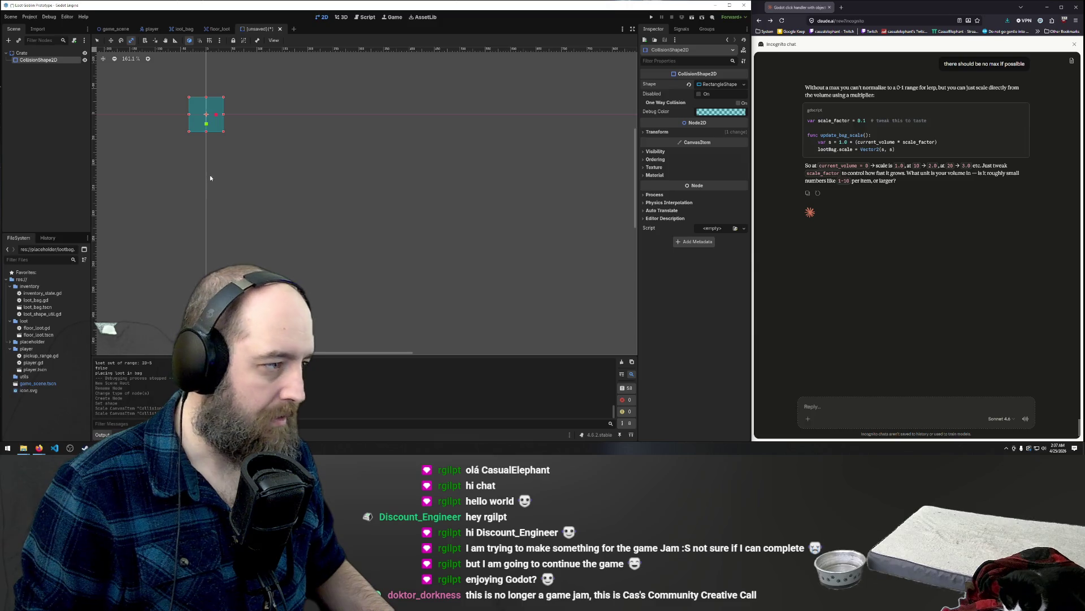
pyautogui.hotkey('ctrl', 's')
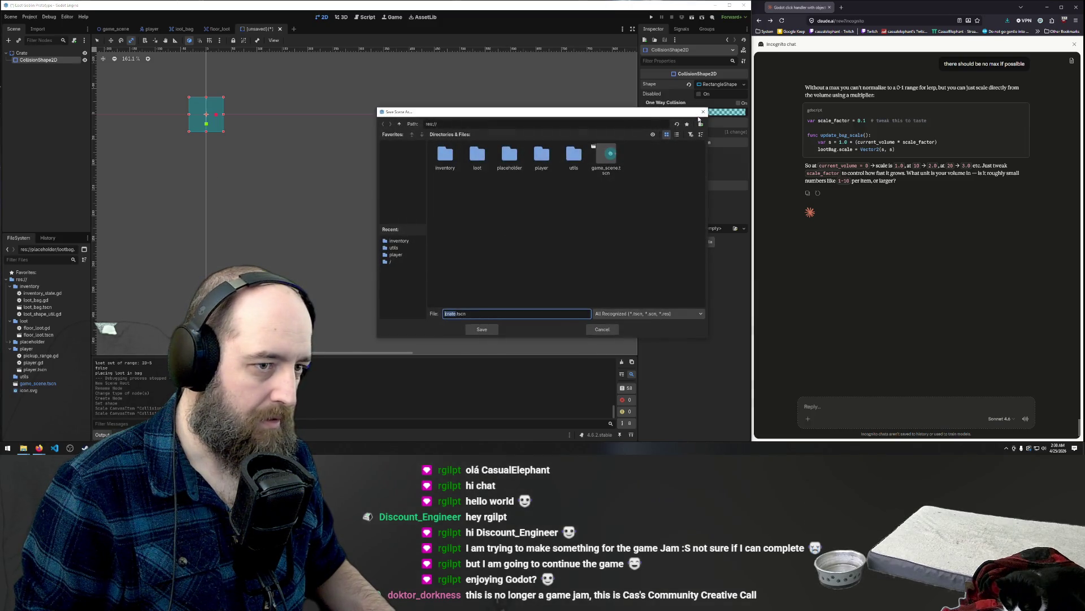
pyautogui.click(703, 111)
# - Begin adding another child under Crate, clearing the old search and expanding Node2D types
pyautogui.rightClick(31, 52)
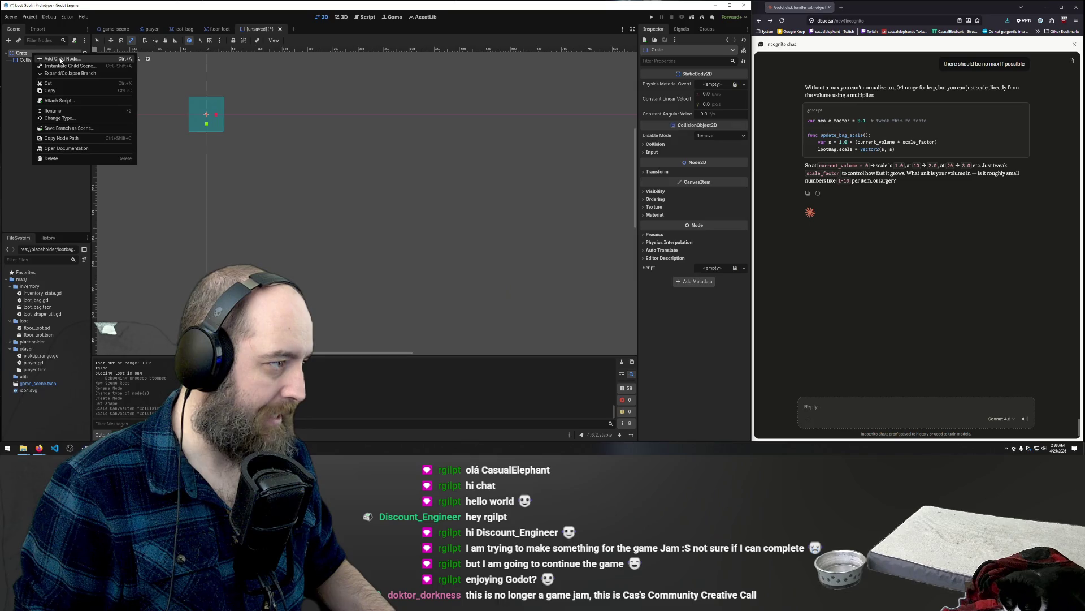
pyautogui.click(57, 59)
pyautogui.press('BackSpace')
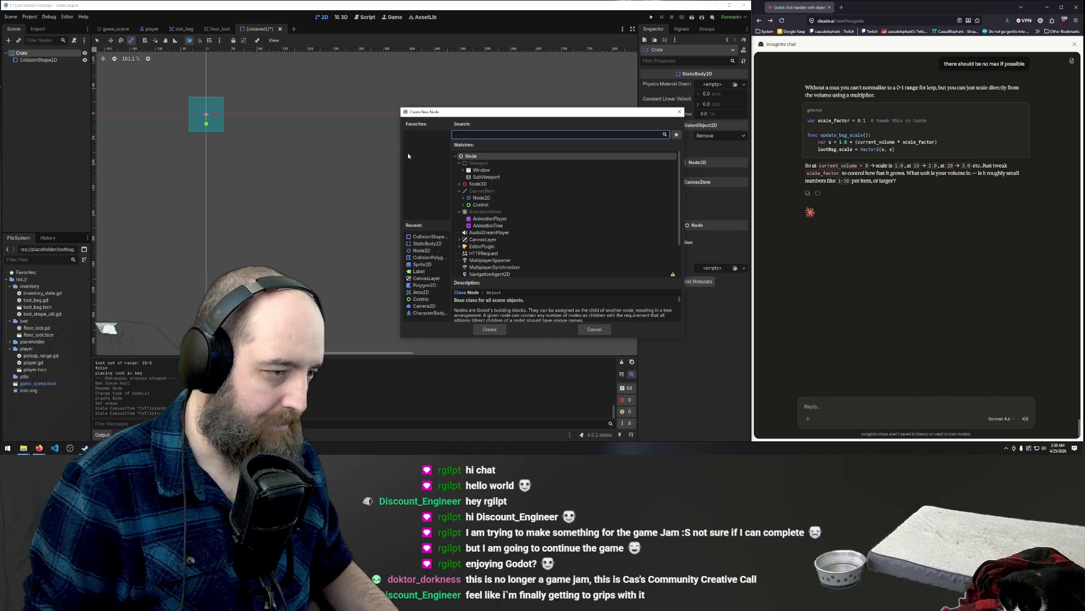
pyautogui.click(464, 198)
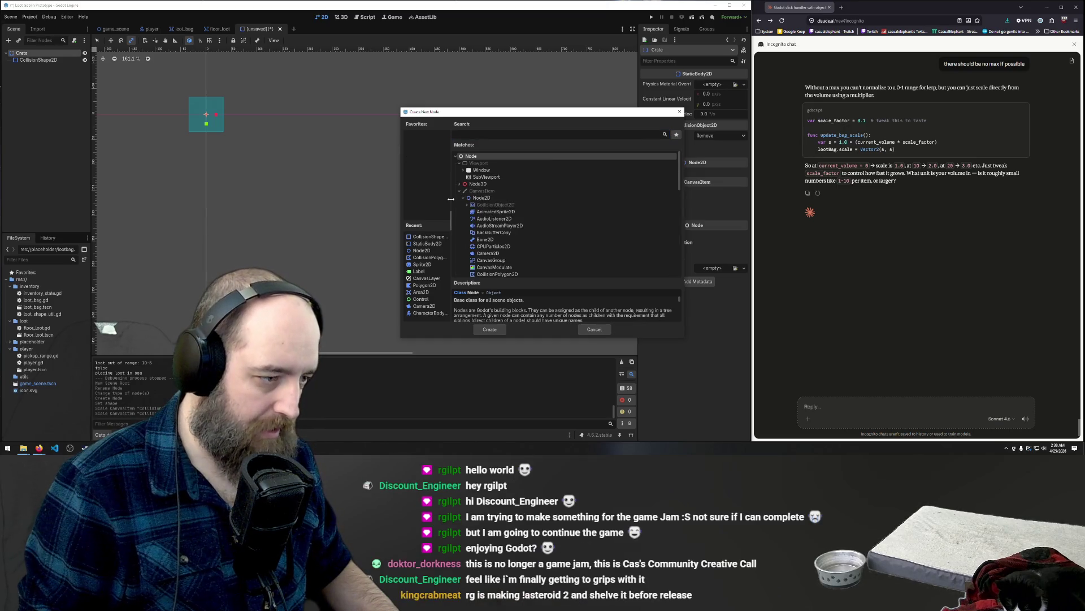
# - Search the node list for 'polygon' and add a Polygon2D child under Crate
pyautogui.click(430, 290)
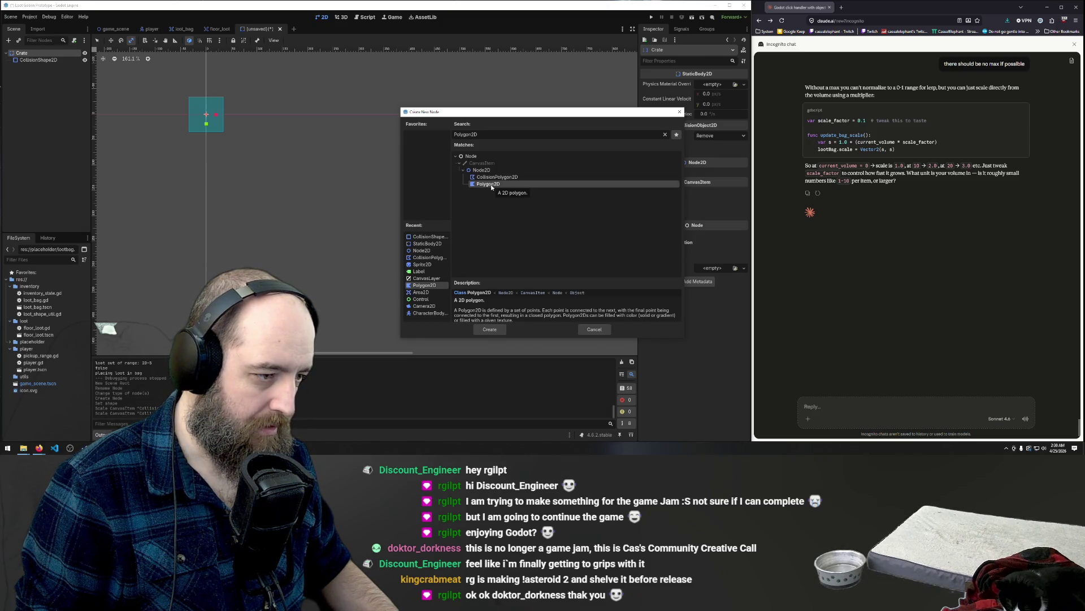
pyautogui.write('shape2d')
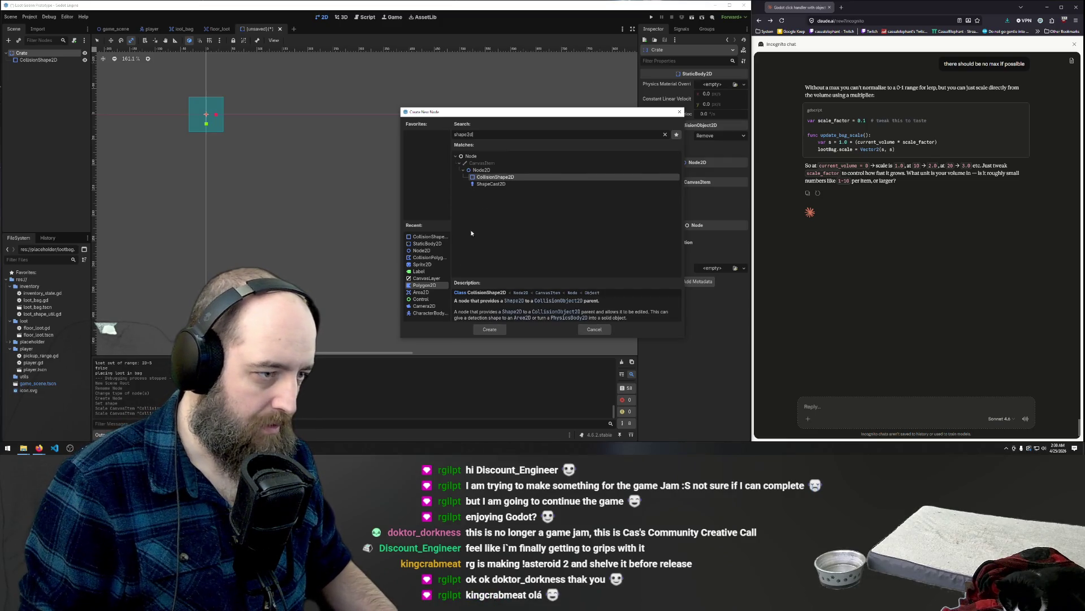
pyautogui.hotkey('ctrl', 'a')
pyautogui.press('BackSpace')
pyautogui.write('pp')
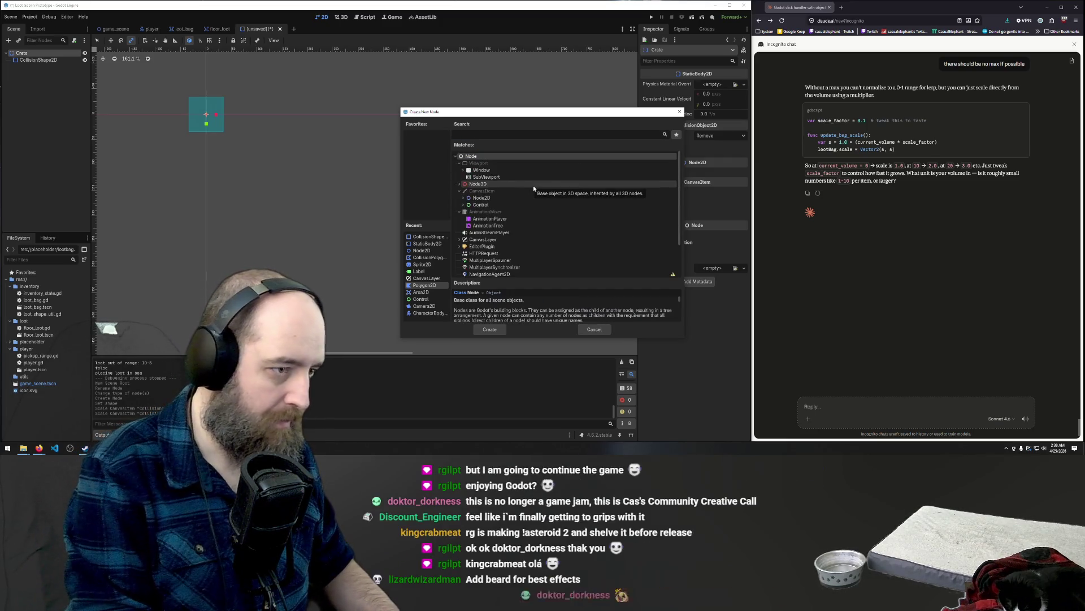
pyautogui.write('oly')
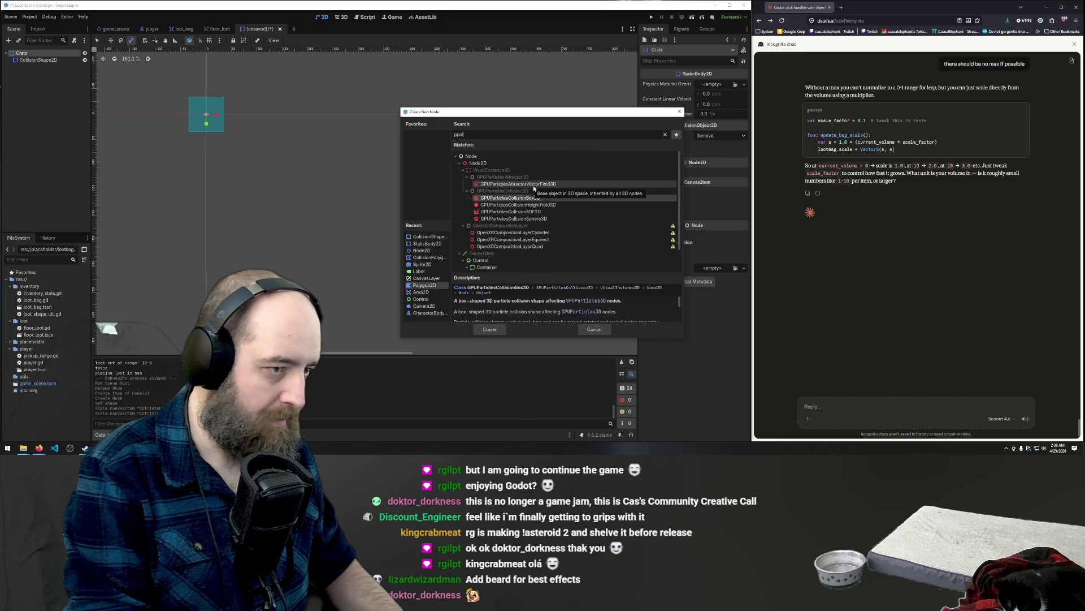
pyautogui.hotkey('ctrl', 'a')
pyautogui.write('p')
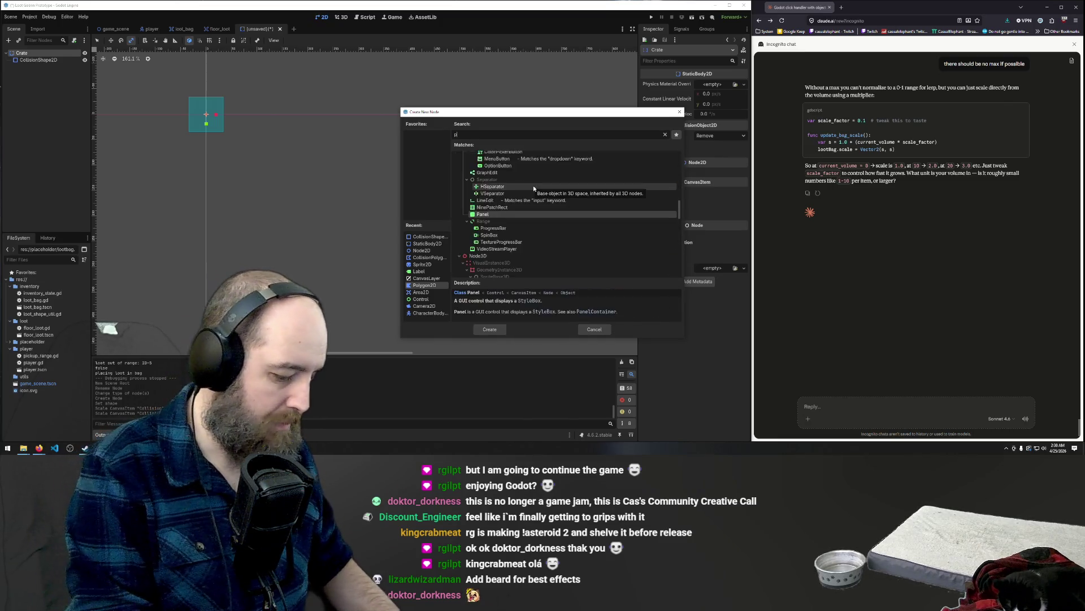
pyautogui.write('olygon')
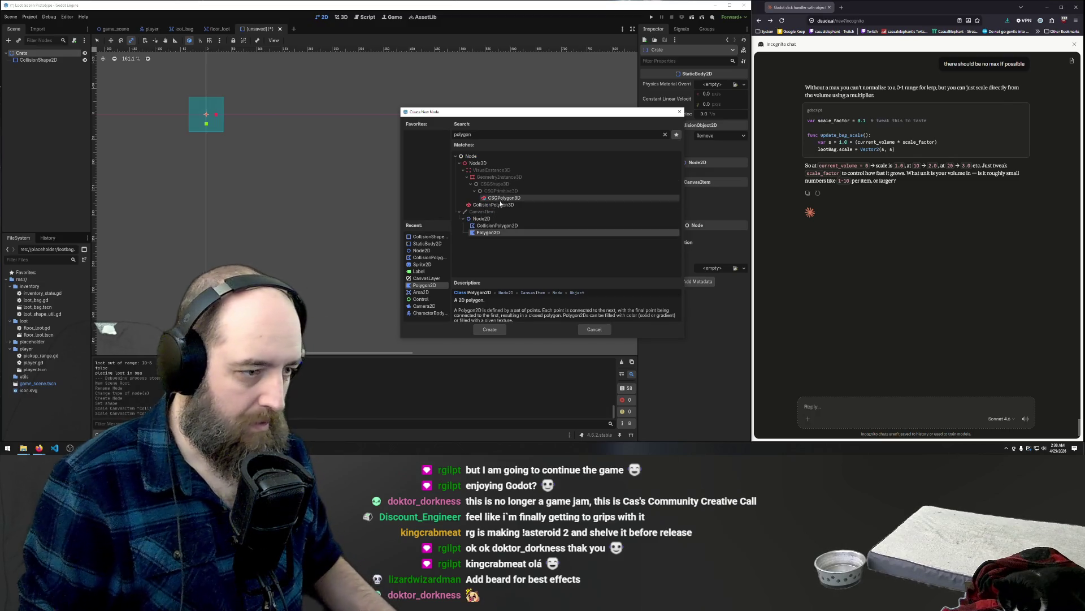
pyautogui.doubleClick(490, 234)
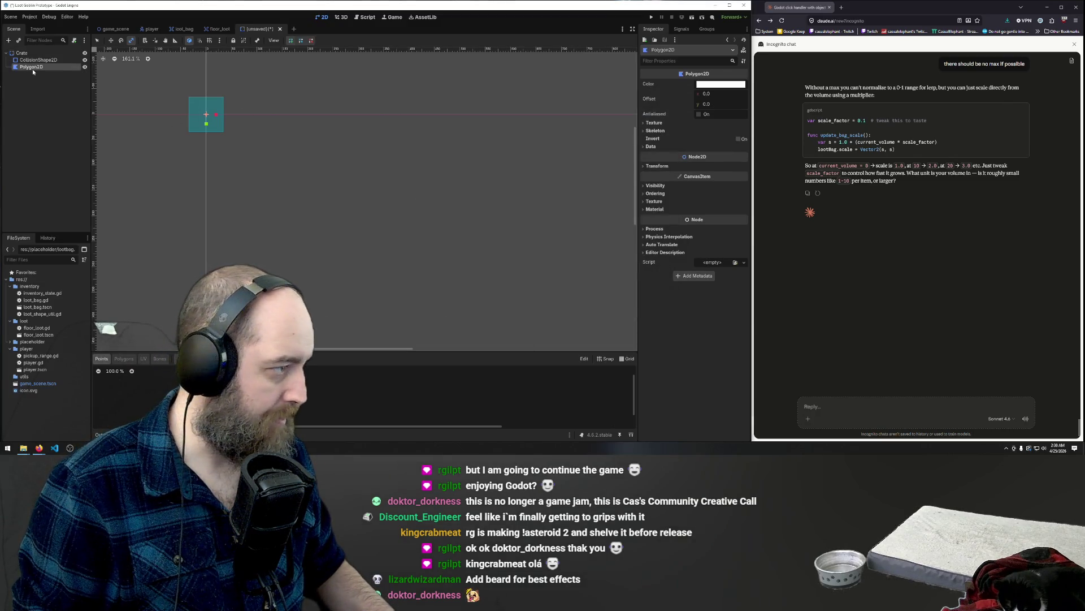
# - Close the Polygon2D into a white square over the collision rectangle and start saving
pyautogui.scroll(3, 170, 117)
pyautogui.click(97, 40)
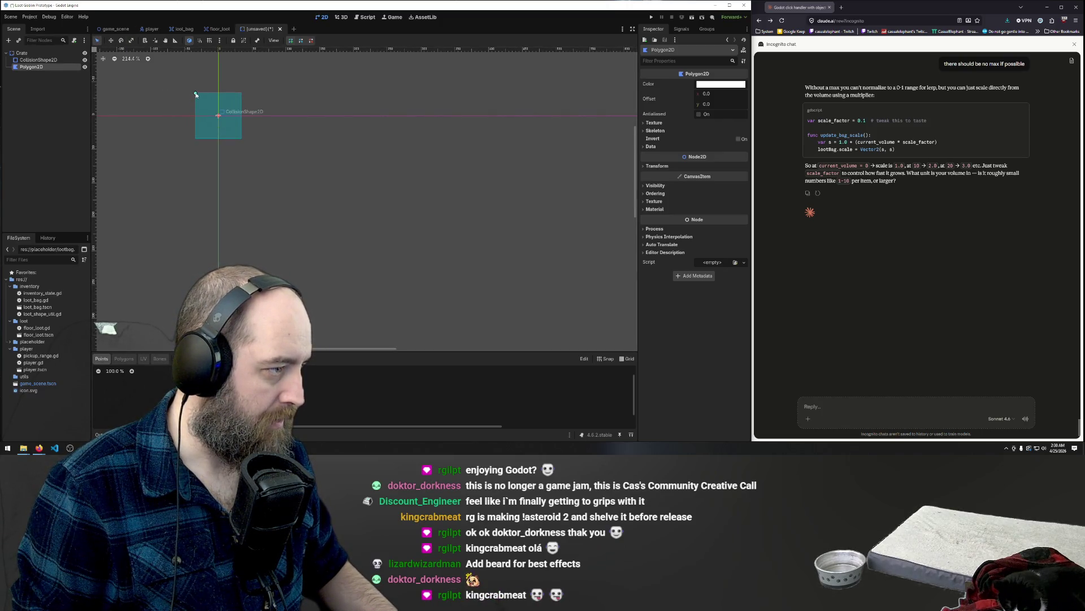
pyautogui.click(196, 138)
pyautogui.click(196, 93)
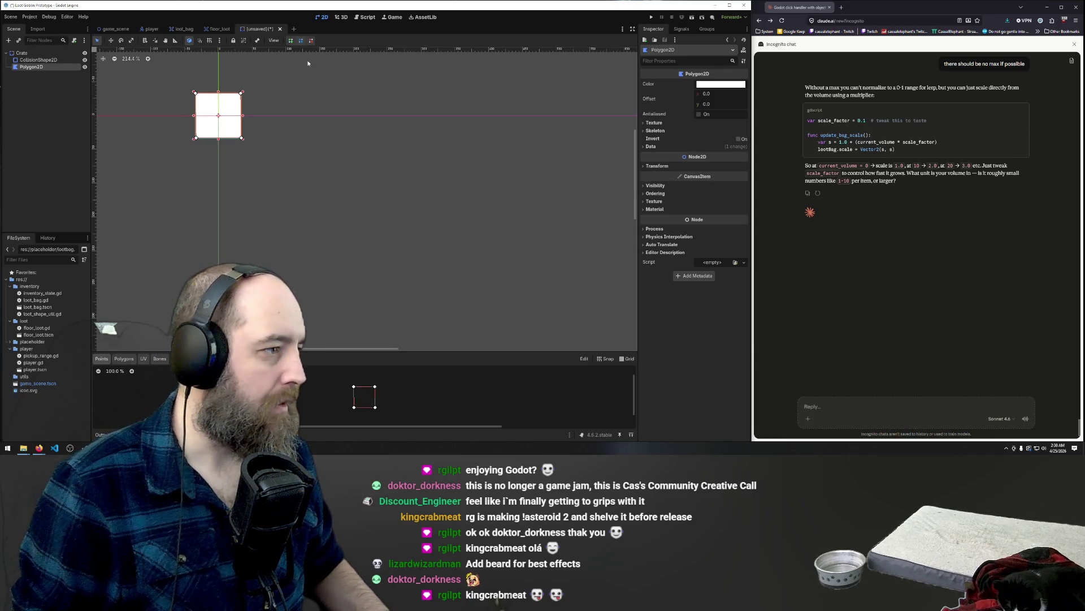
pyautogui.hotkey('ctrl', 's')
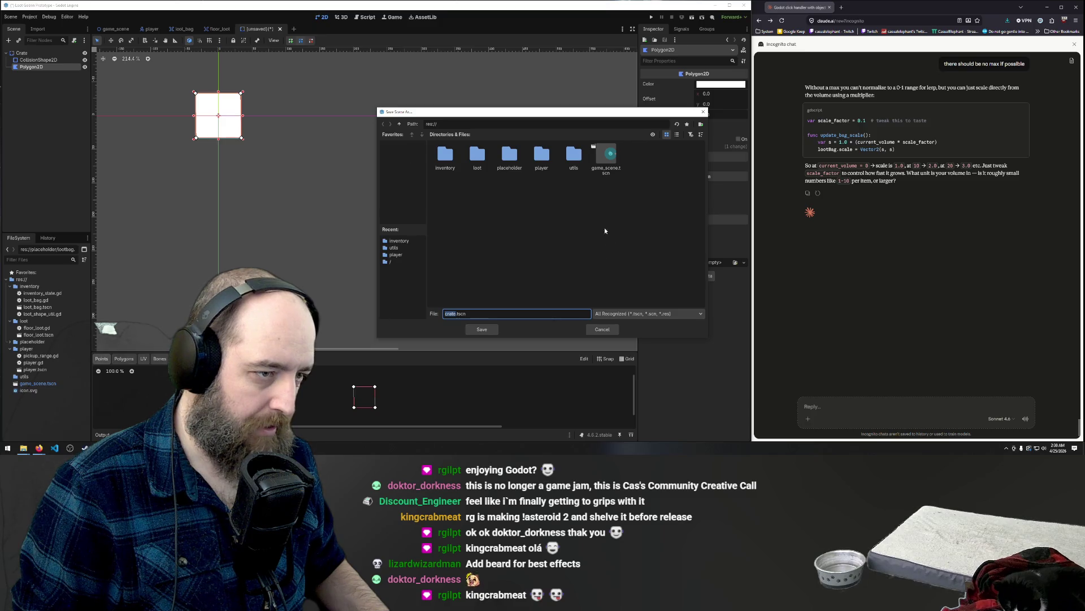
# - Create a world folder and save the crate scene inside it as object_crate.tscn
pyautogui.rightClick(583, 192)
pyautogui.click(620, 197)
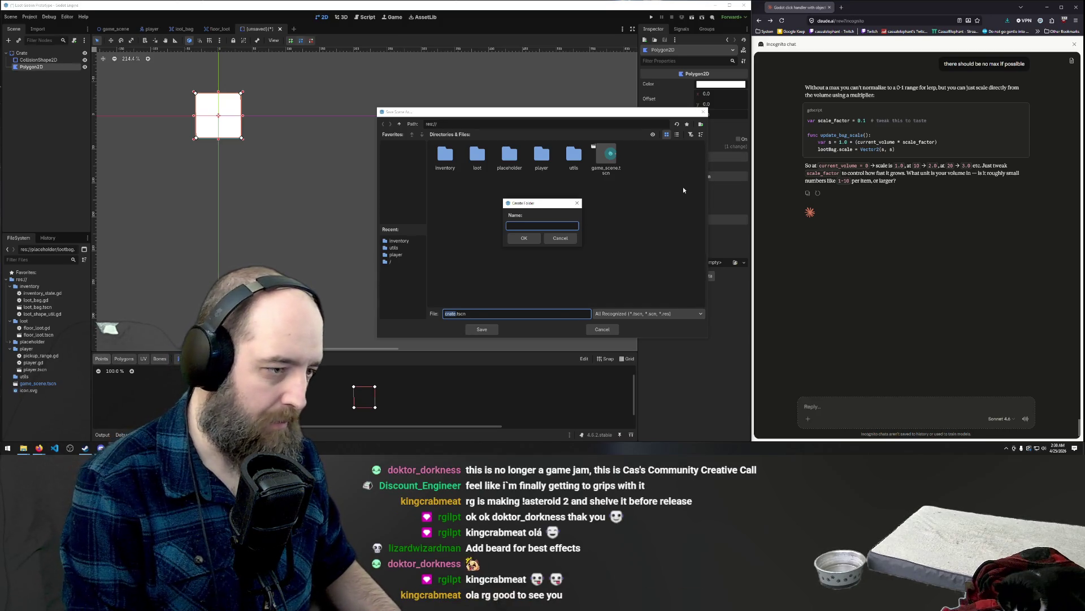
pyautogui.write('world')
pyautogui.press('Return')
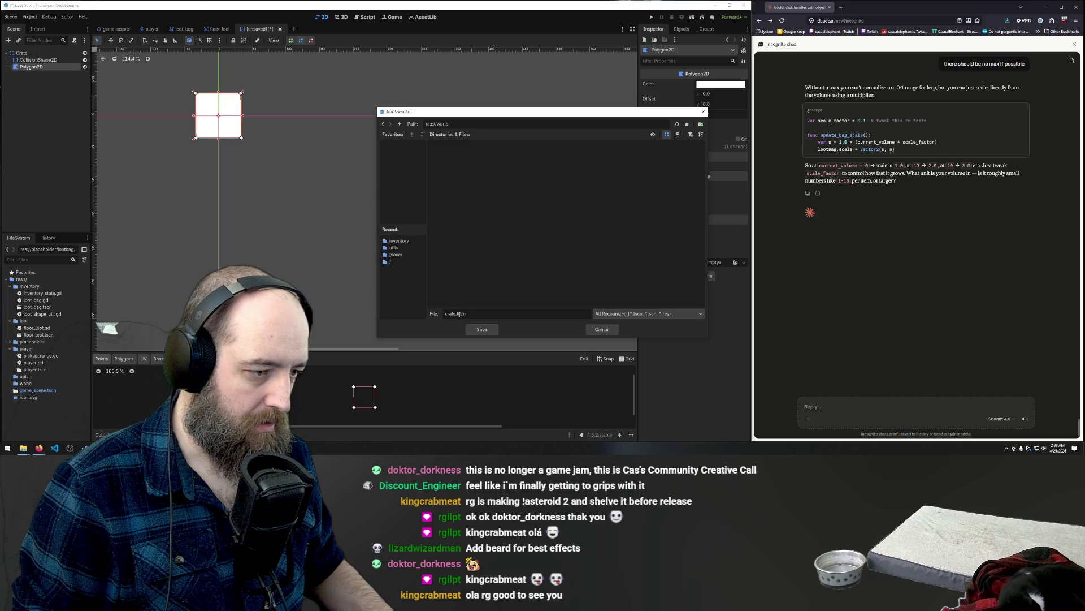
pyautogui.write('object_')
pyautogui.press('Return')
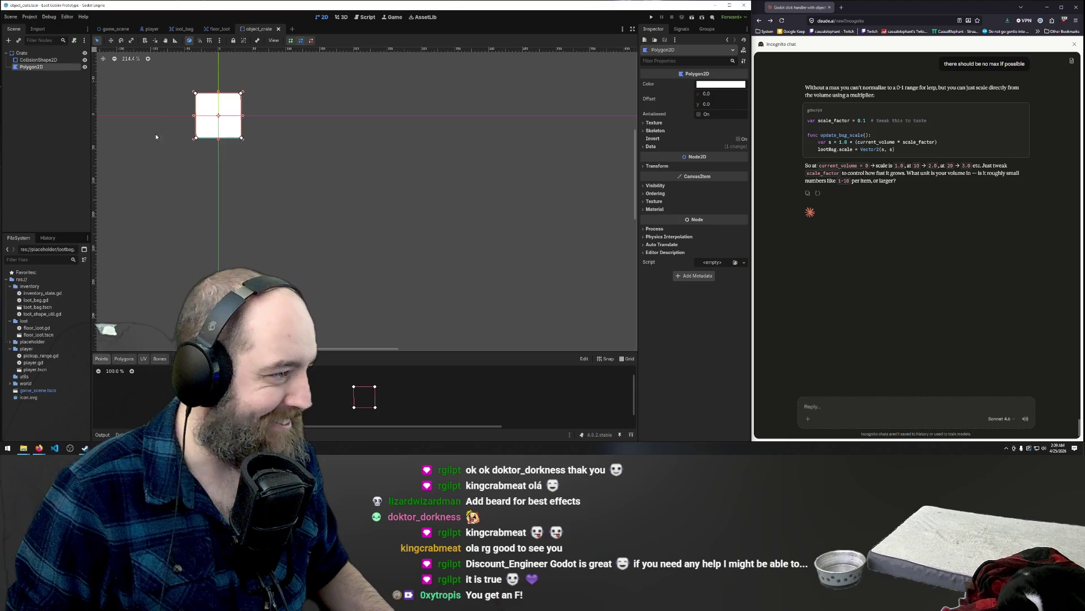
pyautogui.click(116, 29)
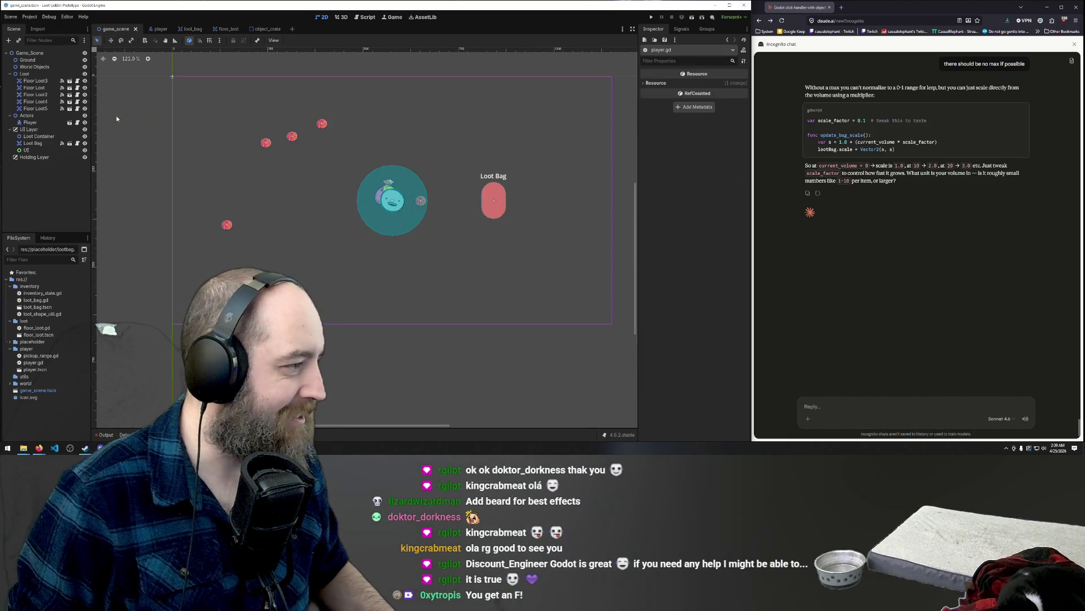
# - Instantiate object_crate.tscn in game_scene above and right of the player, then run with F5
pyautogui.rightClick(332, 198)
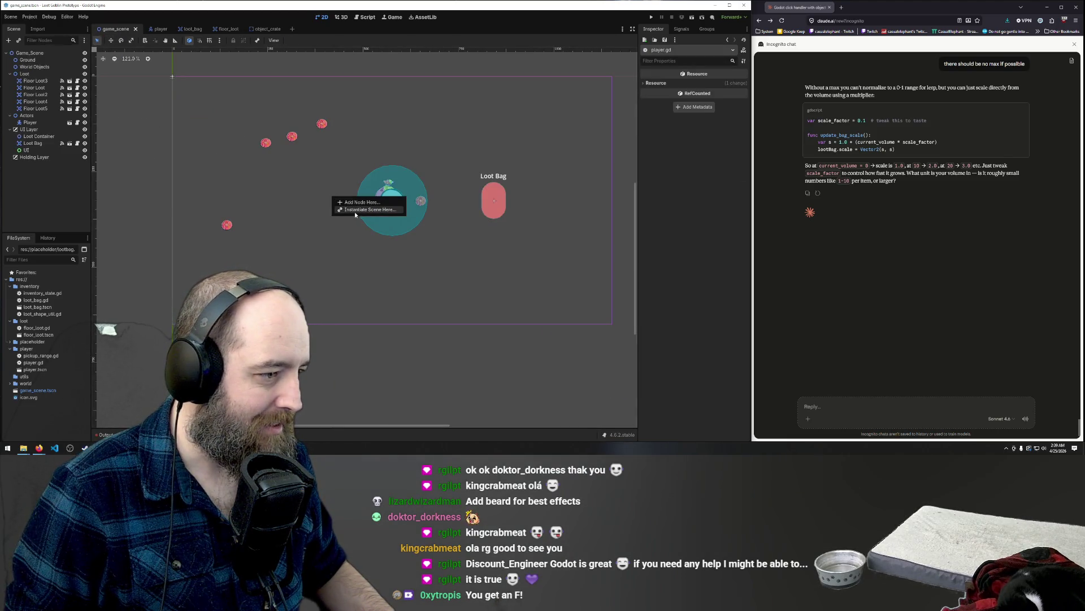
pyautogui.click(354, 211)
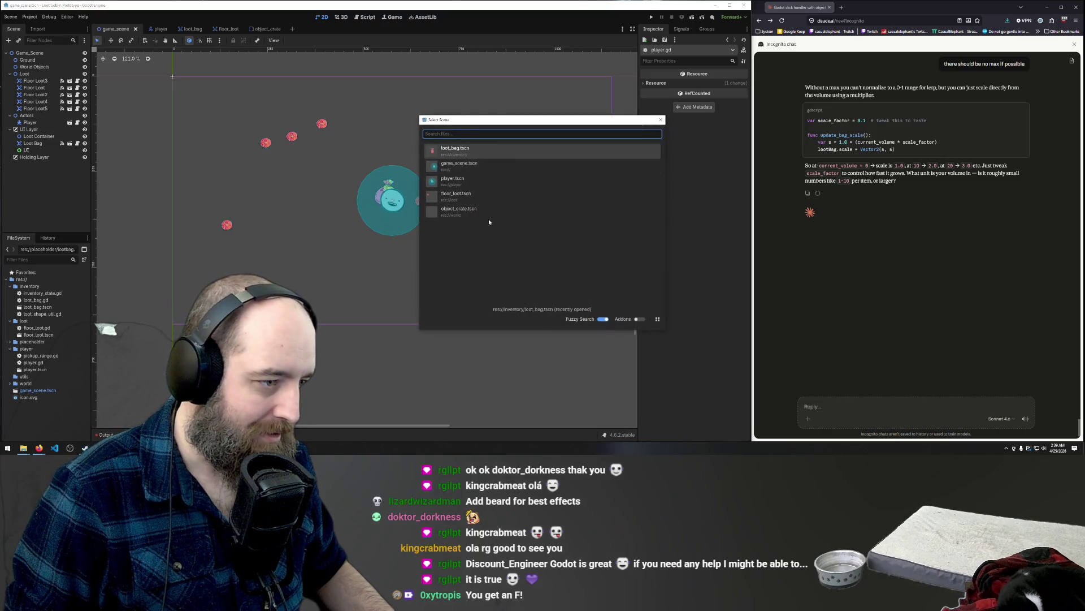
pyautogui.click(466, 212)
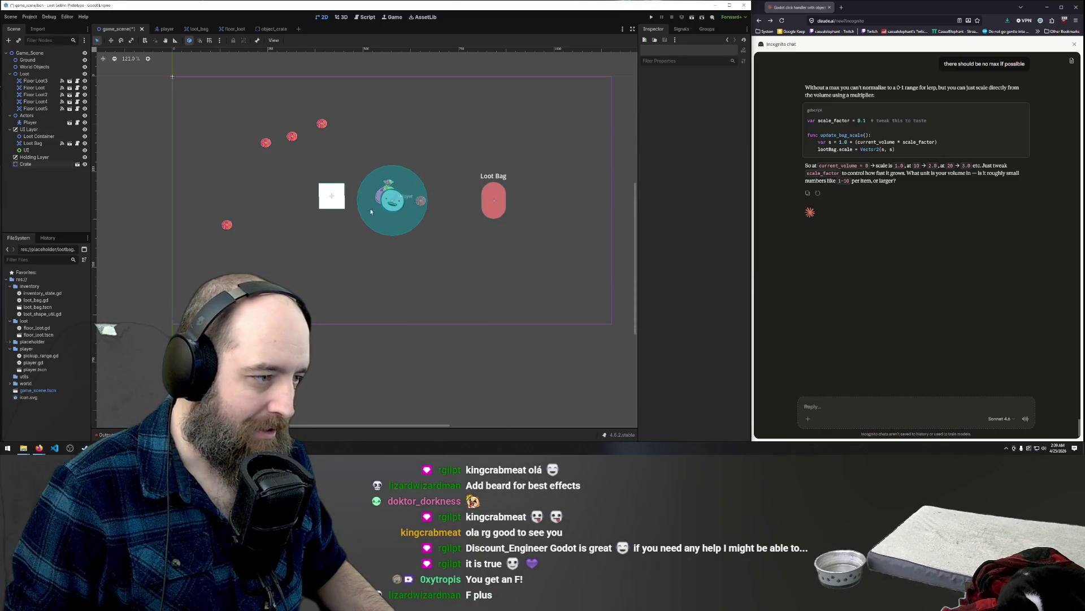
pyautogui.moveTo(334, 205)
pyautogui.mouseDown()
pyautogui.moveTo(295, 183)
pyautogui.moveTo(448, 115)
pyautogui.moveTo(425, 132)
pyautogui.mouseUp()
pyautogui.press('F5')
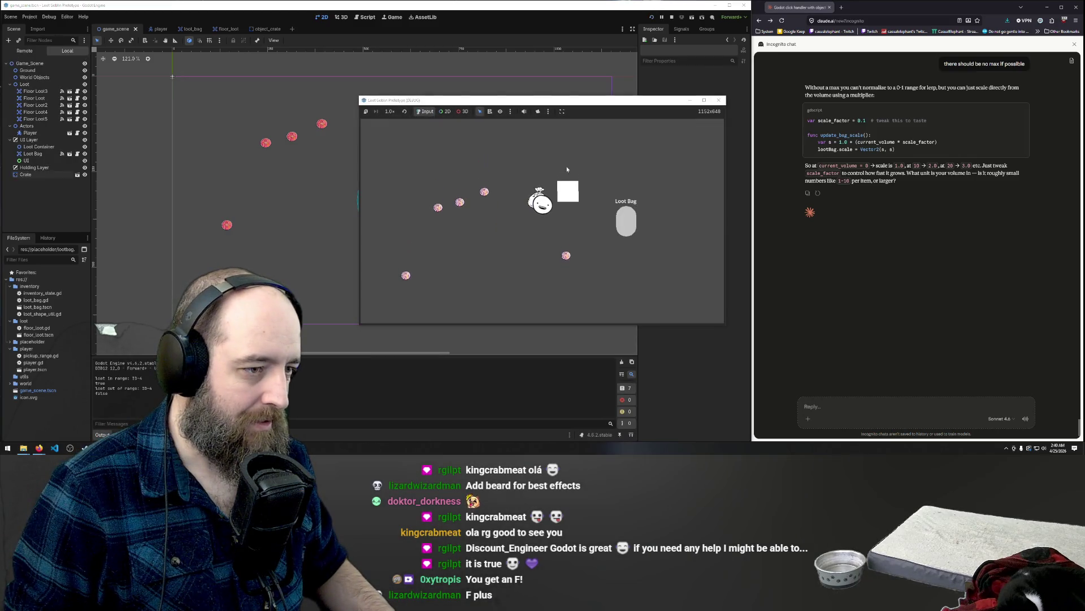
# - Walk the player around and into the crate with WASD
pyautogui.press('w')
pyautogui.press('a')
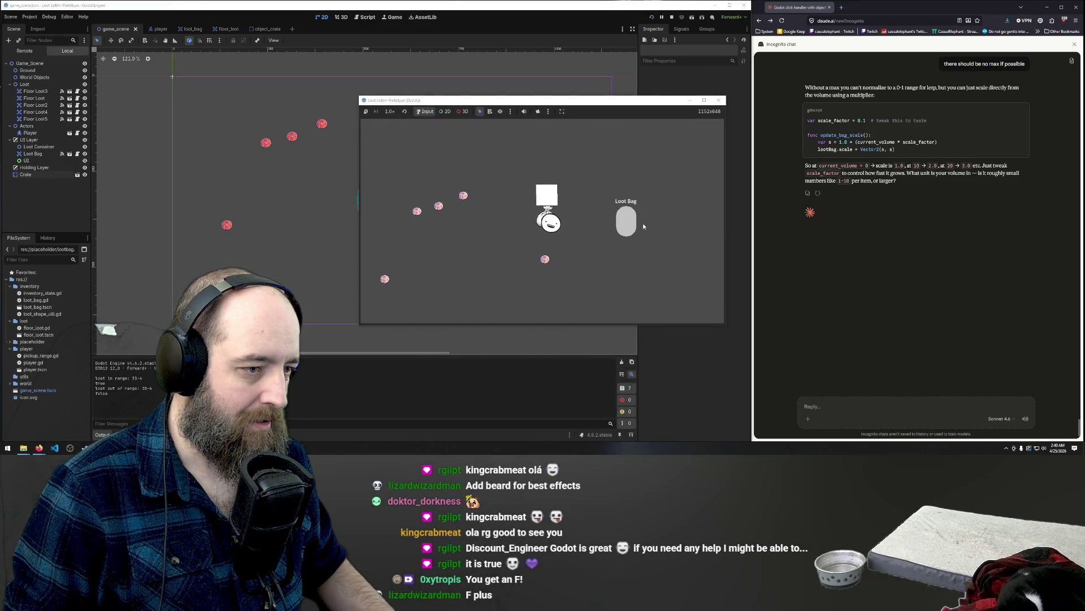
pyautogui.press('d')
pyautogui.press('w')
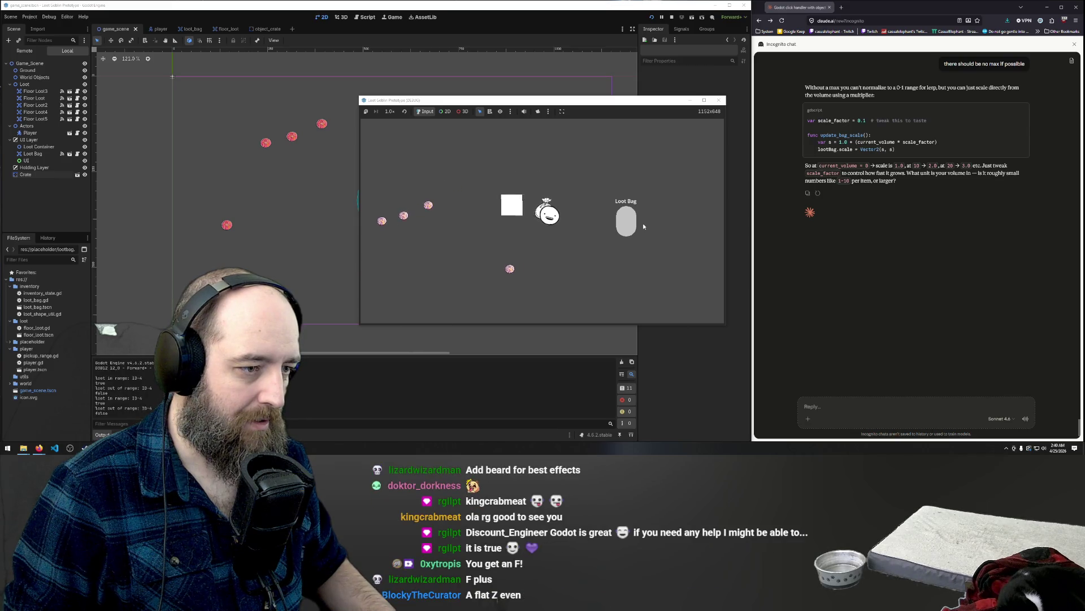
pyautogui.press('a')
pyautogui.press('s')
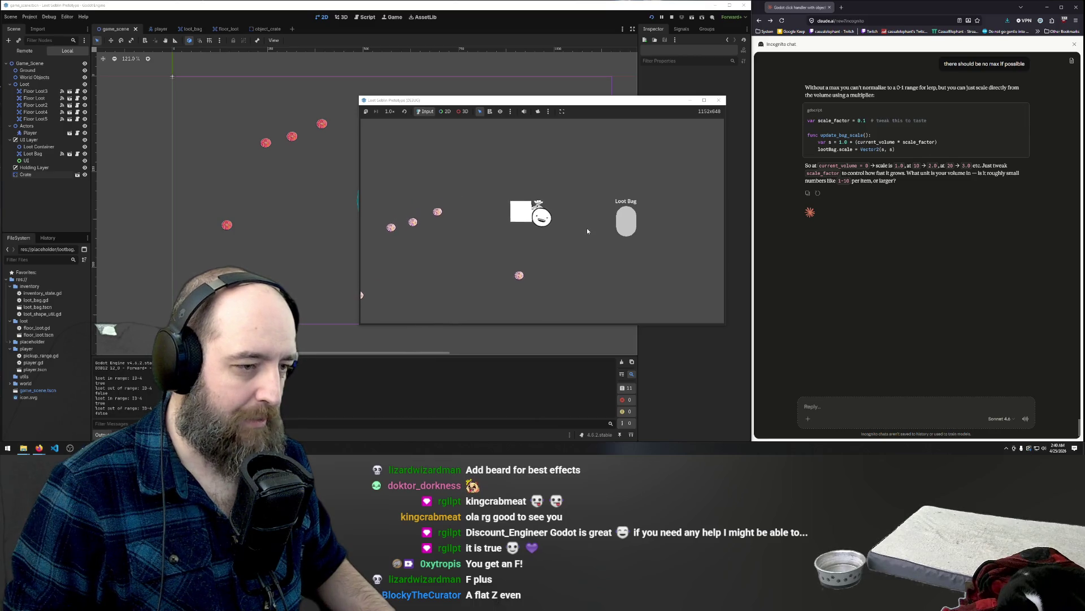
pyautogui.press('s')
pyautogui.press('w')
pyautogui.press('a')
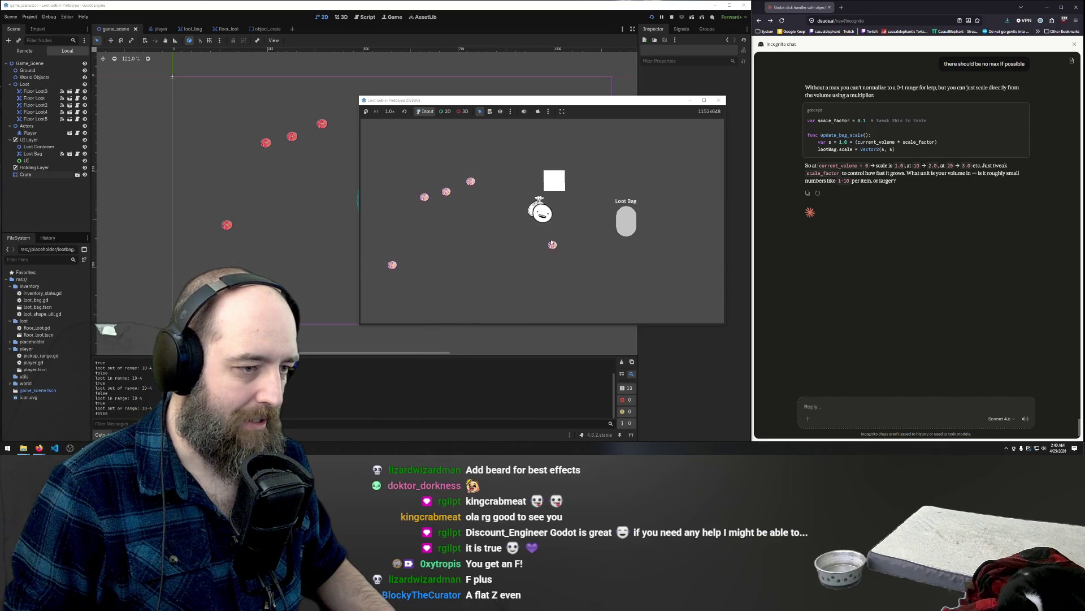
pyautogui.press('s')
pyautogui.press('d')
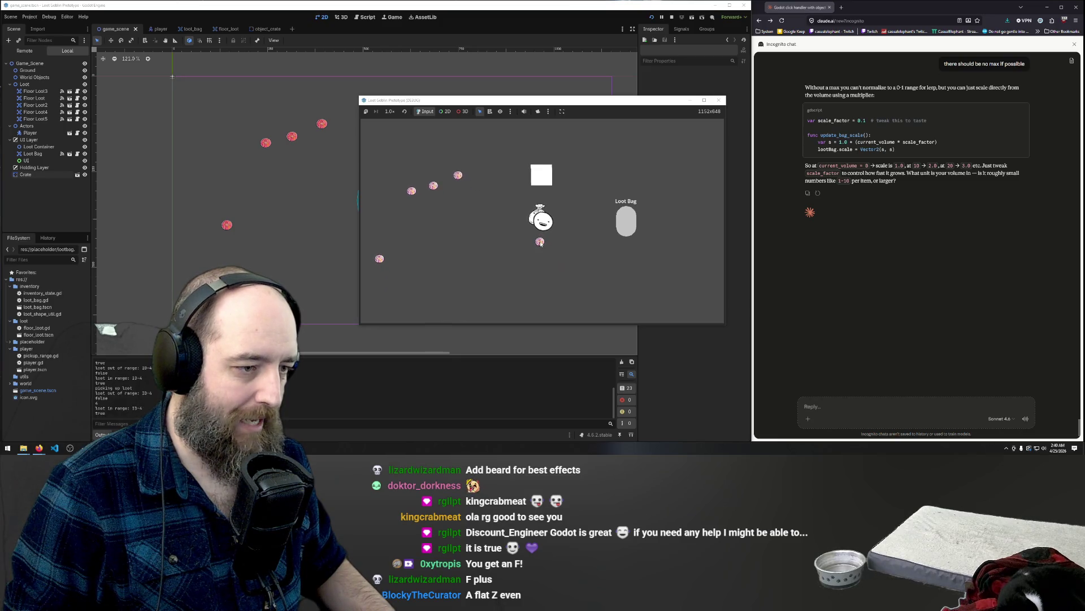
# - Pick up loot and drop it into the Loot Bag several times, then stop the game
pyautogui.click(626, 231)
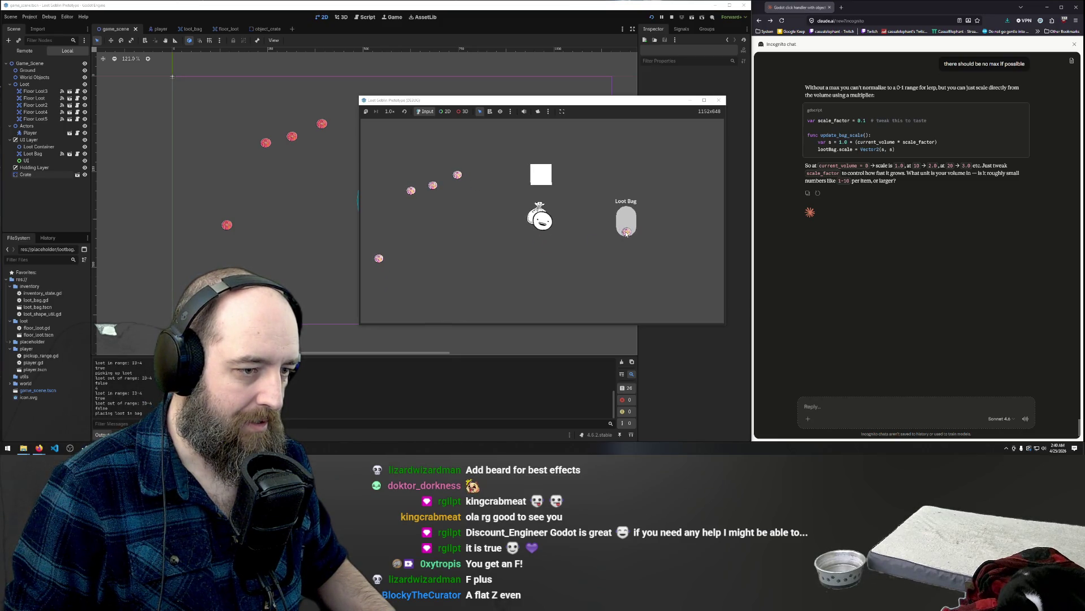
pyautogui.press('w')
pyautogui.press('a')
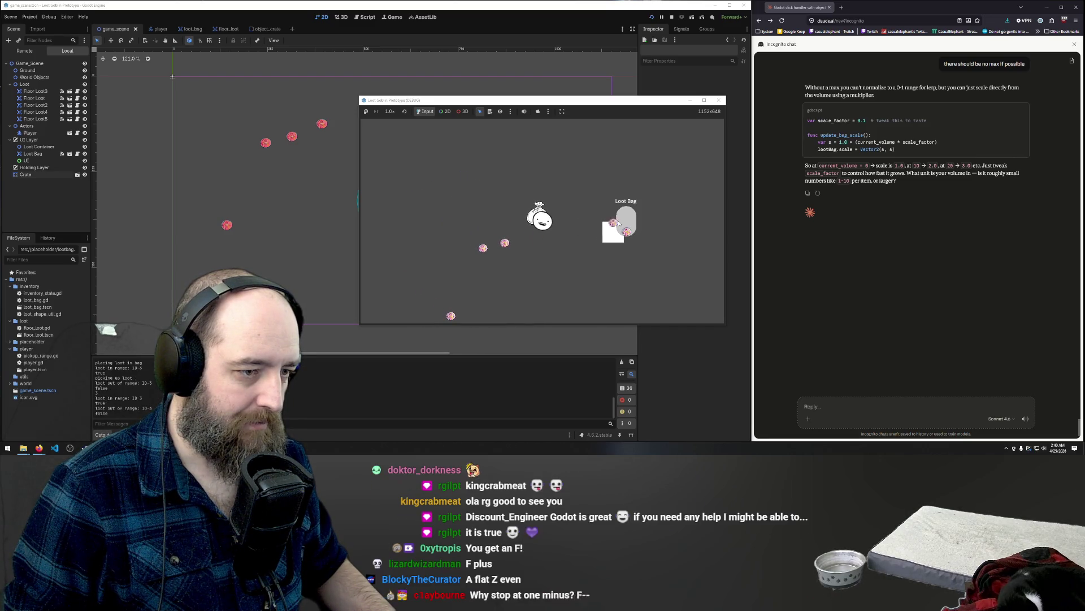
pyautogui.click(528, 232)
pyautogui.press('a')
pyautogui.press('s')
pyautogui.click(528, 228)
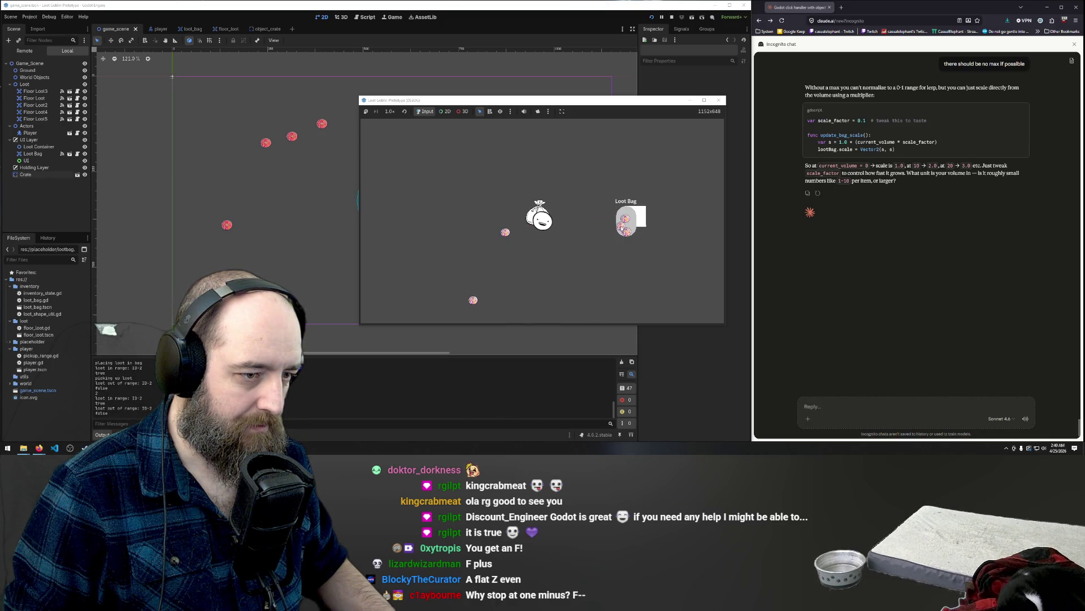
pyautogui.click(621, 226)
pyautogui.press('a')
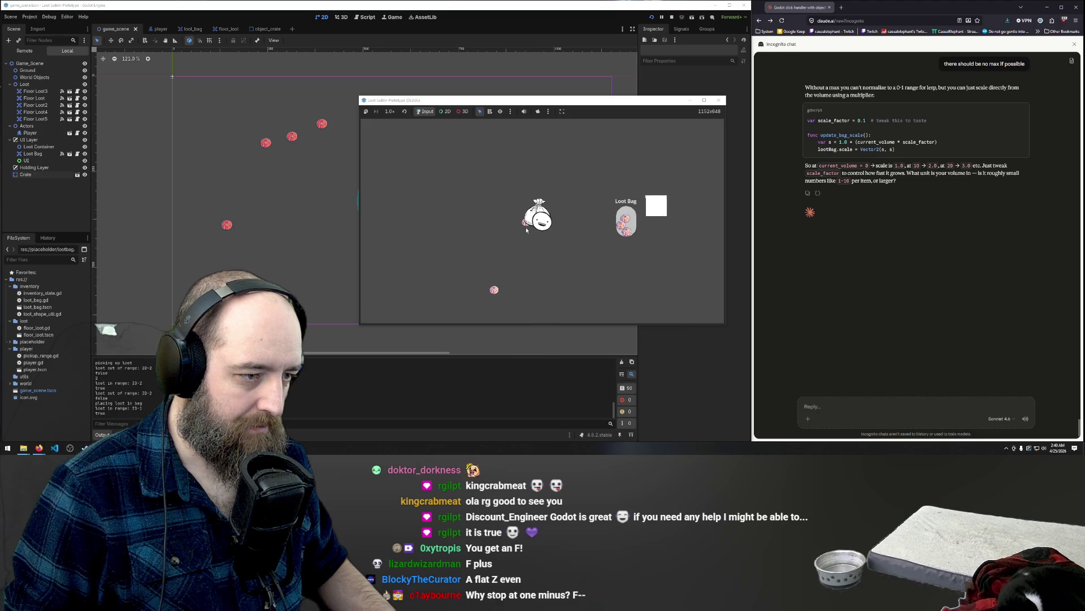
pyautogui.click(526, 231)
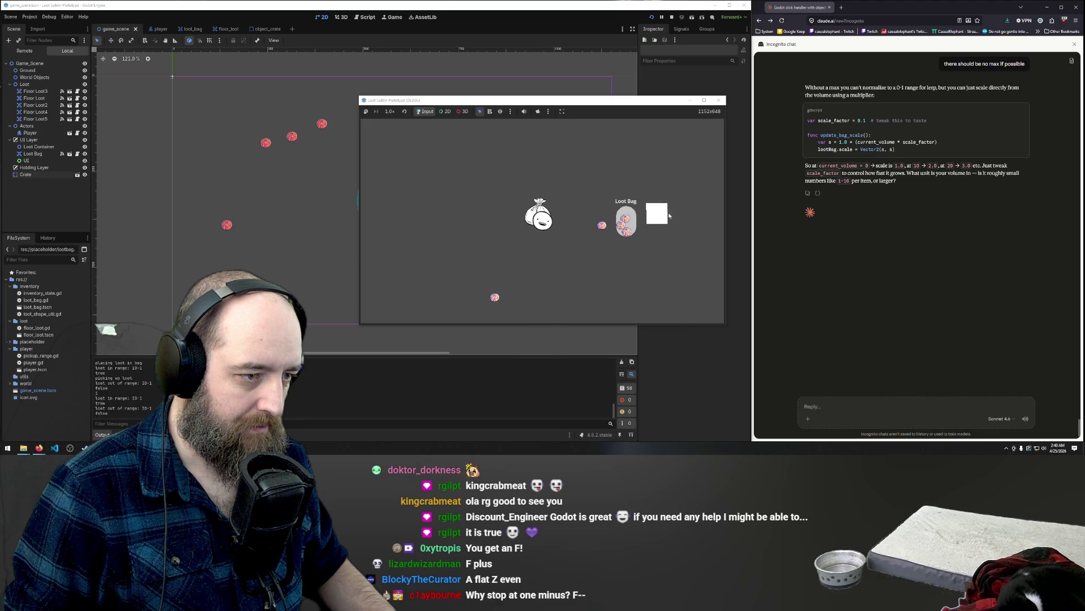
pyautogui.click(629, 214)
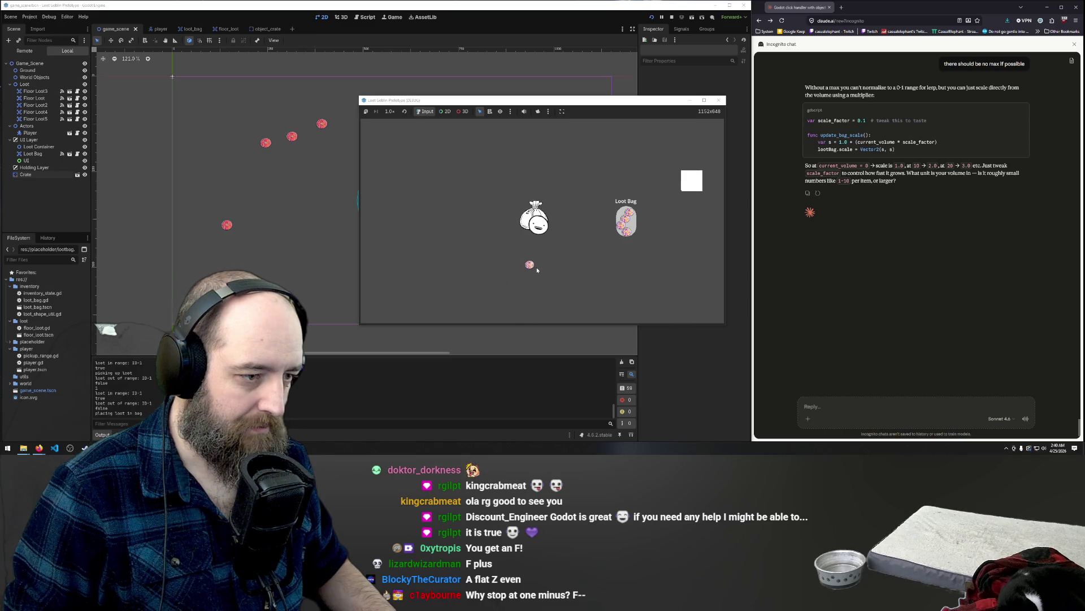
pyautogui.press('s')
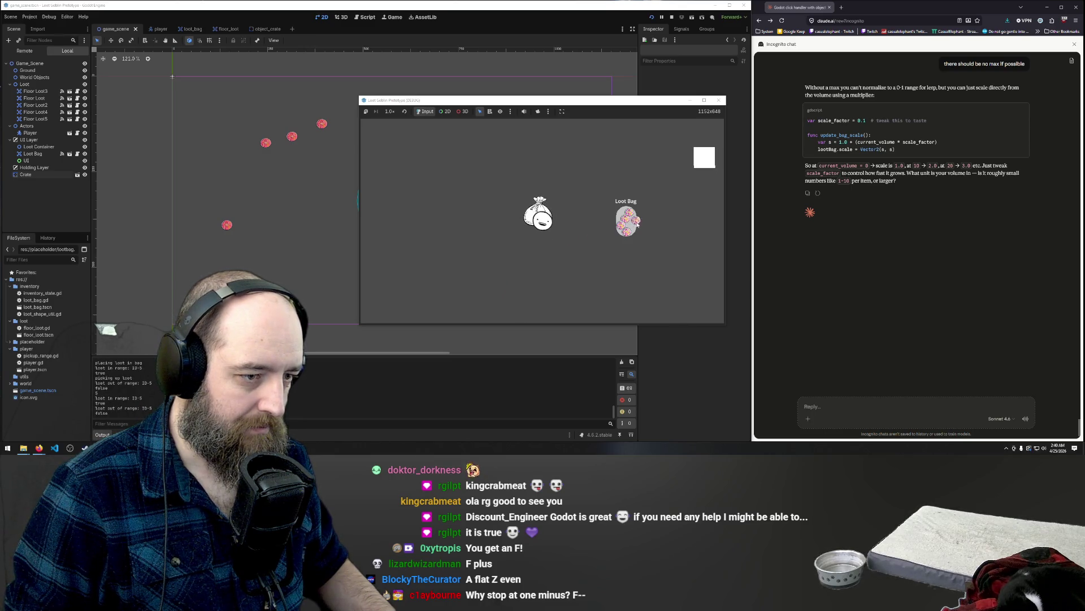
pyautogui.press('d')
pyautogui.press('w')
pyautogui.press('d')
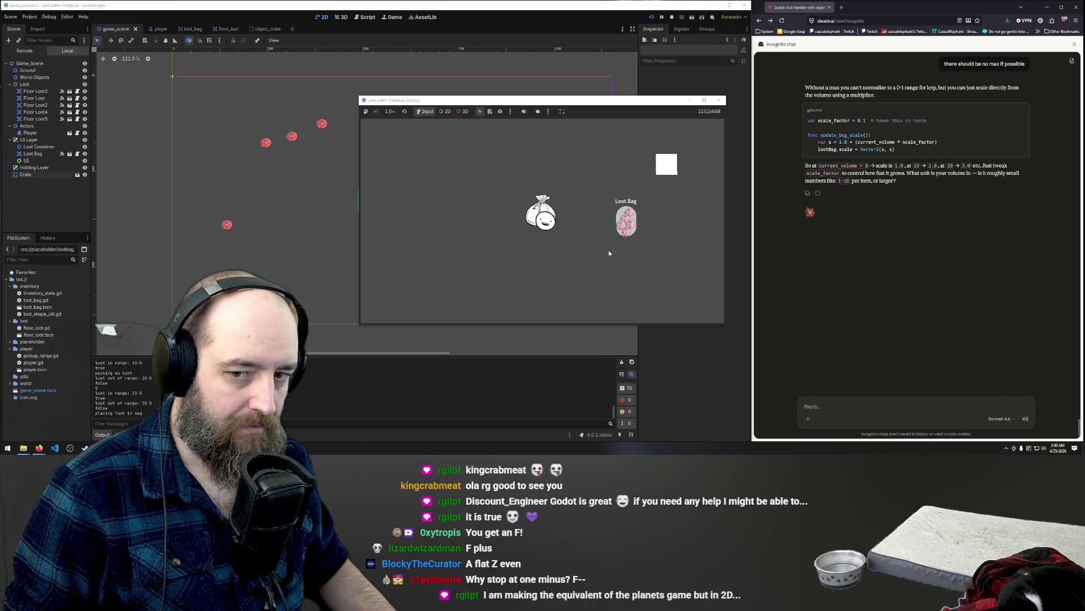
pyautogui.press('d')
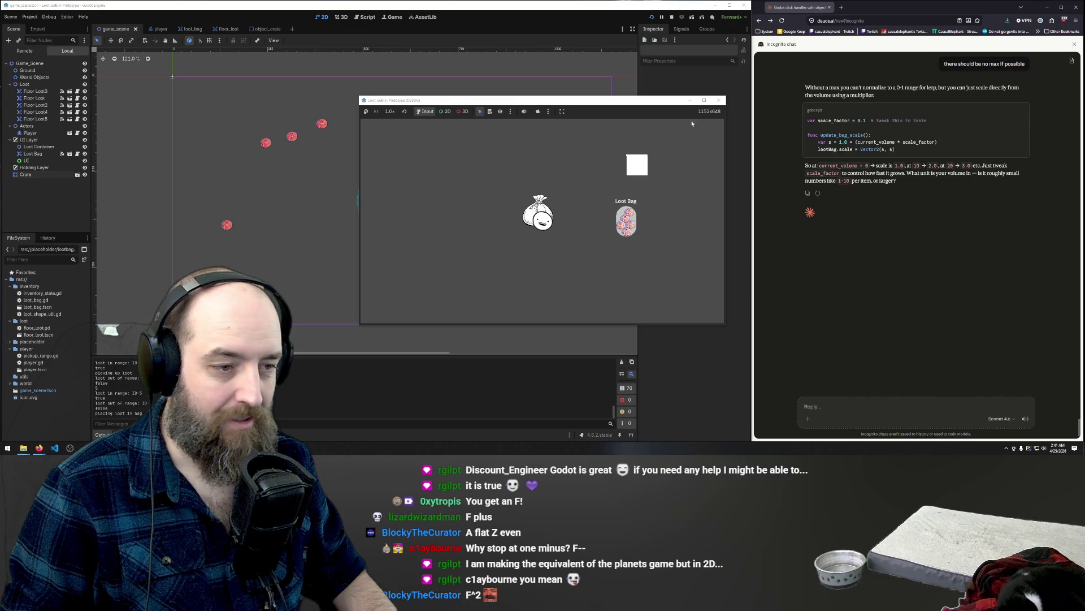
pyautogui.click(719, 100)
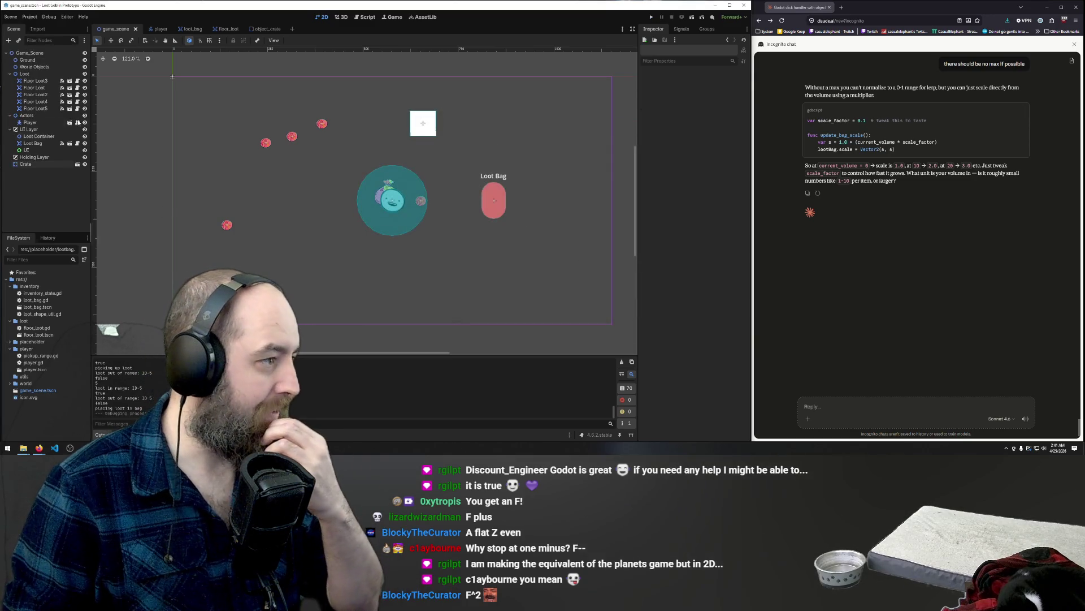
# - In the player scene, nest Loot Bag under Player - Collision and run the game
pyautogui.click(156, 29)
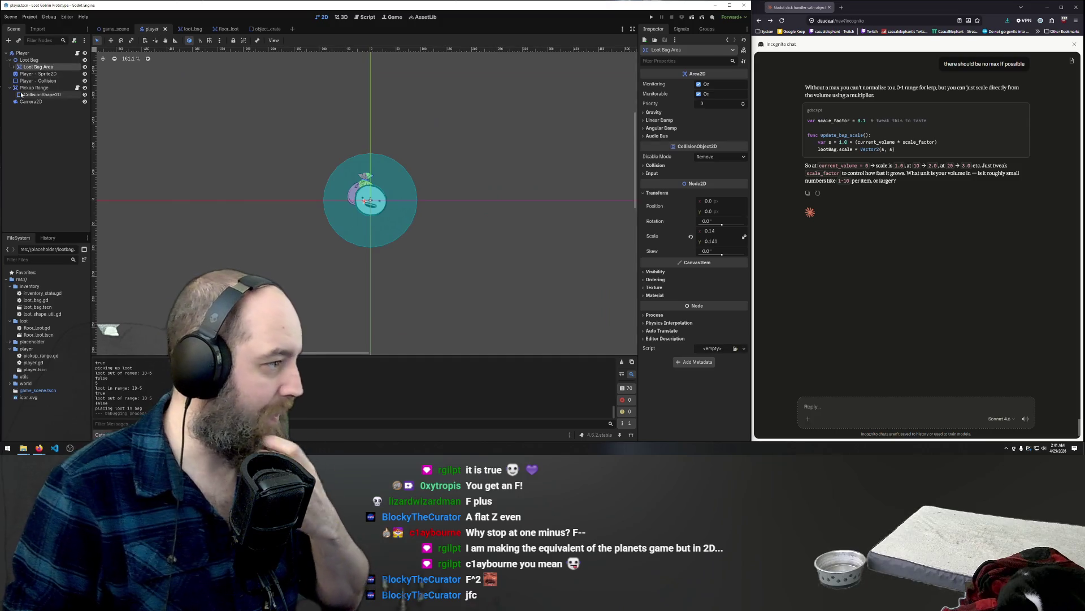
pyautogui.click(44, 81)
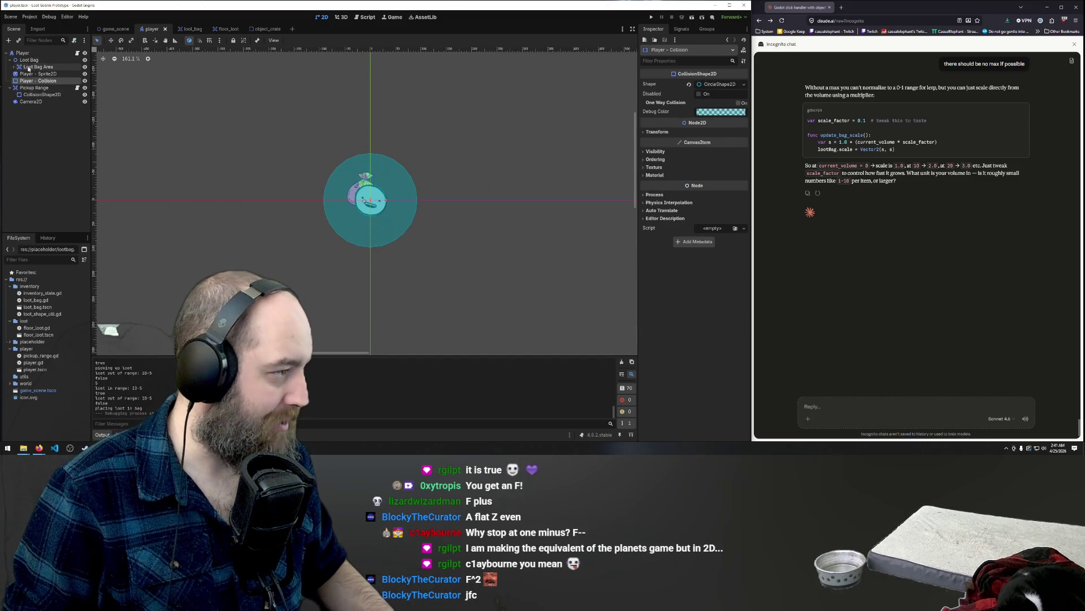
pyautogui.click(28, 60)
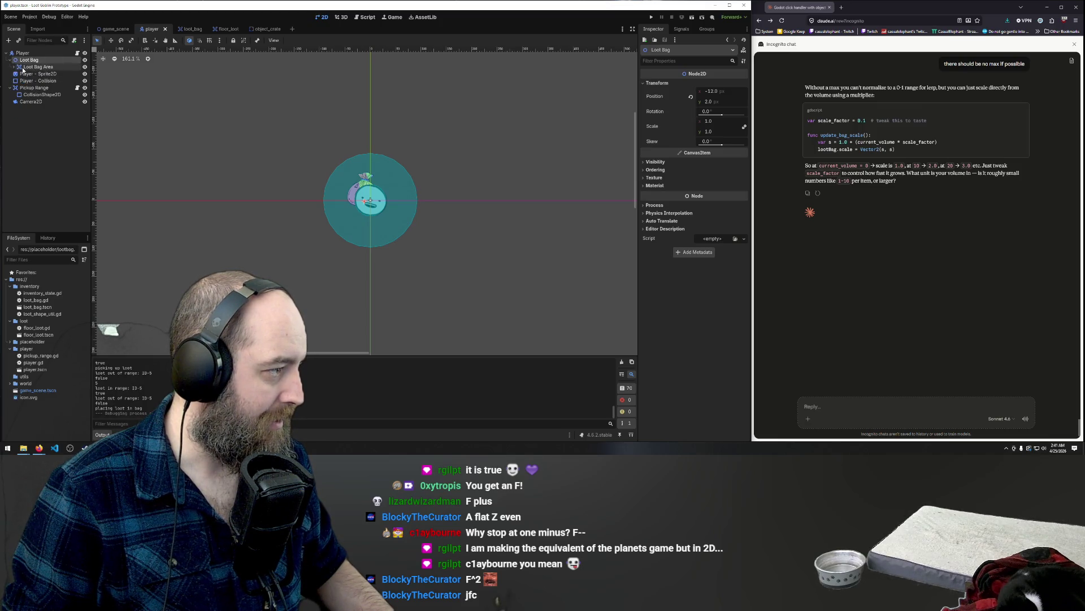
pyautogui.click(10, 61)
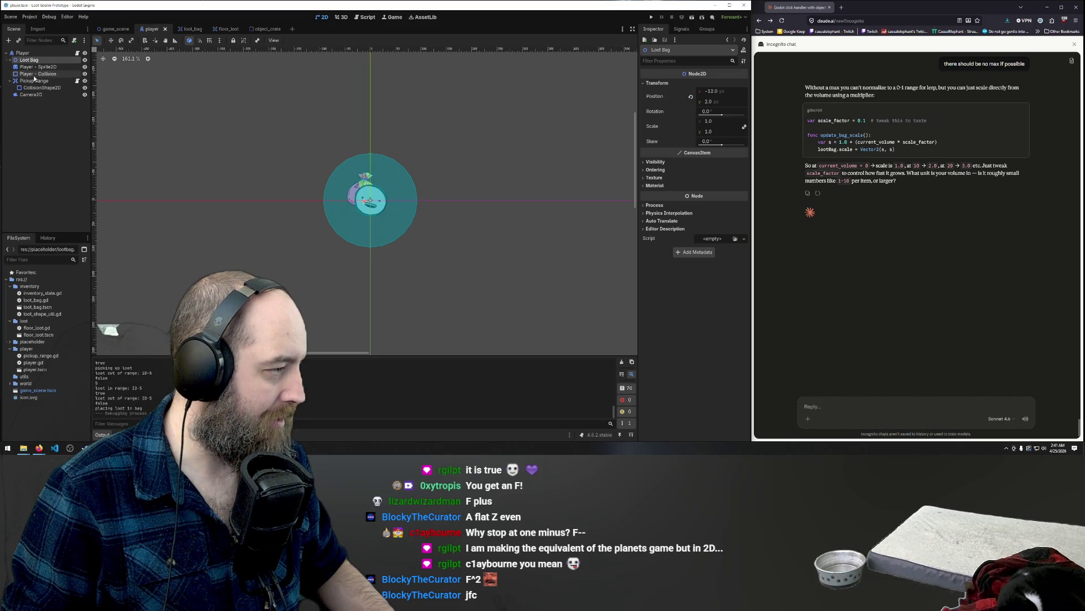
pyautogui.click(35, 74)
pyautogui.click(25, 61)
pyautogui.moveTo(24, 64); pyautogui.dragTo(25, 76)
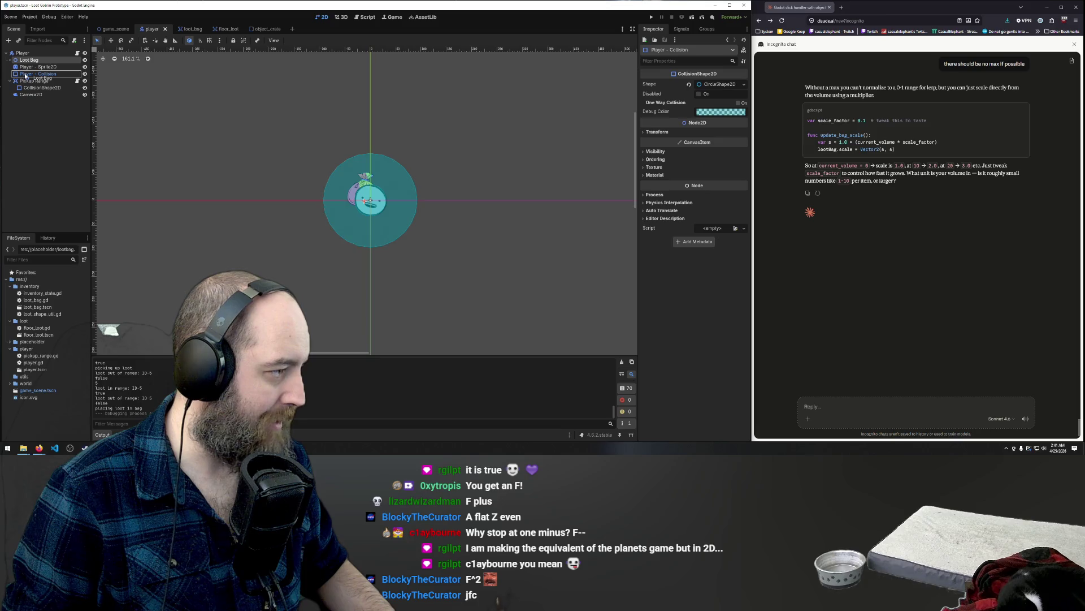
pyautogui.moveTo(24, 75); pyautogui.dragTo(25, 75)
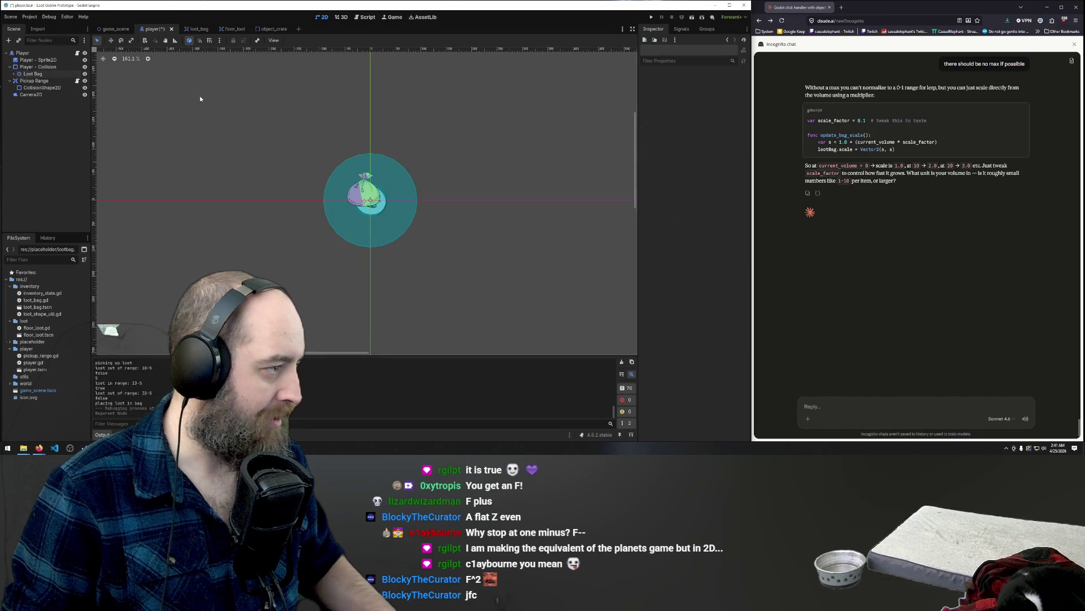
pyautogui.press('F5')
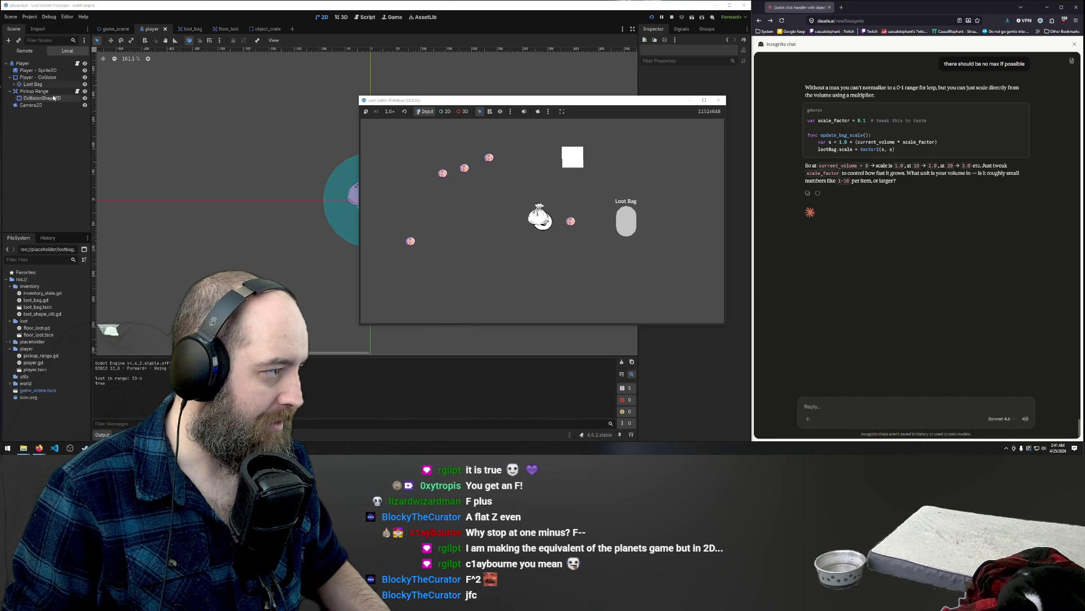
# - Move Player - Sprite2D below Loot Bag so it draws on top, save, and run
pyautogui.click(33, 71)
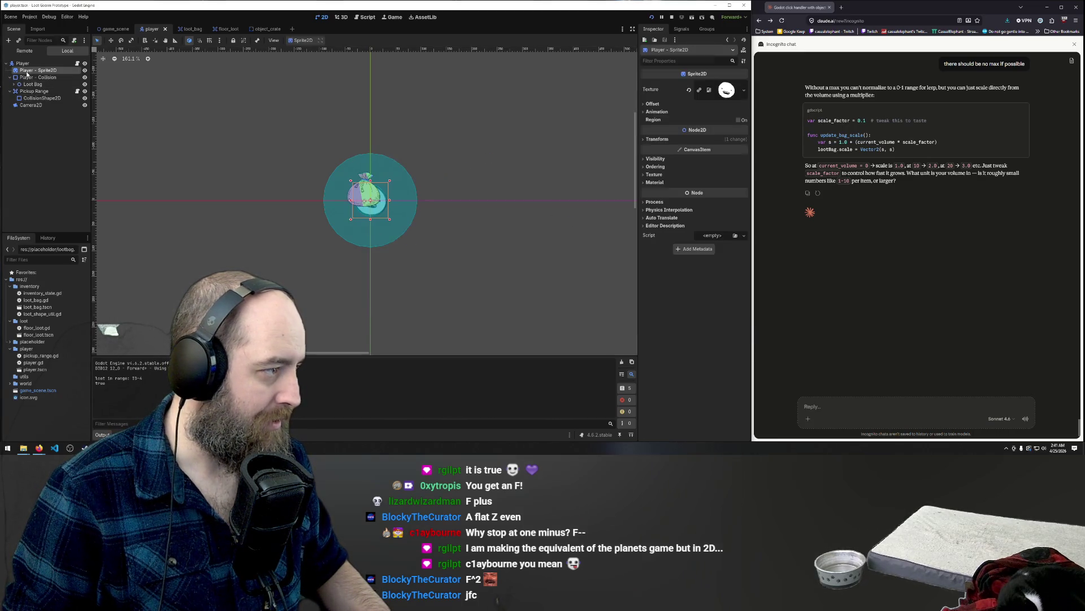
pyautogui.moveTo(29, 71); pyautogui.dragTo(31, 90)
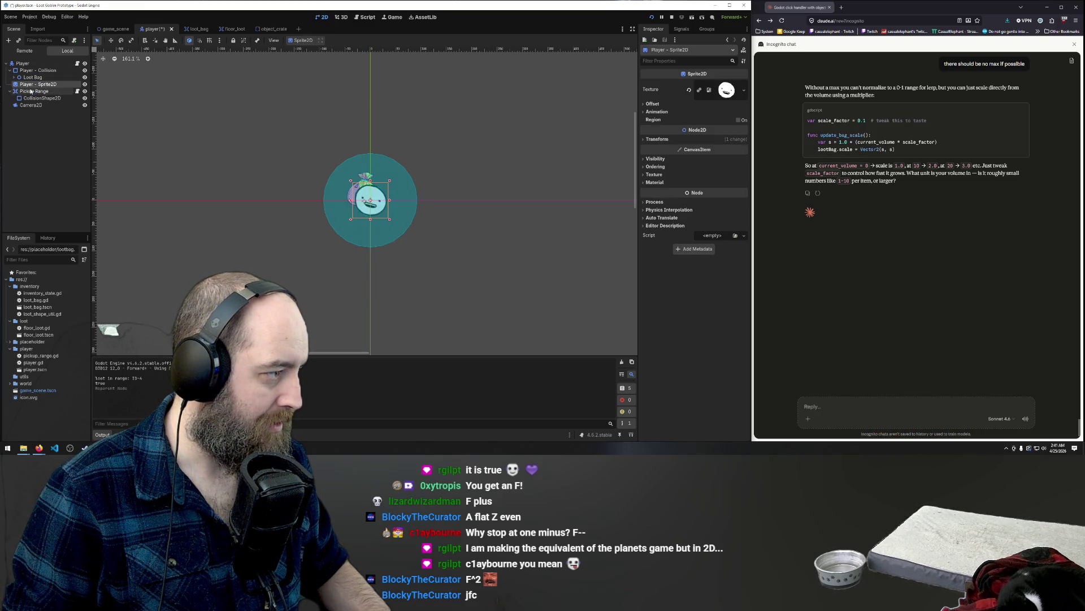
pyautogui.click(222, 164)
pyautogui.hotkey('ctrl', 's')
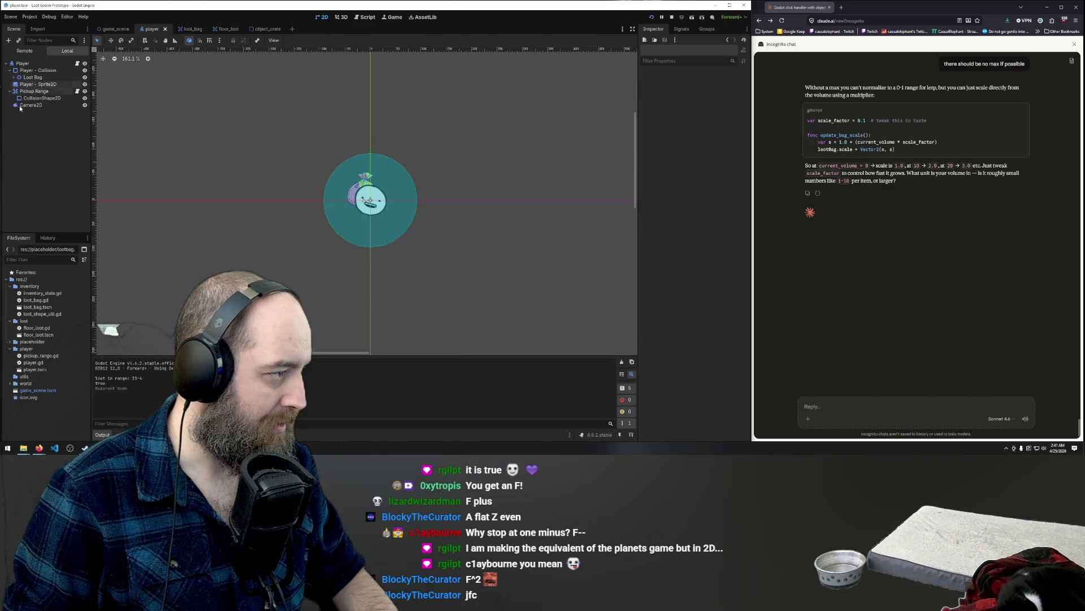
pyautogui.click(9, 91)
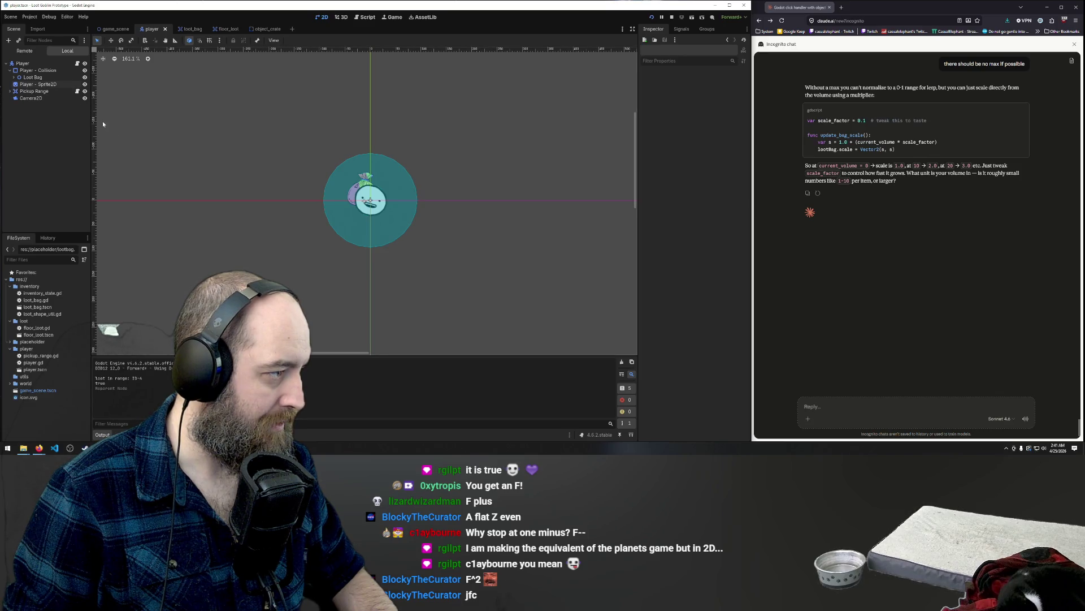
pyautogui.press('F5')
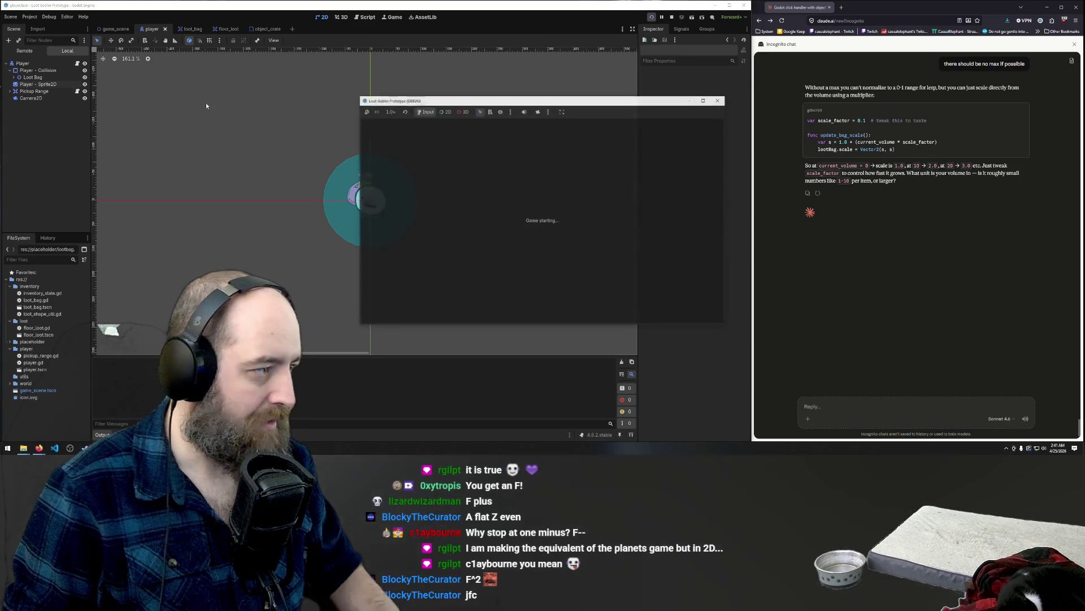
# - Walk the player up-right and back down-left with WASD, then stop the game with F8
pyautogui.press('w')
pyautogui.press('d')
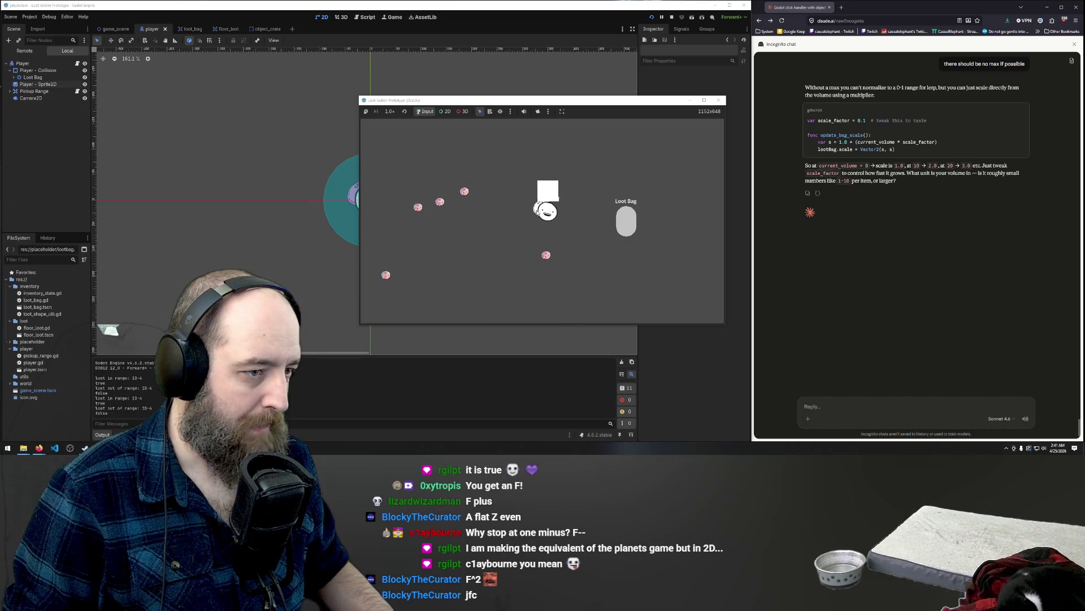
pyautogui.press('w')
pyautogui.press('d')
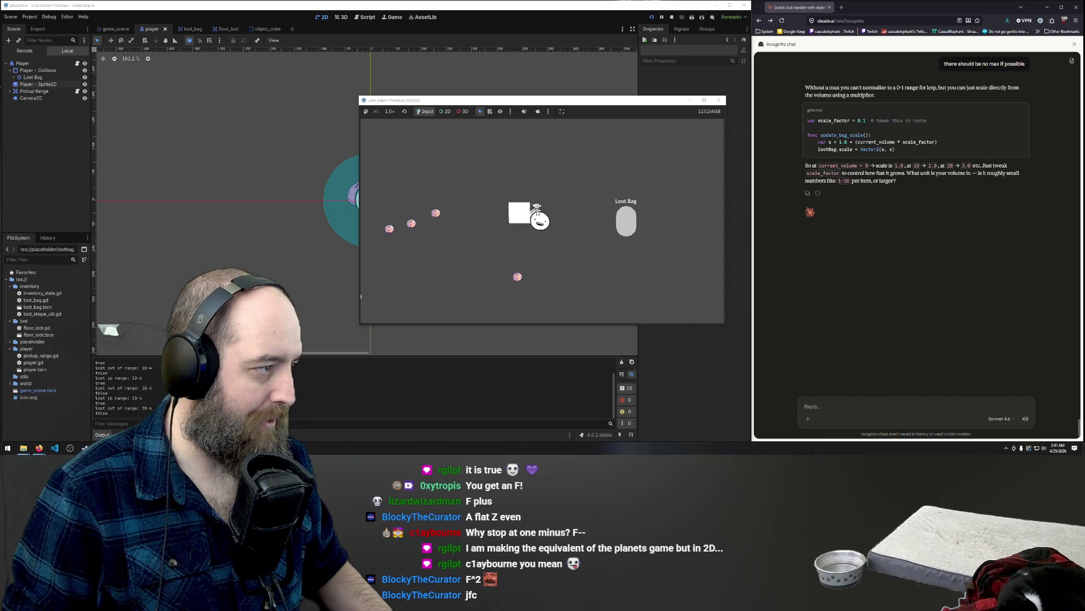
pyautogui.press('s')
pyautogui.press('a')
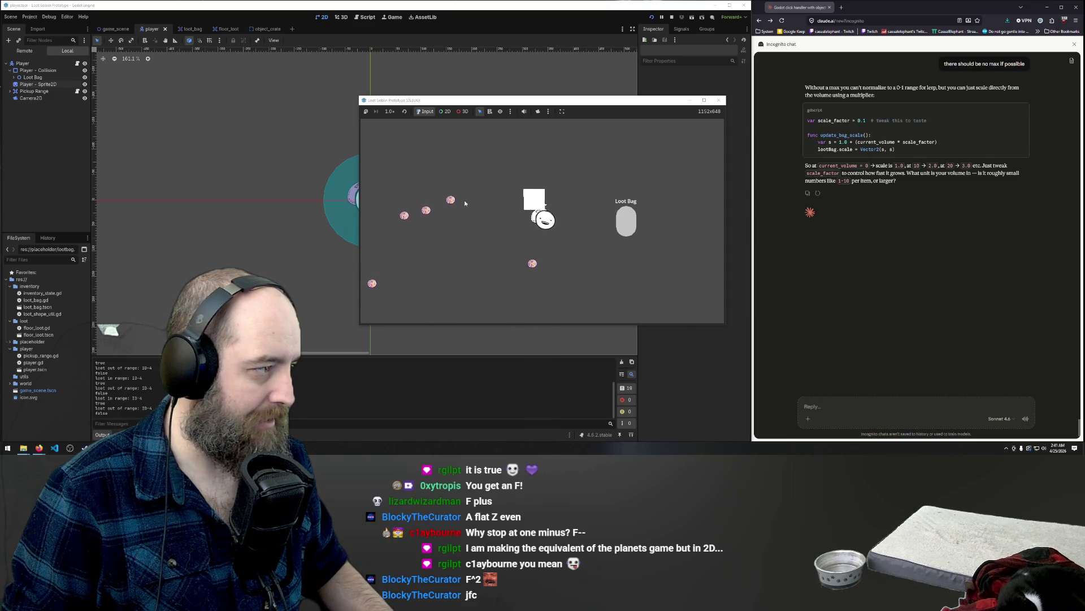
pyautogui.press('s')
pyautogui.press('a')
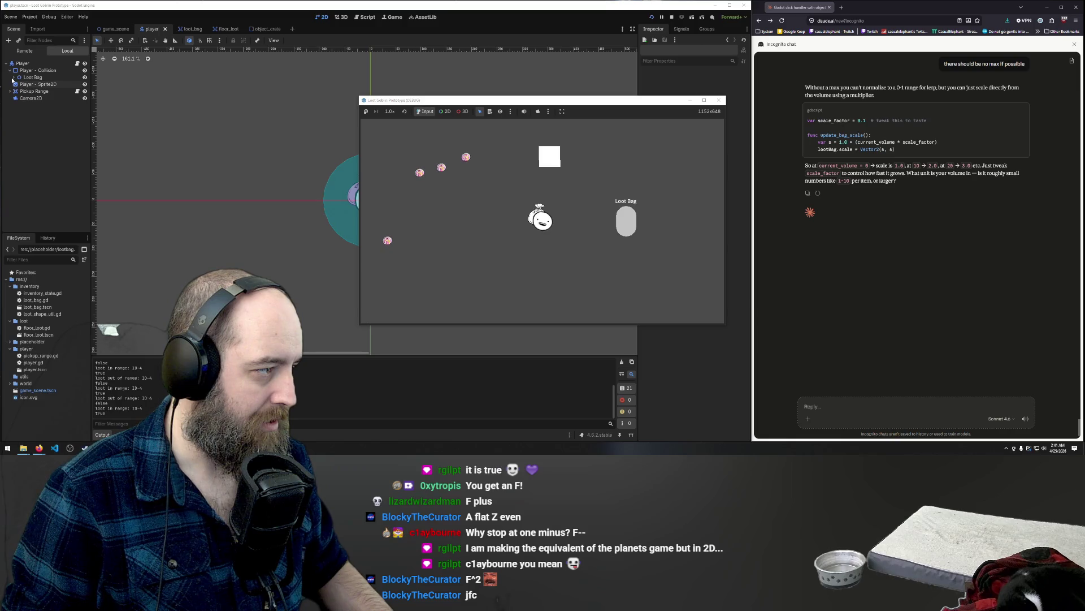
pyautogui.press('F8')
pyautogui.click(13, 78)
# - Expand Loot Bag Area and select its CollisionPolygon2D to view it in the Inspector
pyautogui.click(18, 84)
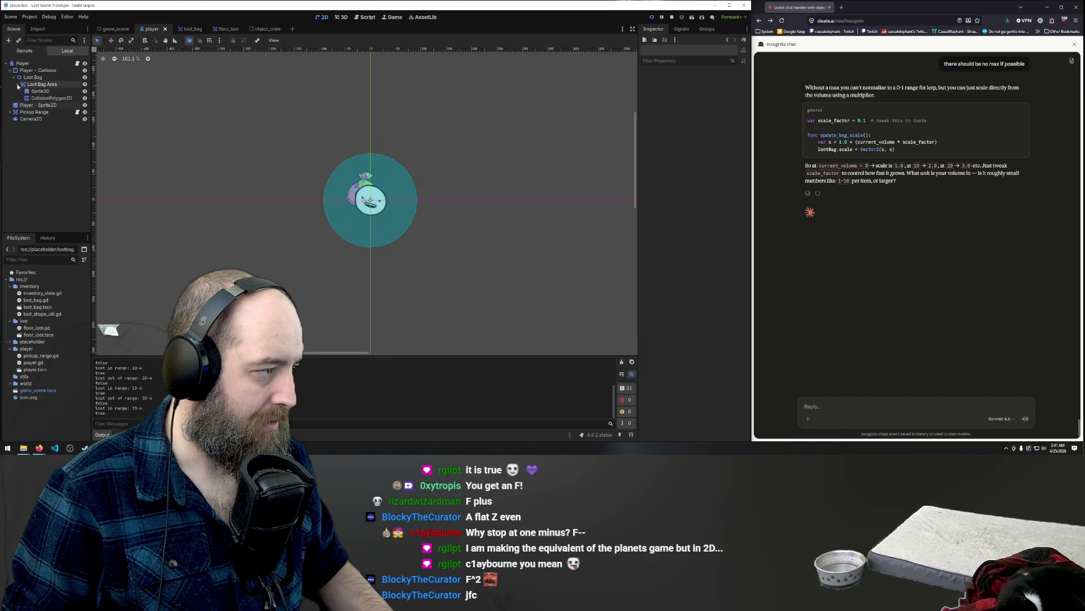
pyautogui.click(41, 99)
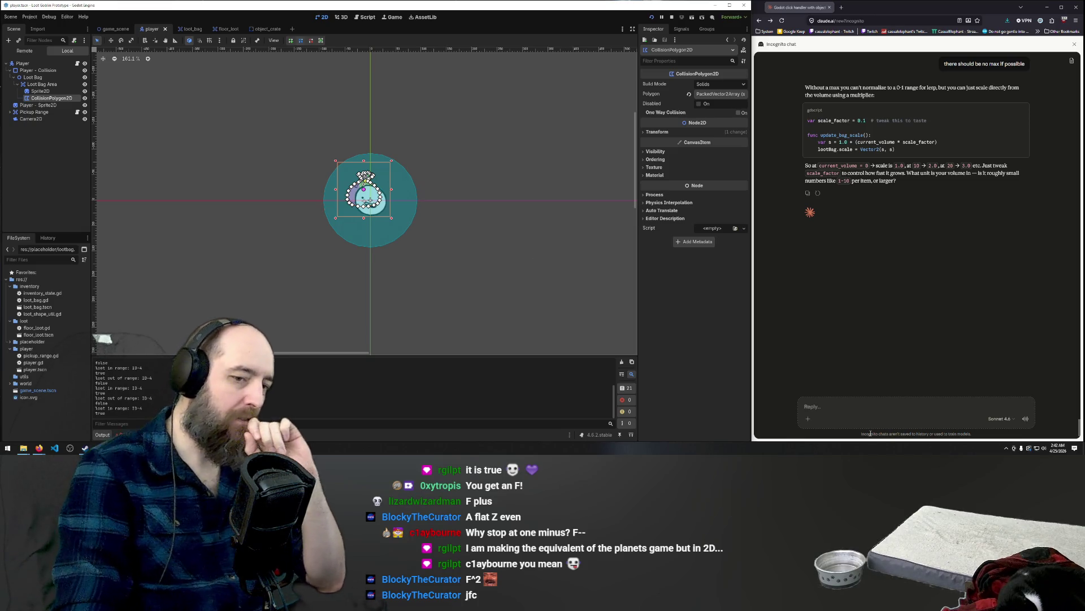
pyautogui.click(859, 410)
# - Start drafting the grandchild polygon2D question in Claude, and undo the sprite reorder and reparent in Godot
pyautogui.write('how d')
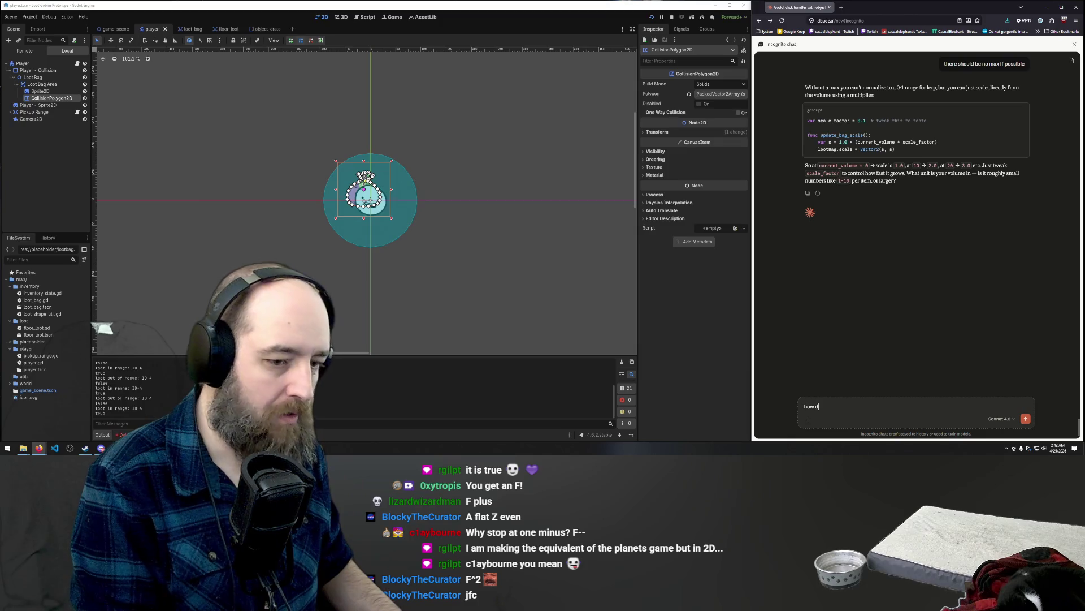
pyautogui.write('o I lnclude ')
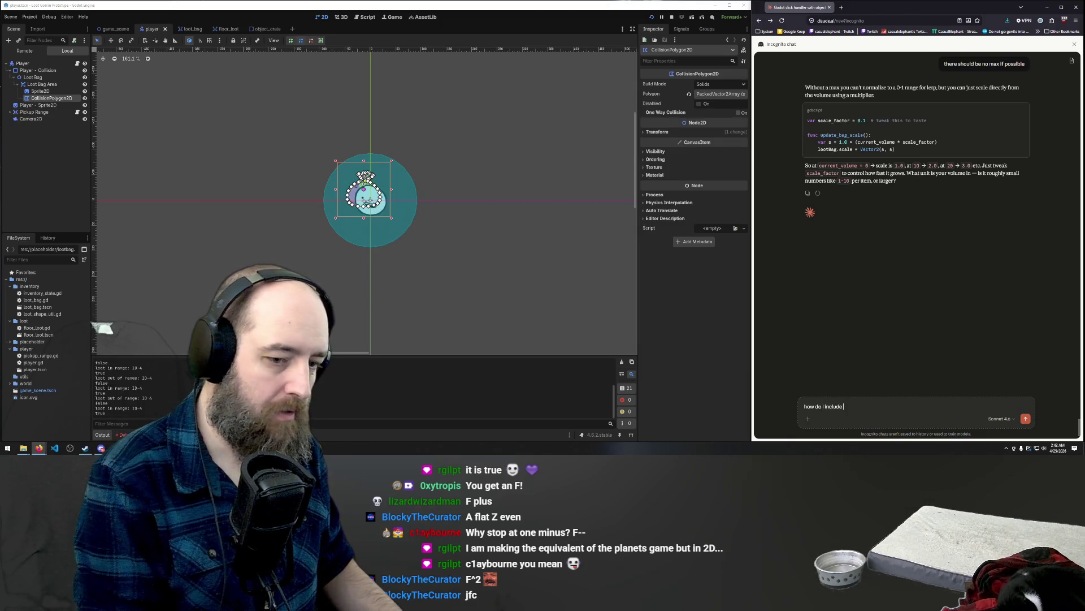
pyautogui.write('a gchild ')
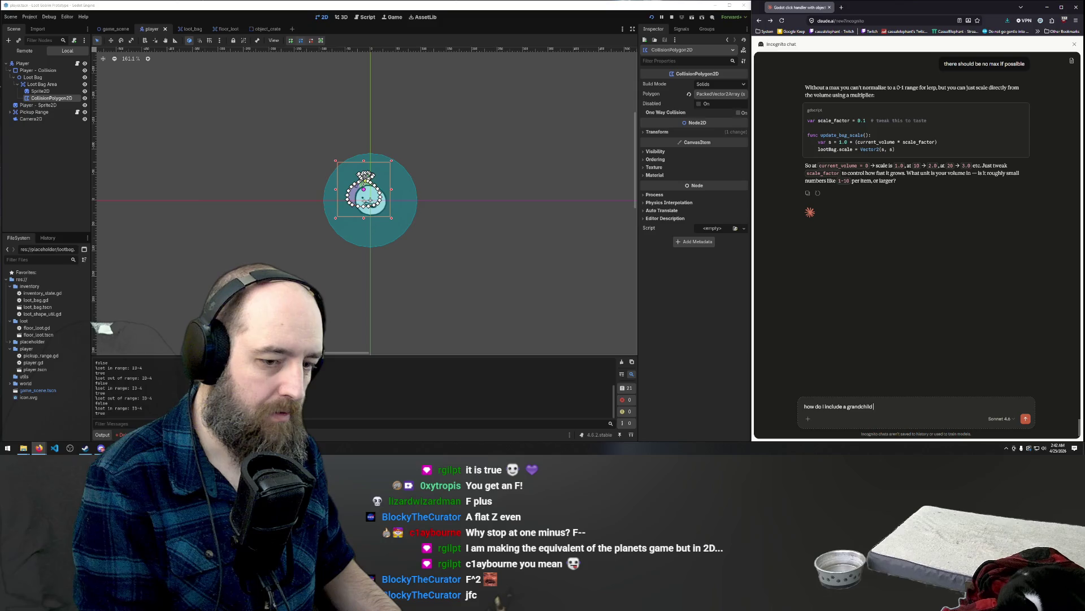
pyautogui.write('polygon2D in th')
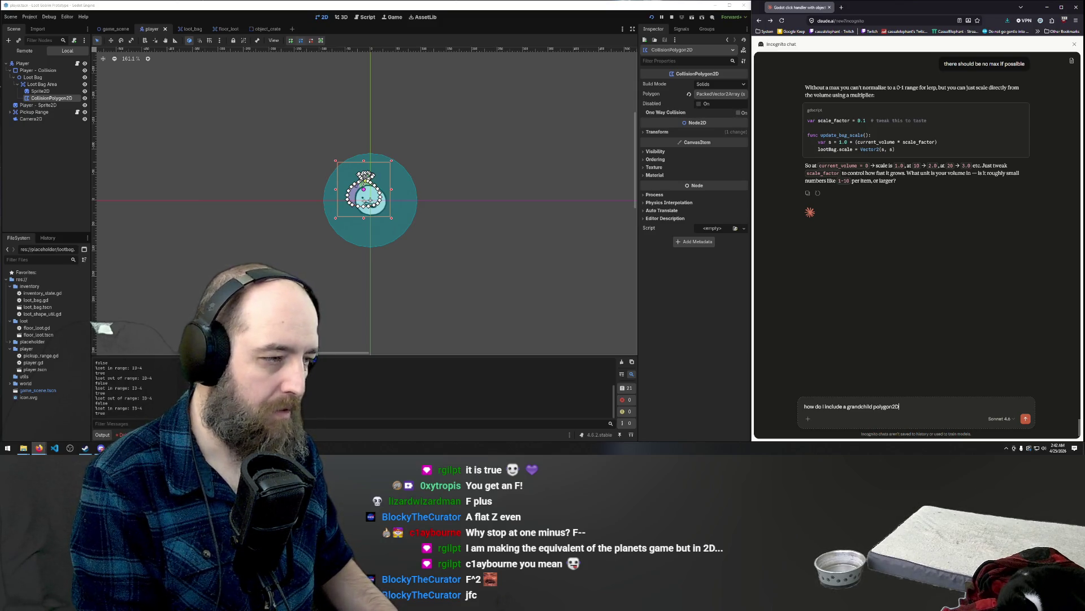
pyautogui.write('e main collision check')
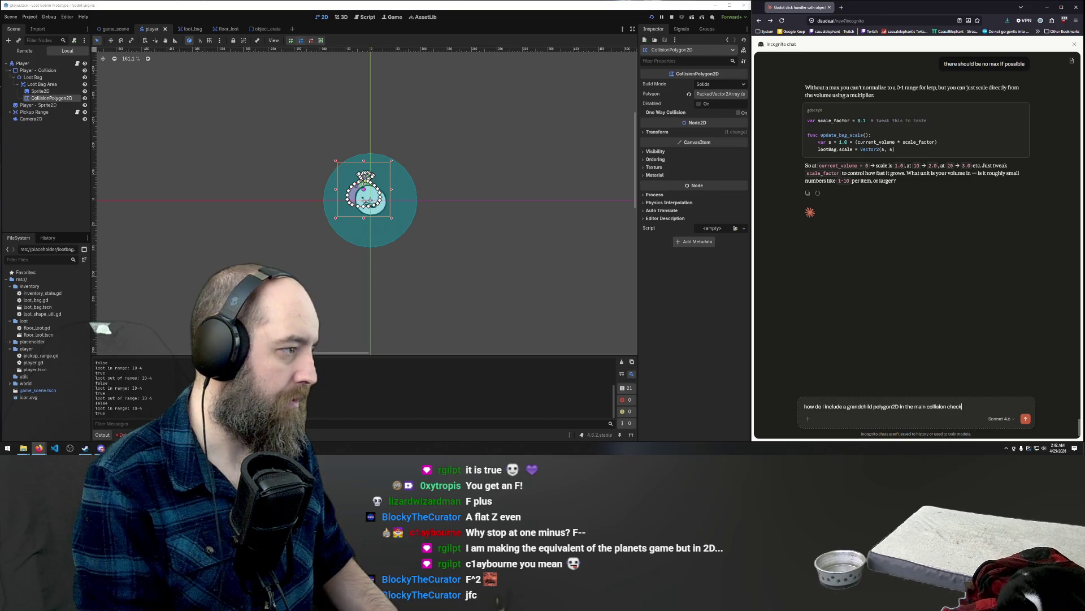
pyautogui.click(42, 85)
pyautogui.click(16, 83)
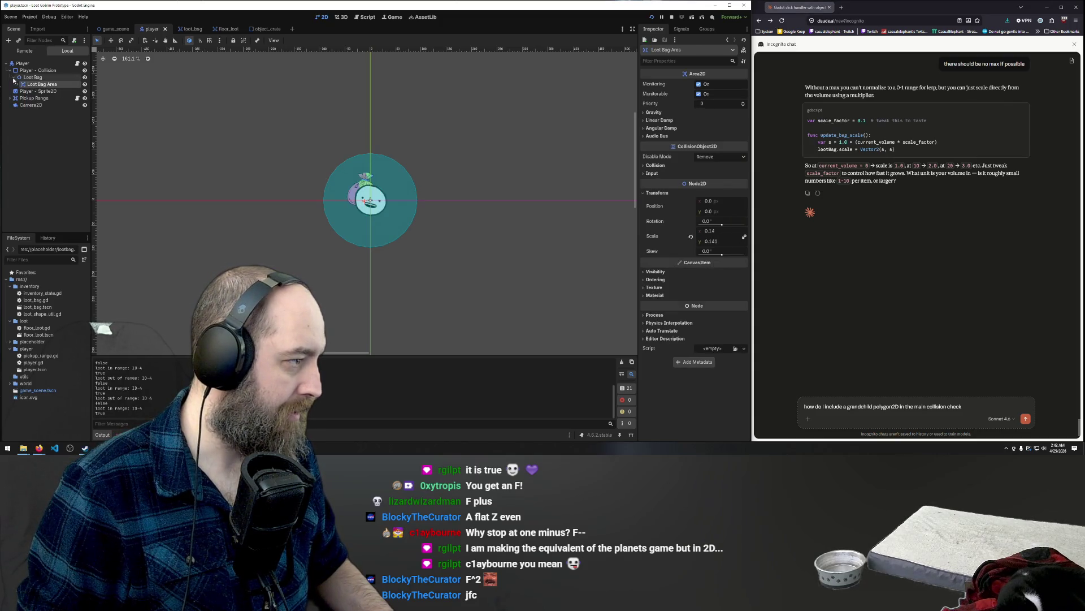
pyautogui.hotkey('ctrl', 'z')
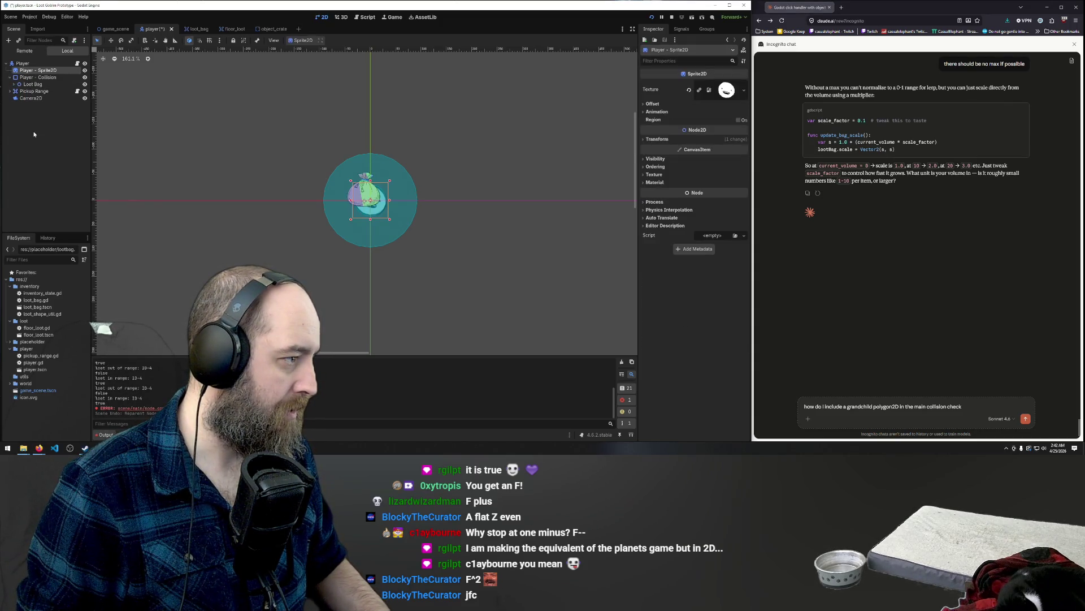
pyautogui.hotkey('ctrl', 'z')
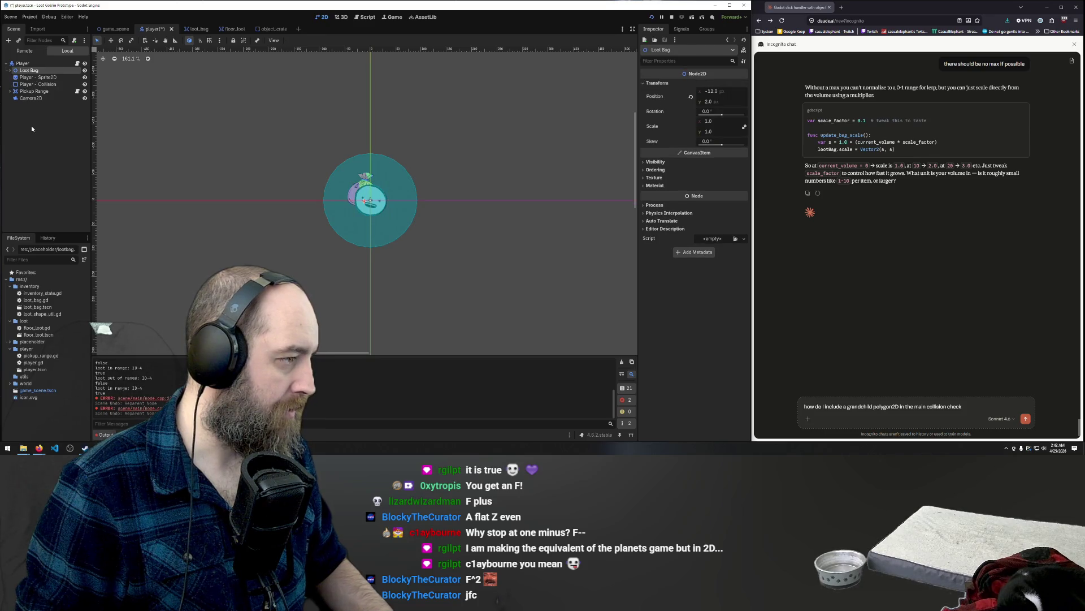
pyautogui.click(26, 114)
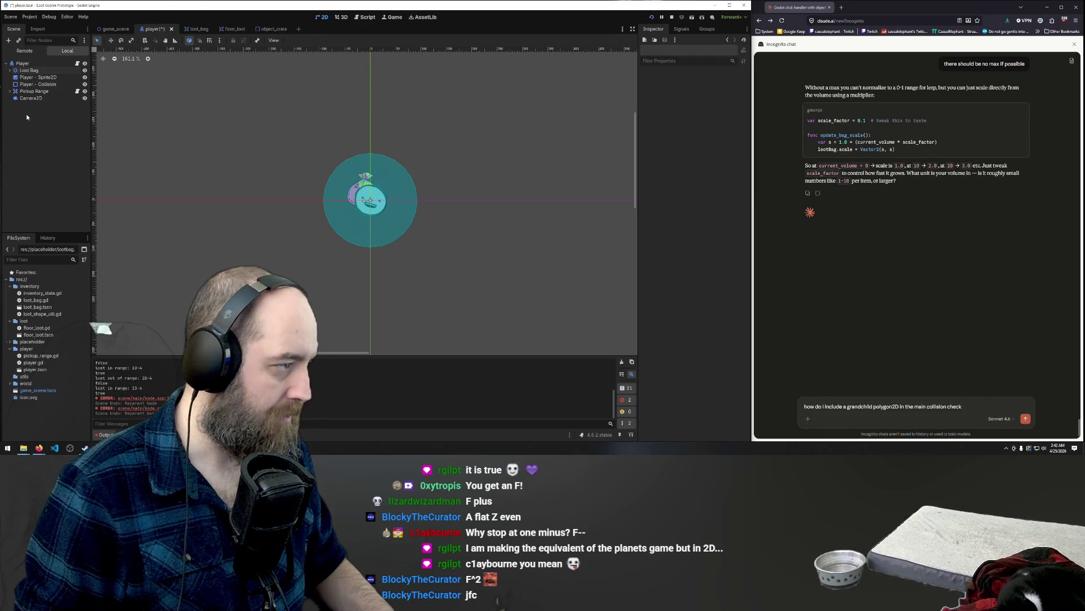
pyautogui.click(14, 85)
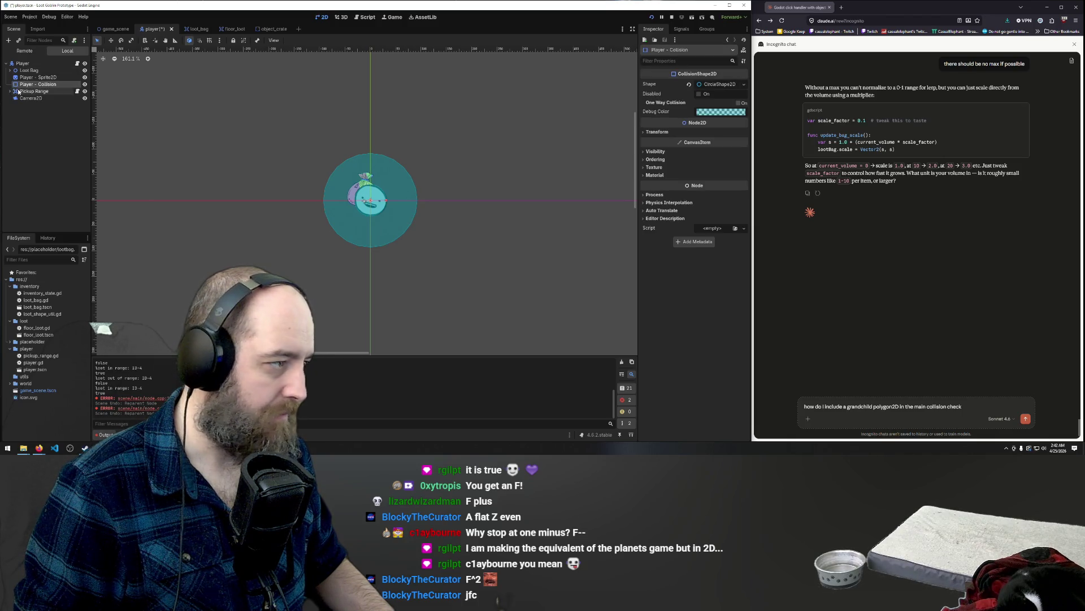
# - Finish the question about including a grandchild polygon2D in the main collision and send it
pyautogui.click(982, 406)
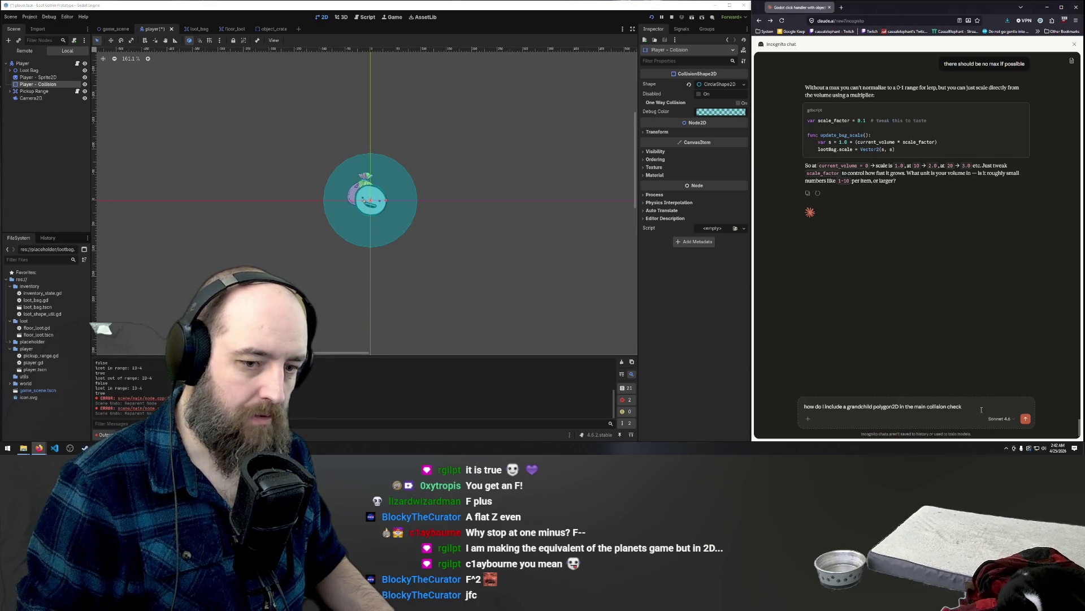
pyautogui.write(' for the player')
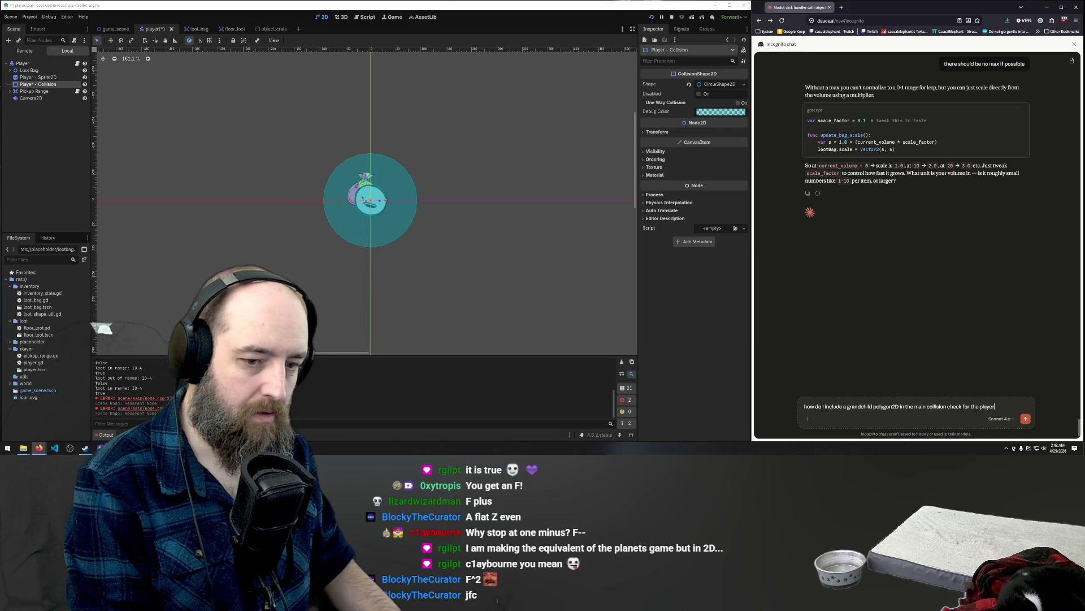
pyautogui.press('Return')
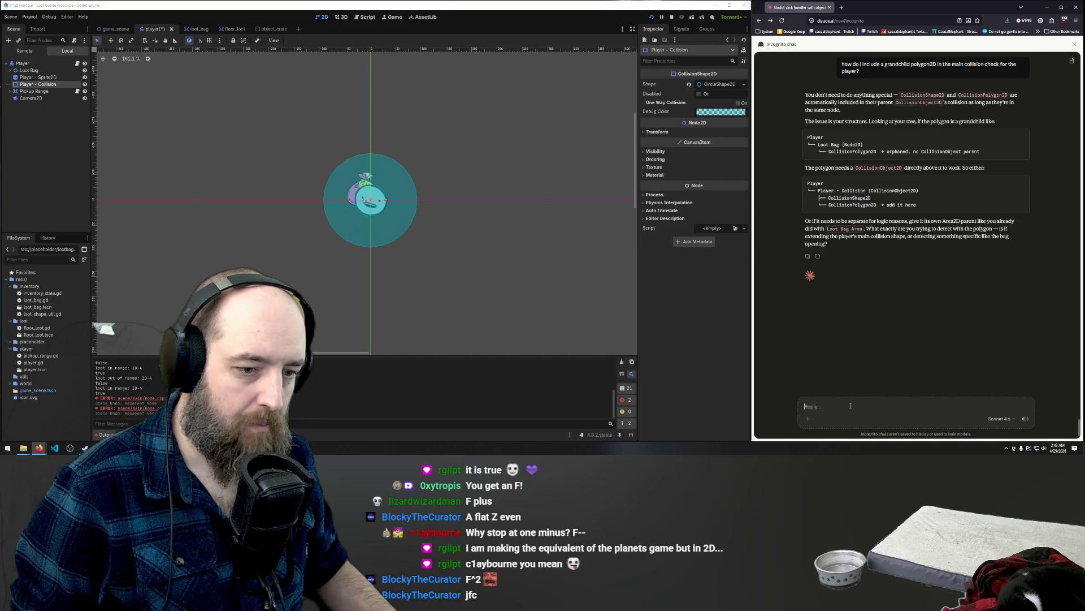
# - Clear the half-written follow-up from Claude's Reply box
pyautogui.write('oh can I no')
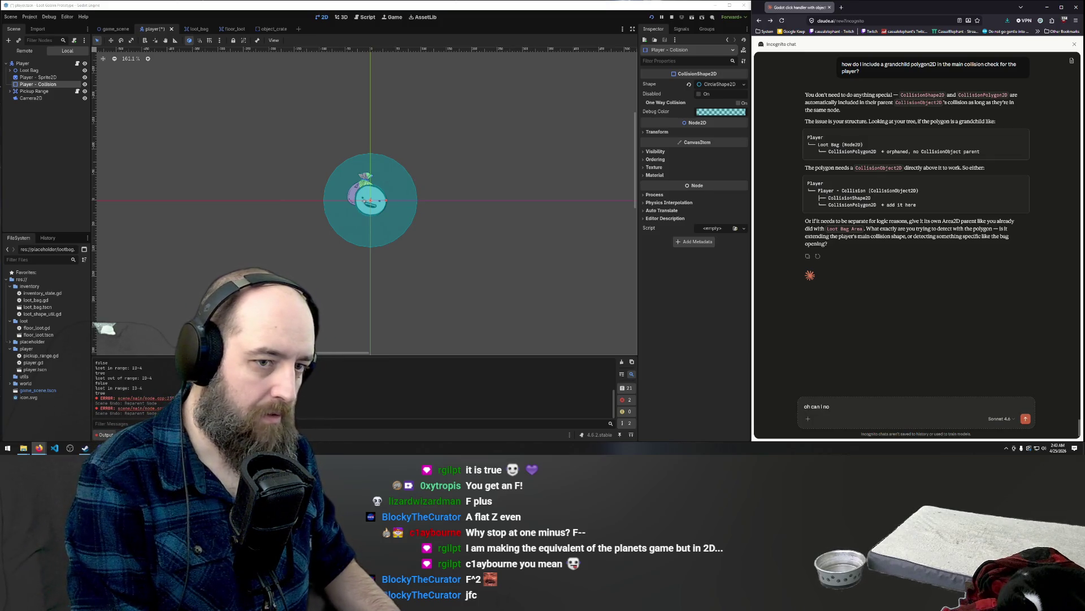
pyautogui.hotkey('ctrl', 'a')
pyautogui.press('BackSpace')
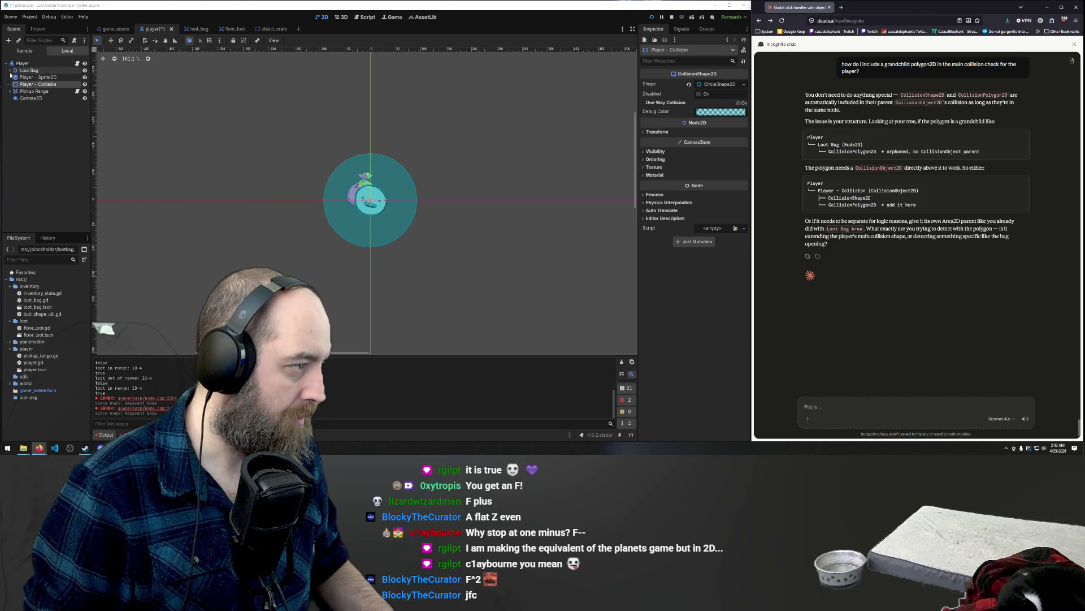
# - Expand Loot Bag and Loot Bag Area, then snip the scene tree region
pyautogui.click(10, 71)
pyautogui.click(14, 77)
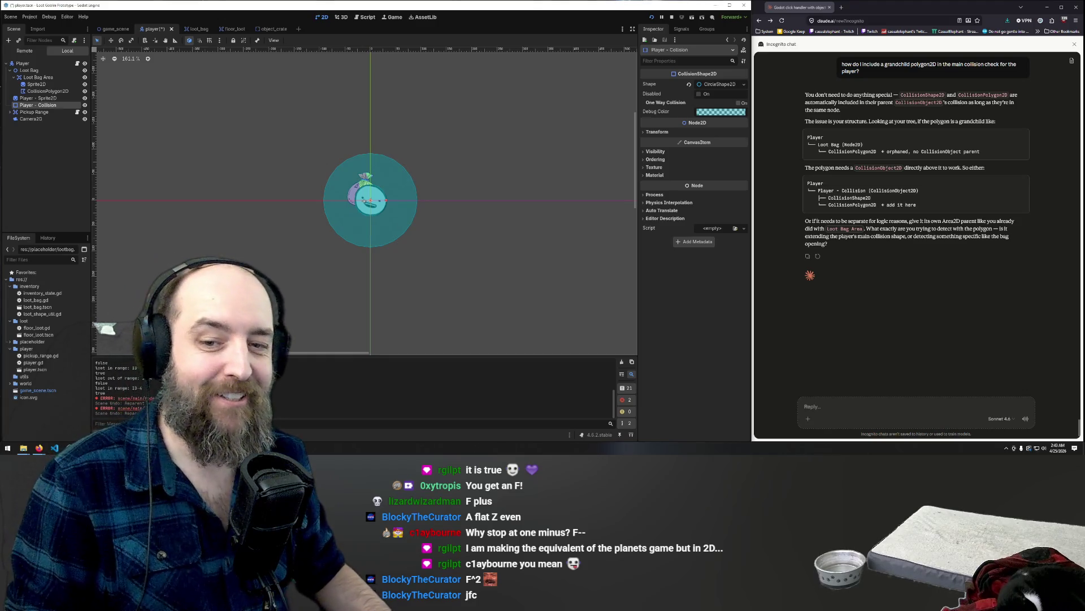
pyautogui.press('super+shift+s')
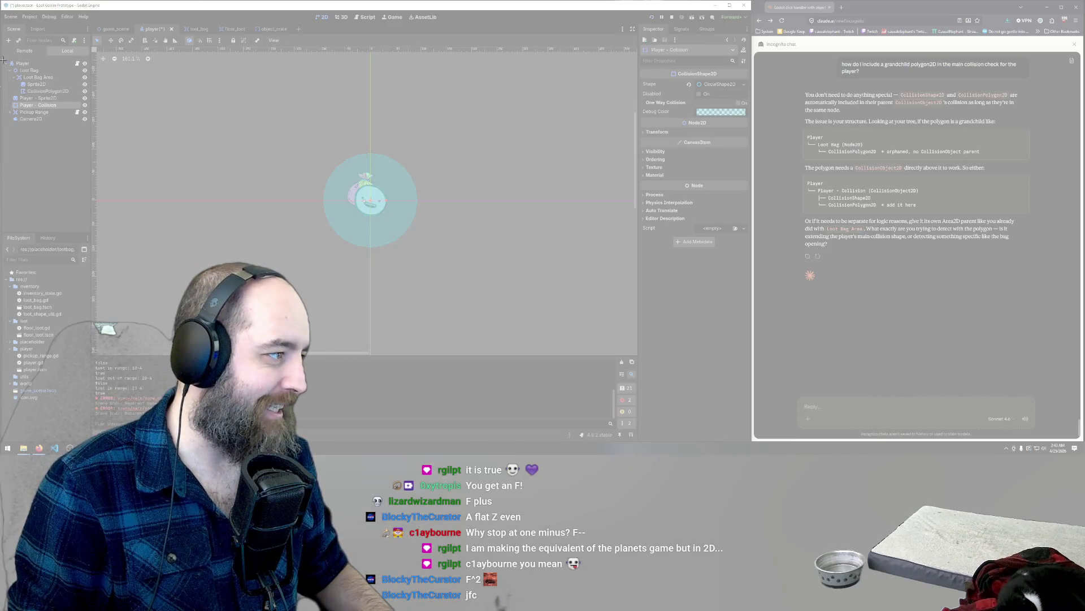
pyautogui.moveTo(3, 58); pyautogui.dragTo(89, 124)
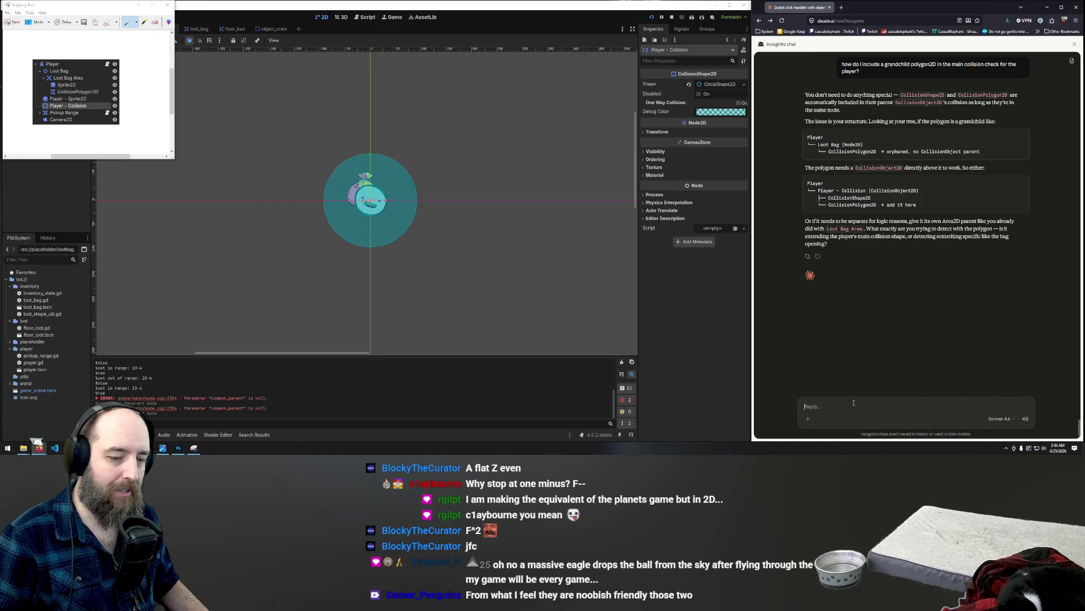
# - Send Claude the scene tree screenshot, then answer its follow-up with 'yes'
pyautogui.hotkey('ctrl', 'v')
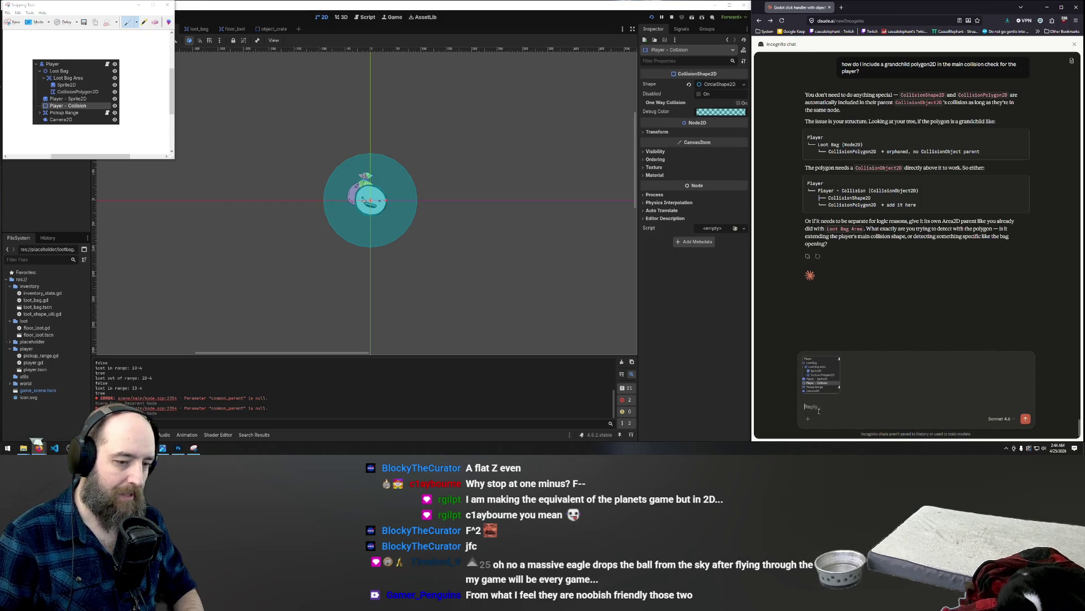
pyautogui.press('Return')
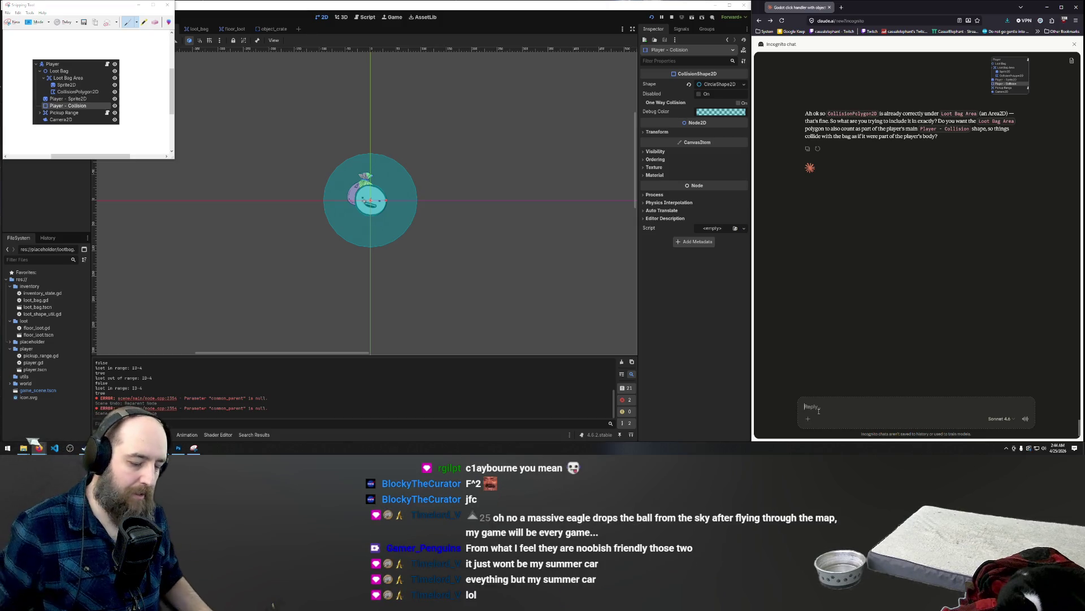
pyautogui.write('yes')
pyautogui.press('Return')
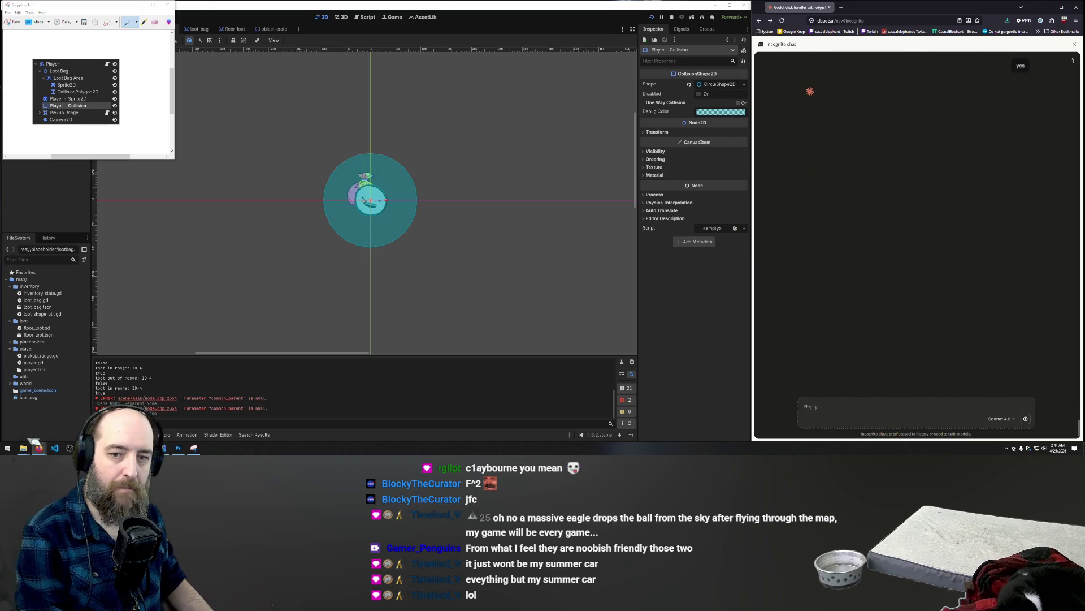
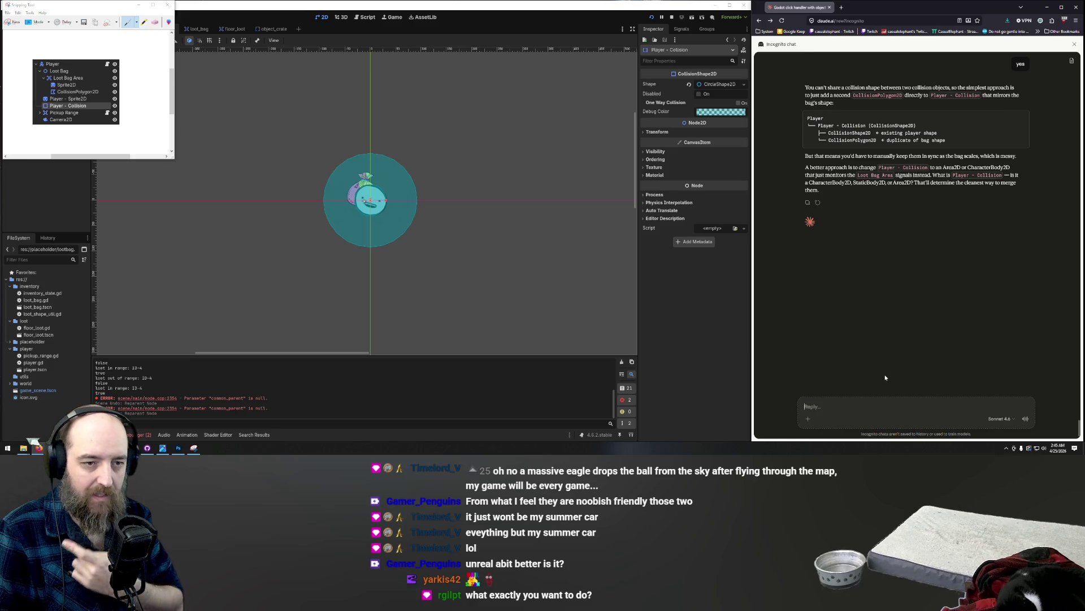
# - Play-test the game walking the player right then left, then switch to the player.gd script
pyautogui.click(468, 228)
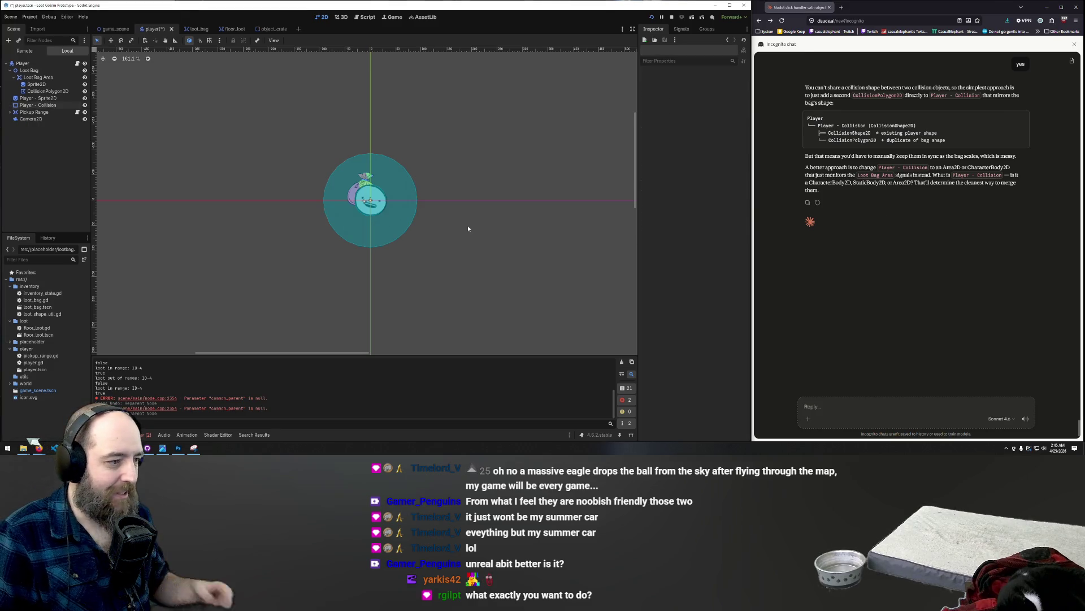
pyautogui.press('F5')
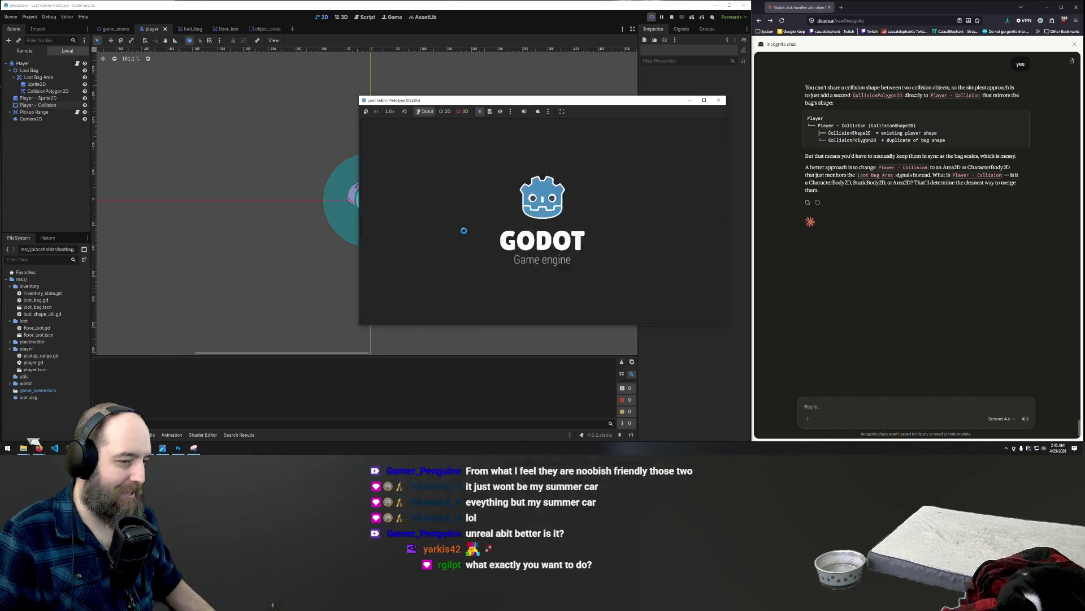
pyautogui.press('d')
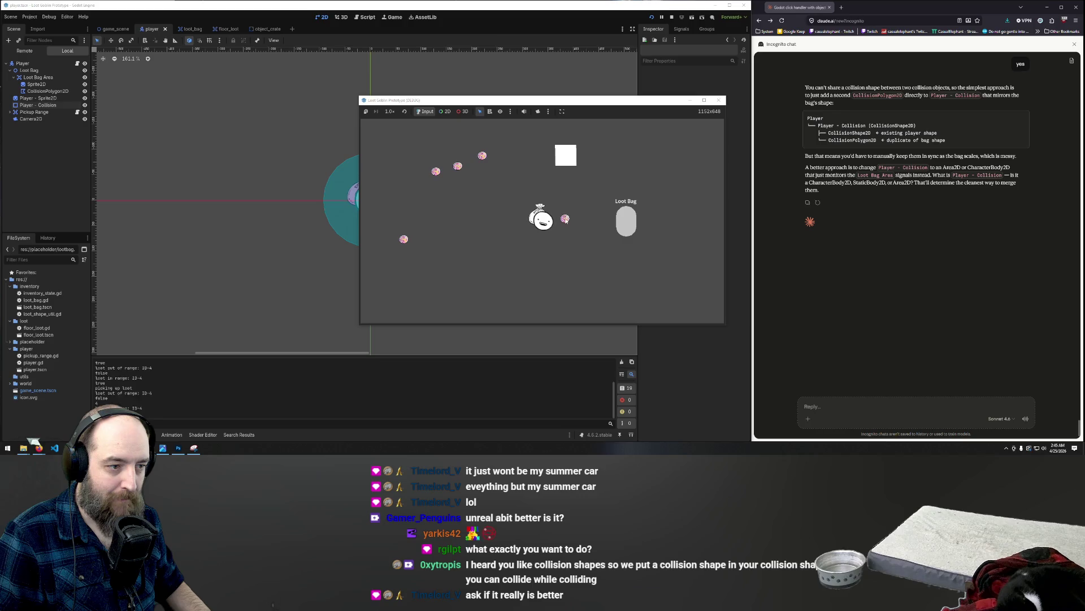
pyautogui.press('a')
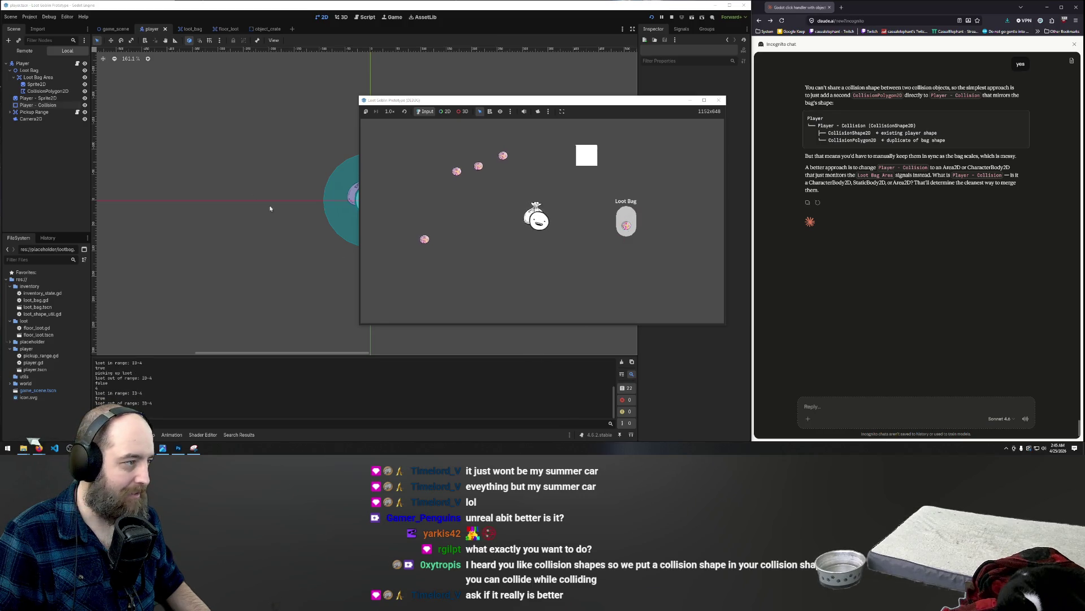
pyautogui.press('F8')
pyautogui.click(377, 17)
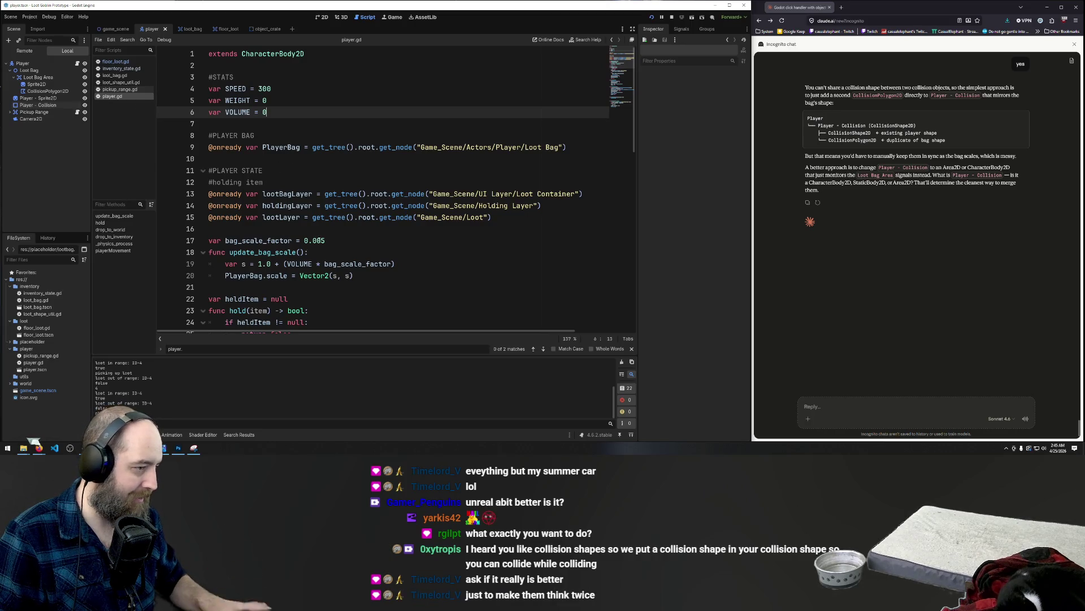
# - Raise bag_scale_factor on line 17 from 0.005 to 0.01 and run the game
pyautogui.click(333, 240)
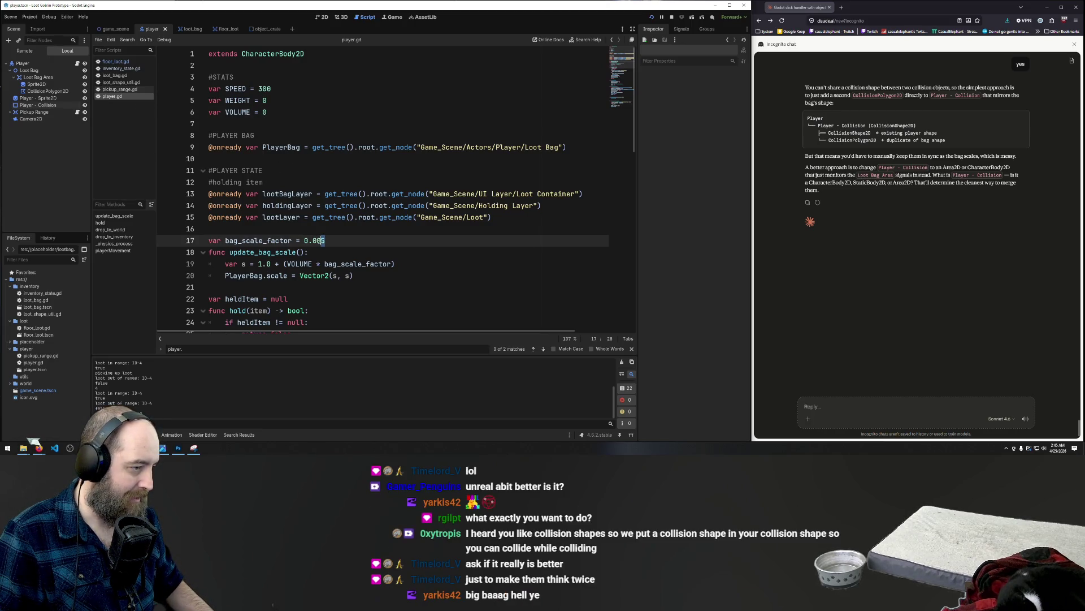
pyautogui.write('1')
pyautogui.press('F5')
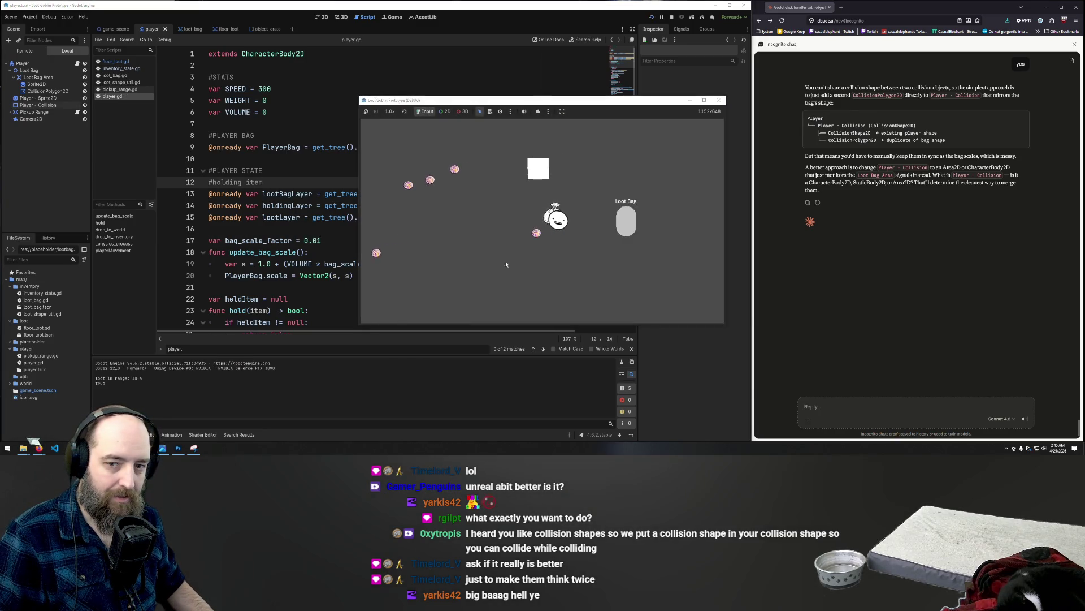
# - Move the player around and collect several loot orbs into the growing Loot Bag
pyautogui.press('Left')
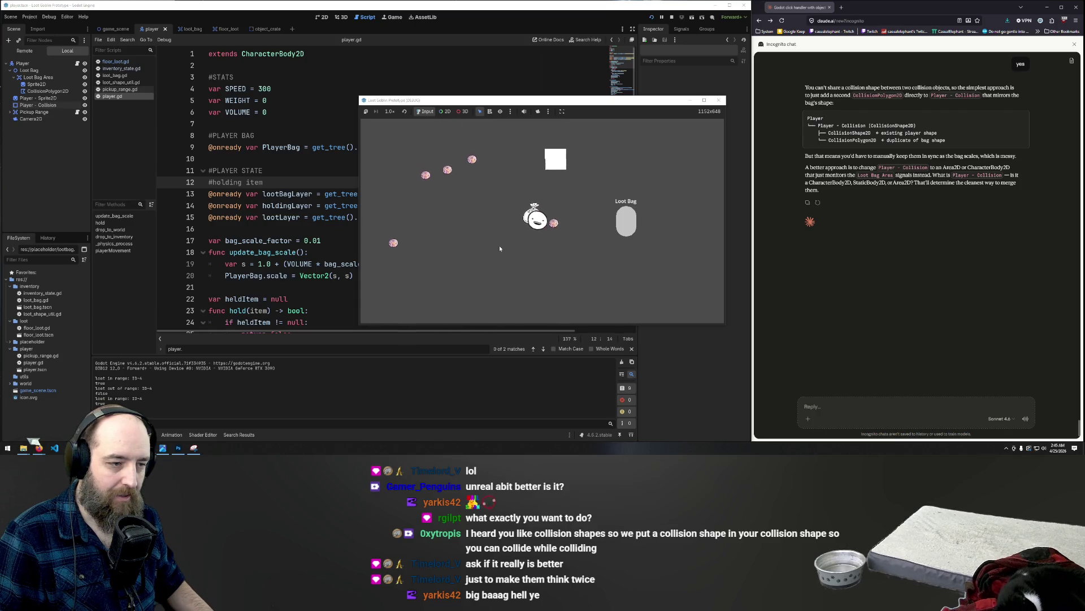
pyautogui.moveTo(541, 212); pyautogui.dragTo(629, 232)
pyautogui.press('Up')
pyautogui.press('Left')
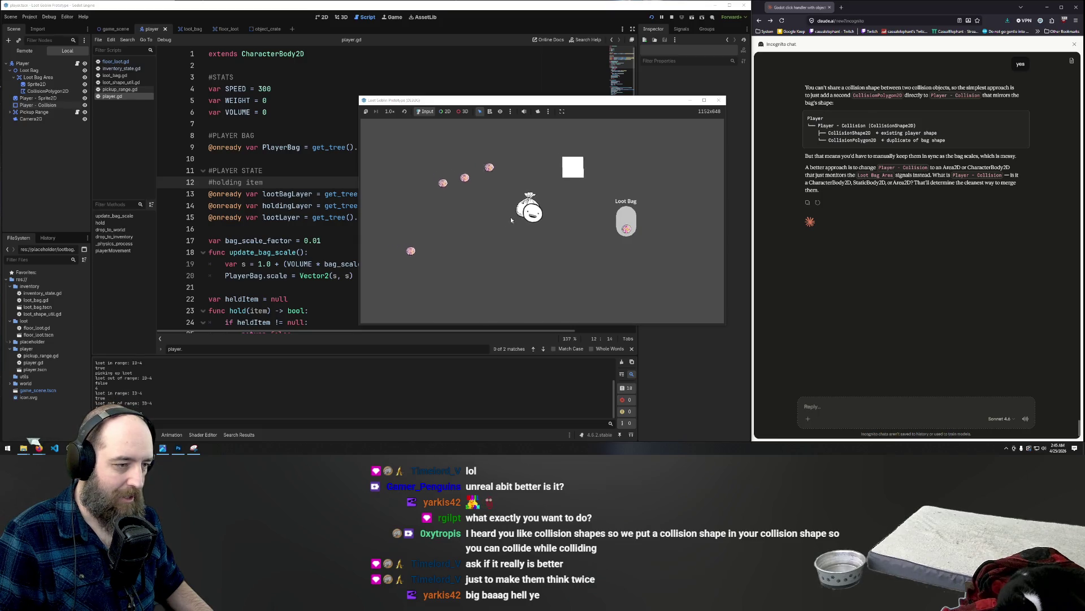
pyautogui.press('Up')
pyautogui.press('Left')
pyautogui.moveTo(555, 215); pyautogui.dragTo(620, 226)
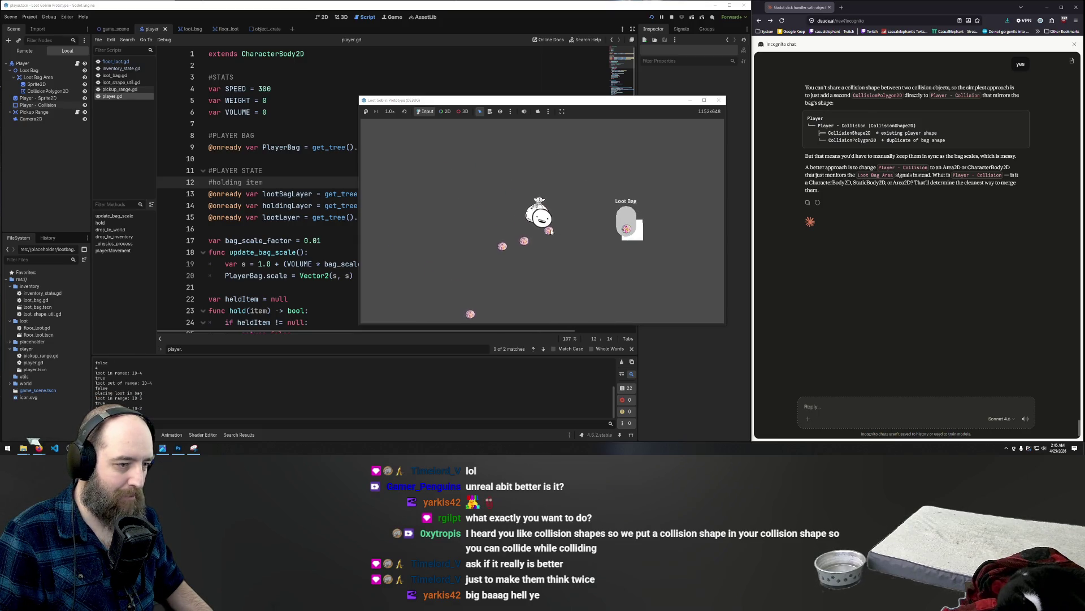
pyautogui.press('Left')
pyautogui.press('Down')
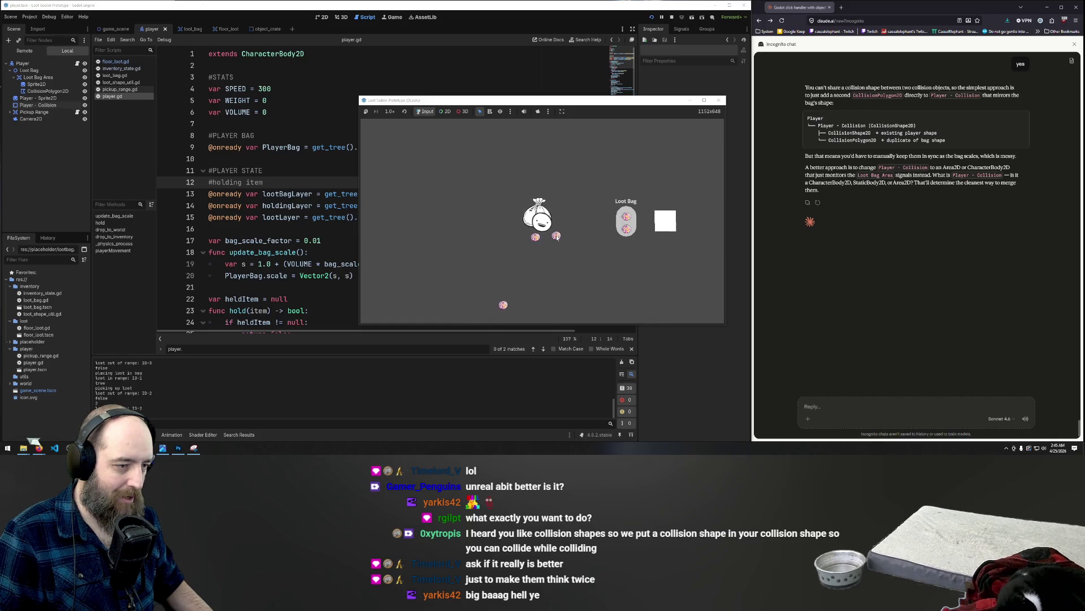
pyautogui.press('Left')
pyautogui.press('Down')
pyautogui.click(620, 228)
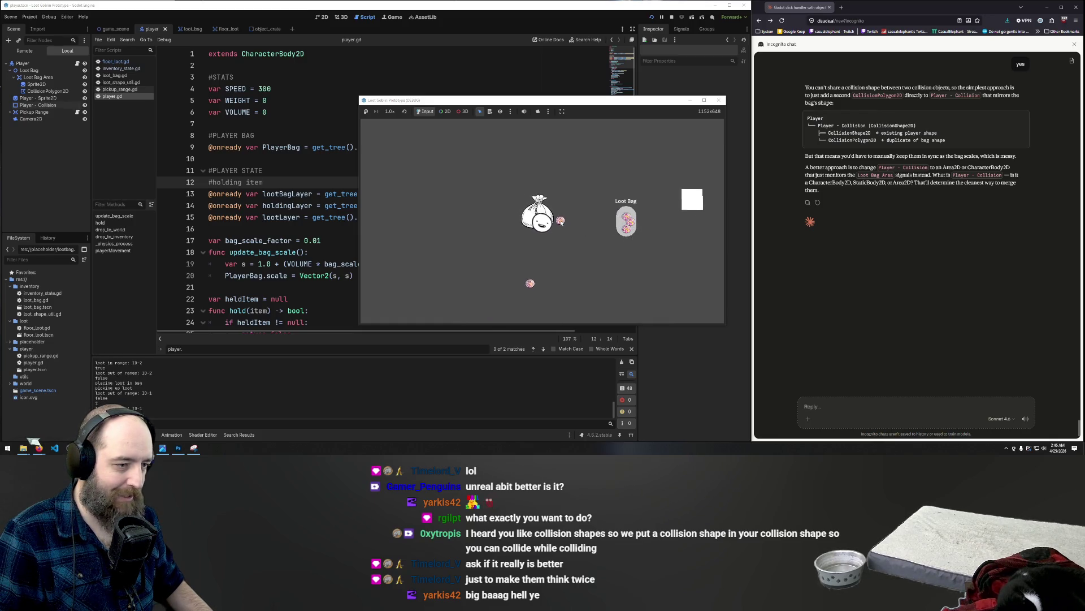
pyautogui.press('Left')
pyautogui.press('Down')
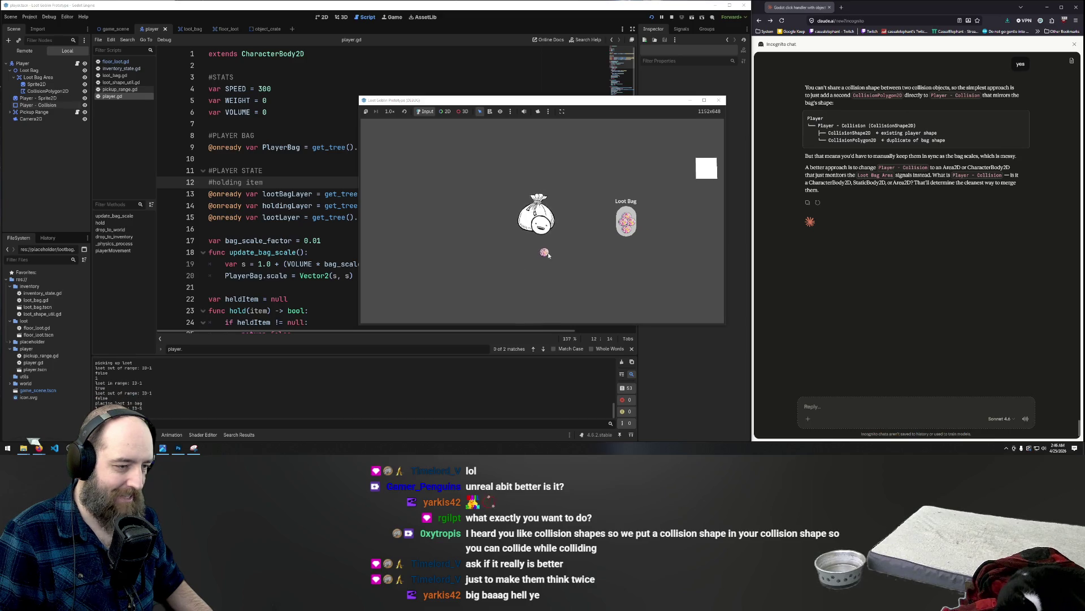
pyautogui.click(623, 224)
# - Walk the player up-right into the white block, then drop the held loot on the ground
pyautogui.press('Right')
pyautogui.press('Down')
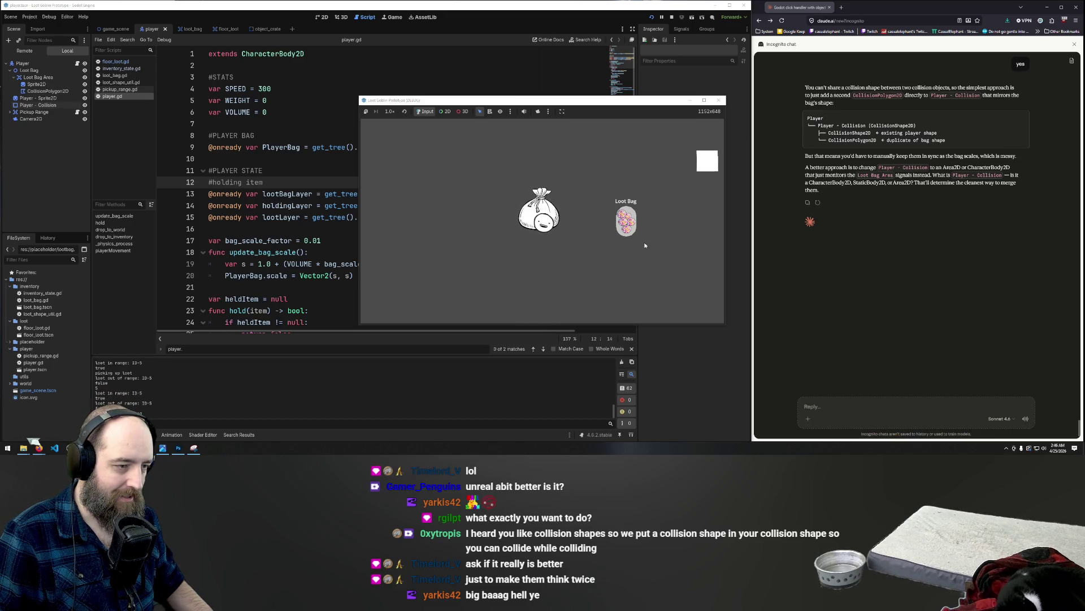
pyautogui.press('Right')
pyautogui.press('Up')
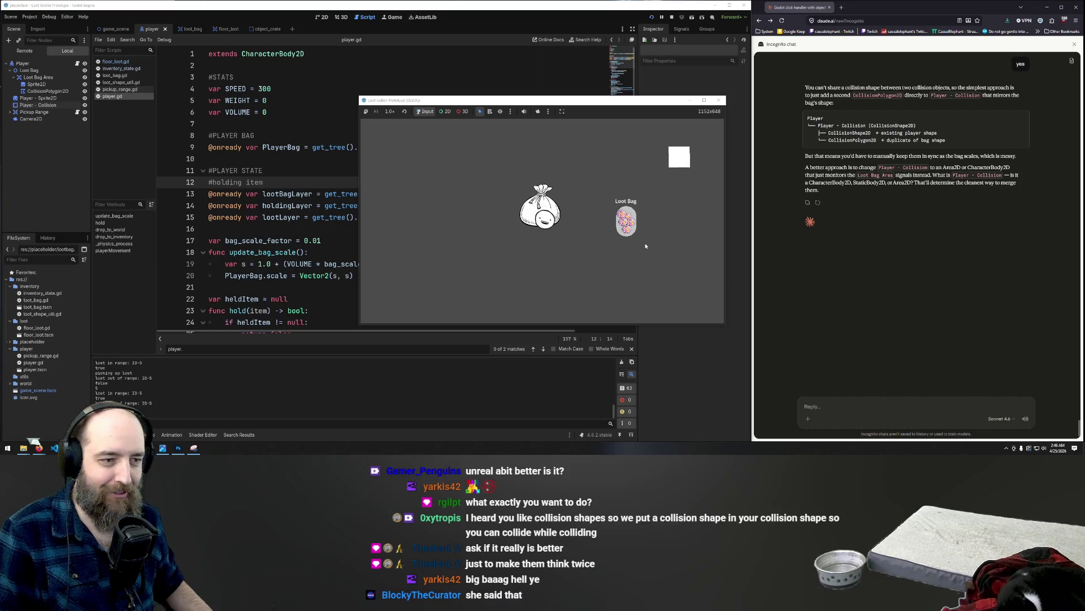
pyautogui.press('Right')
pyautogui.press('Up')
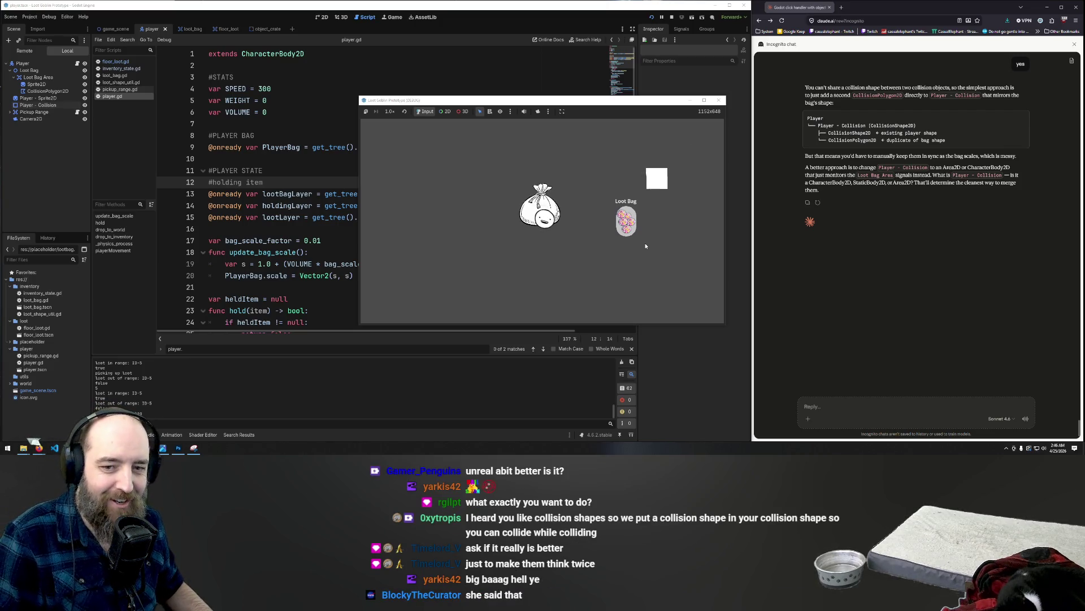
pyautogui.press('Right')
pyautogui.press('Up')
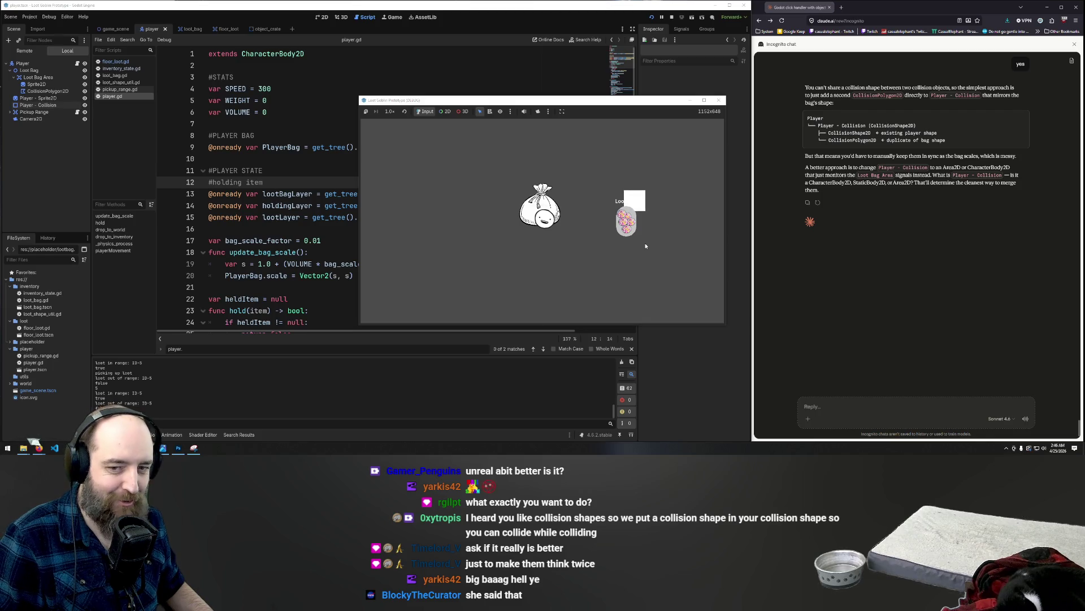
pyautogui.press('Right')
pyautogui.press('Up')
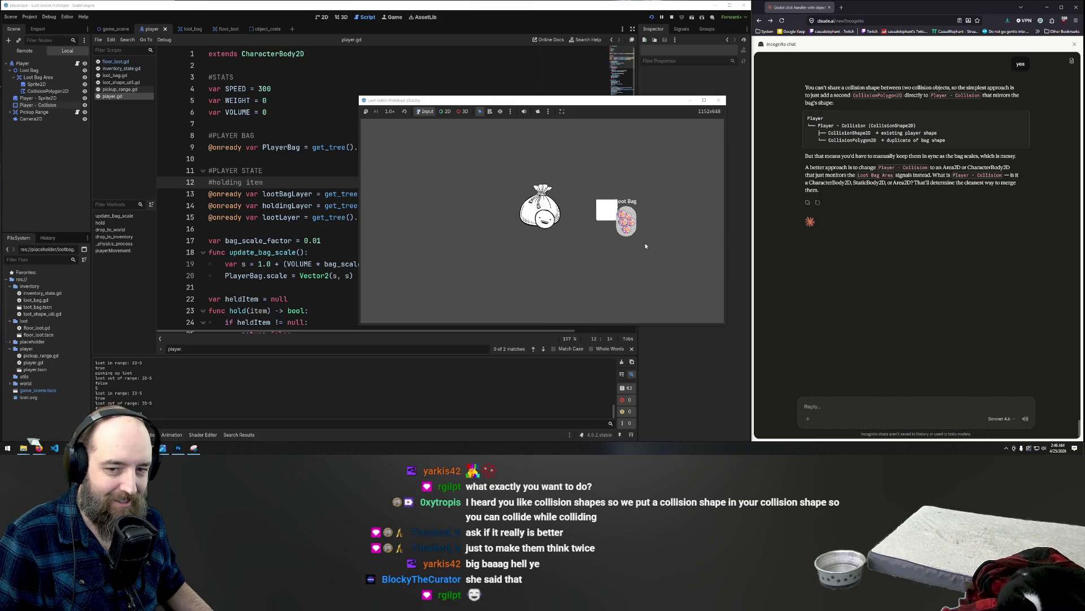
pyautogui.press('Right')
pyautogui.press('Up')
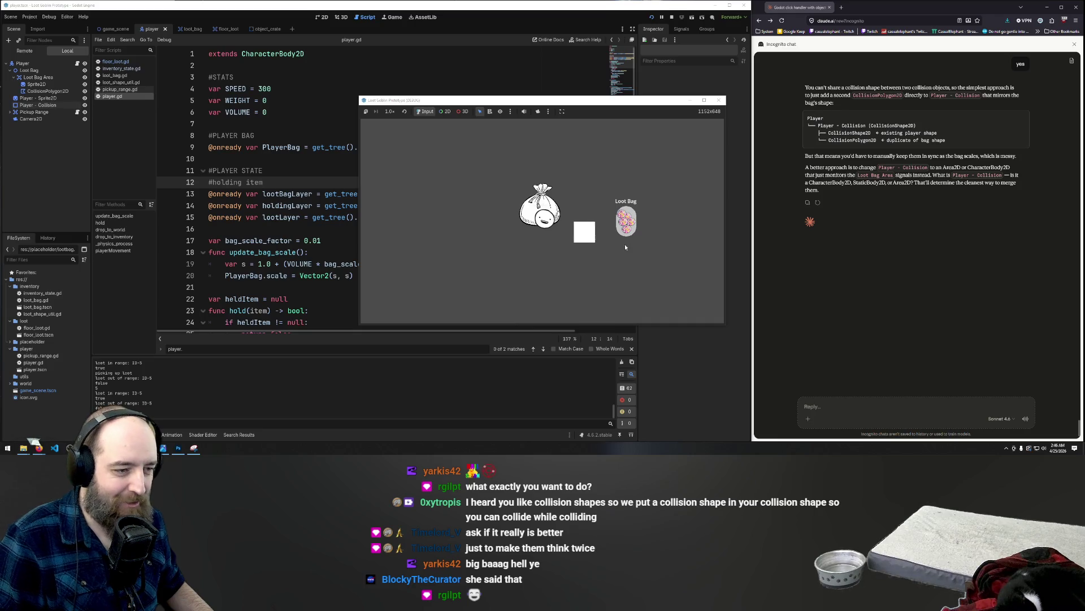
pyautogui.press('Left')
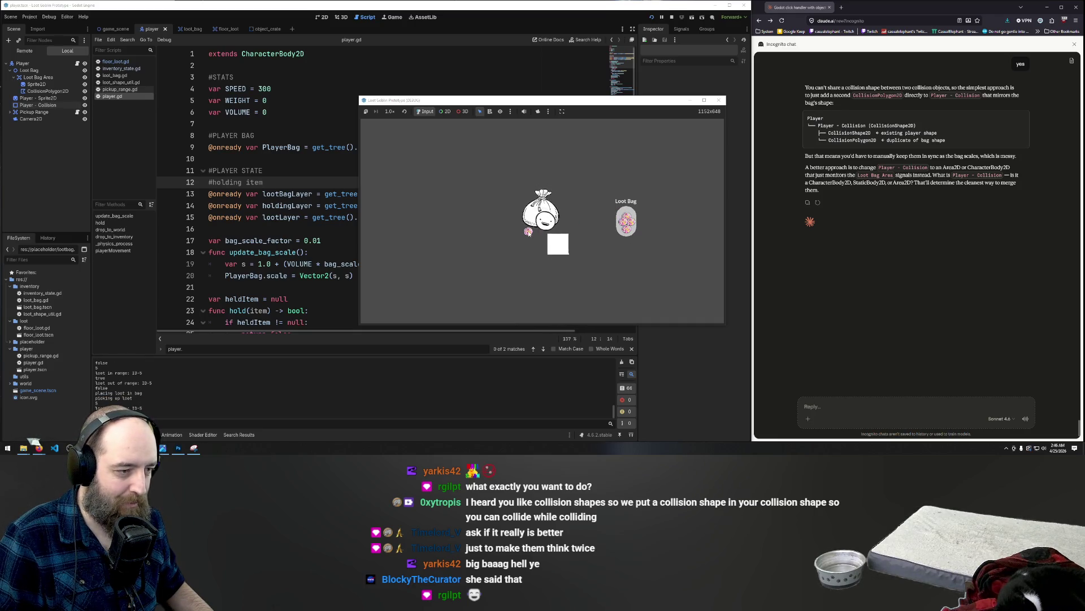
pyautogui.click(509, 228)
# - Pick the dropped loot back up, place it in the Loot Bag, and keep moving around
pyautogui.press('Right')
pyautogui.press('Down')
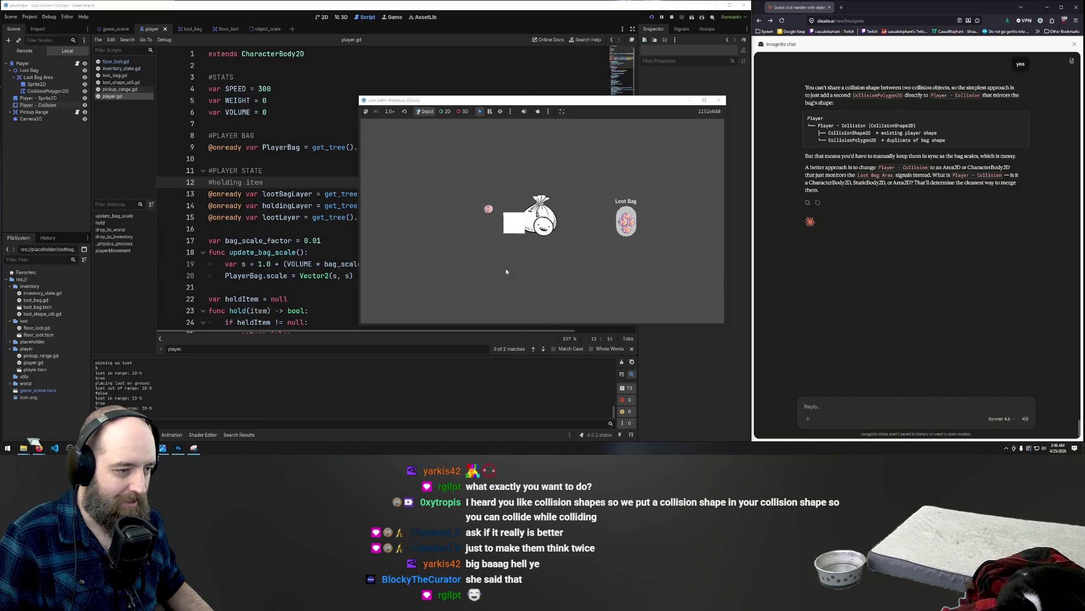
pyautogui.press('Left')
pyautogui.press('Up')
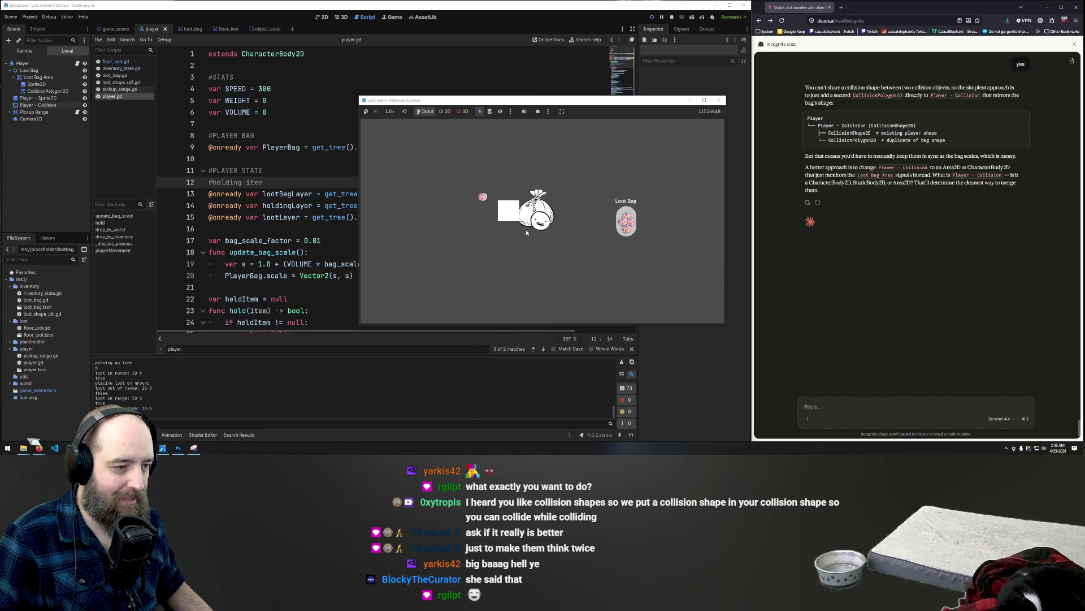
pyautogui.press('Right')
pyautogui.press('Up')
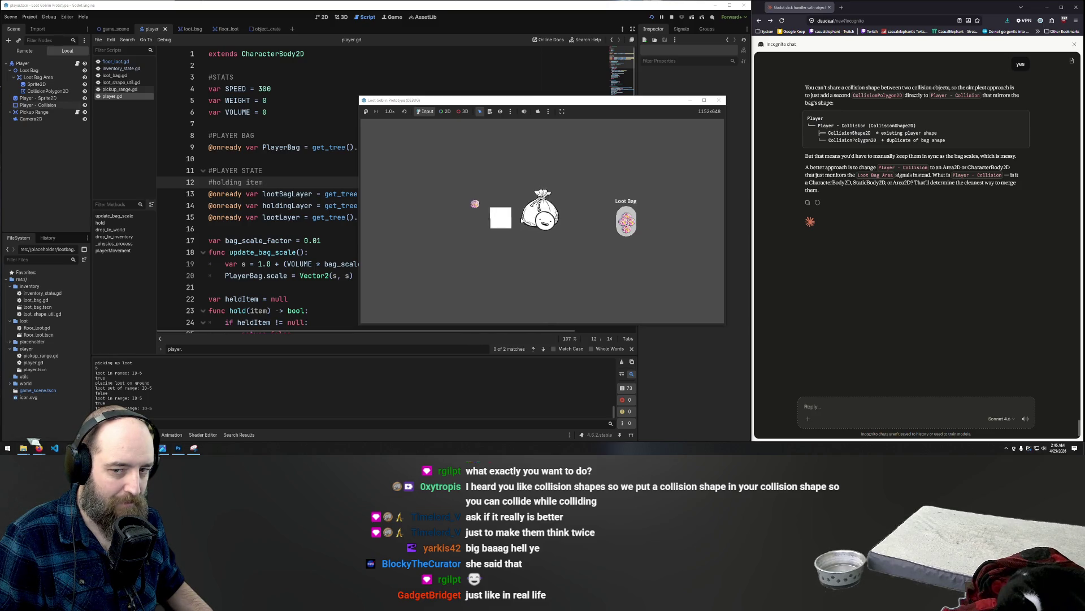
pyautogui.press('Up')
pyautogui.press('Left')
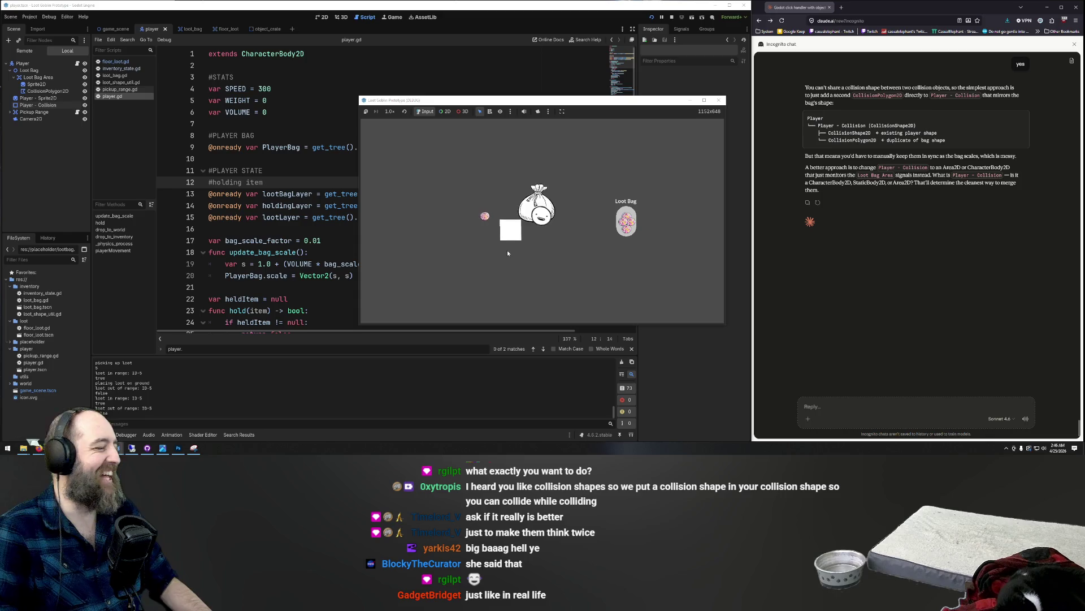
pyautogui.press('Left')
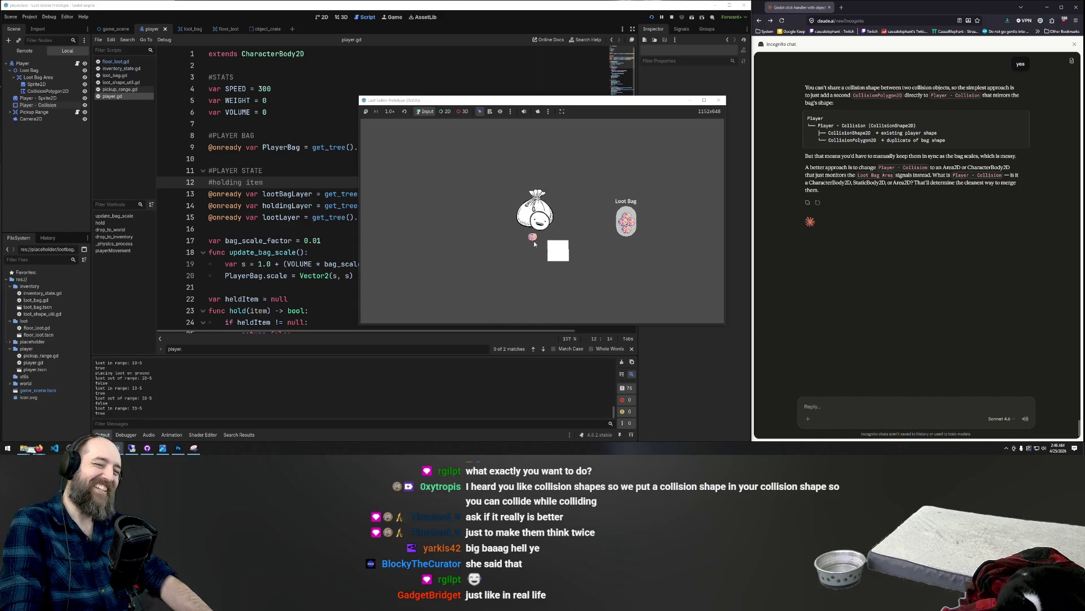
pyautogui.click(550, 233)
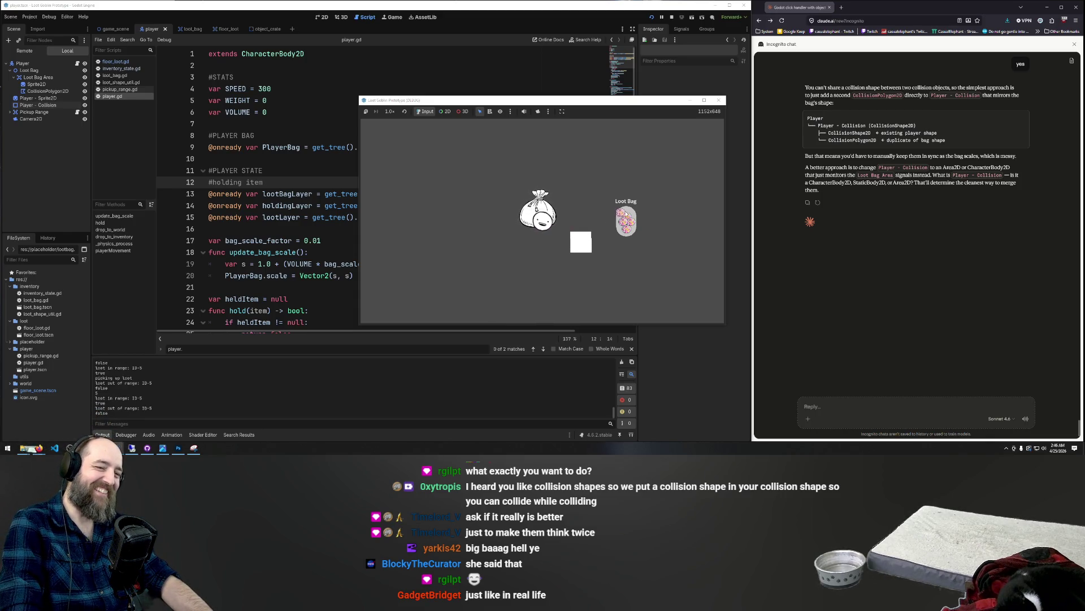
pyautogui.click(540, 218)
pyautogui.press('Down')
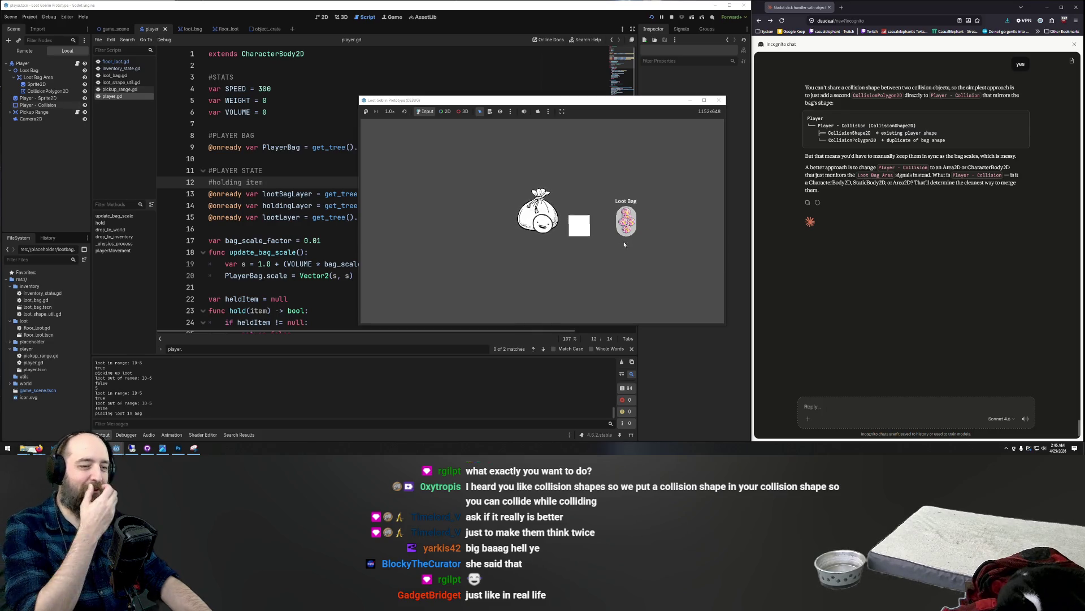
pyautogui.press('Down')
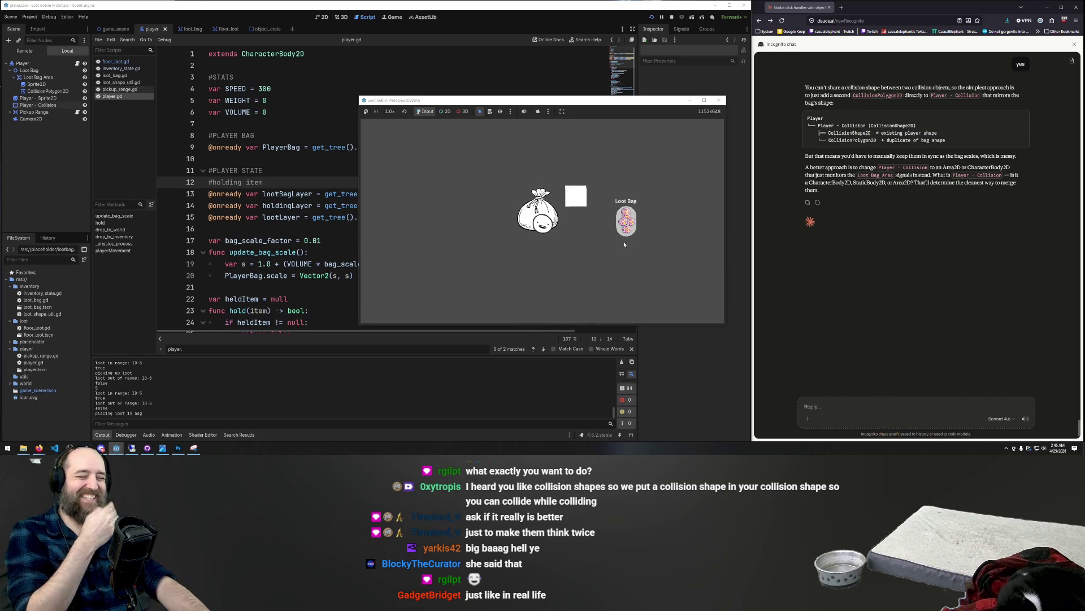
pyautogui.press('Up')
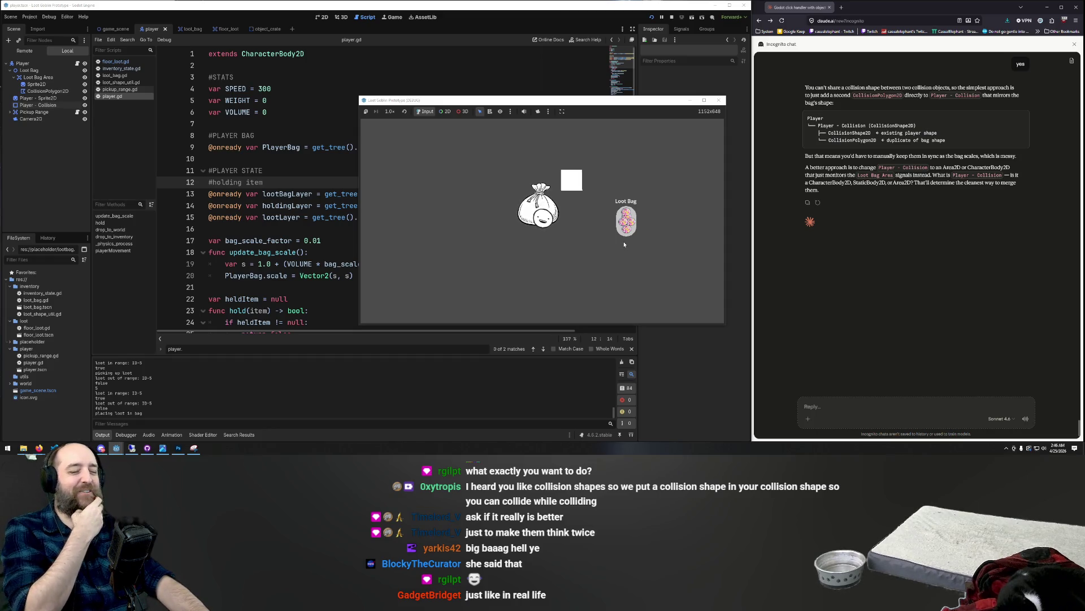
pyautogui.press('Up')
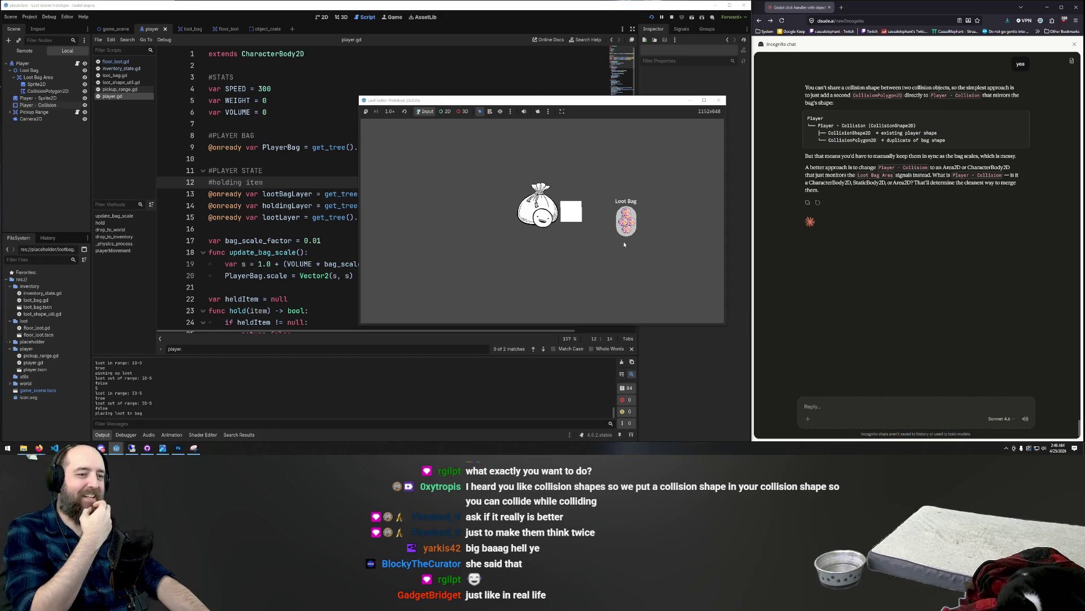
pyautogui.press('Left')
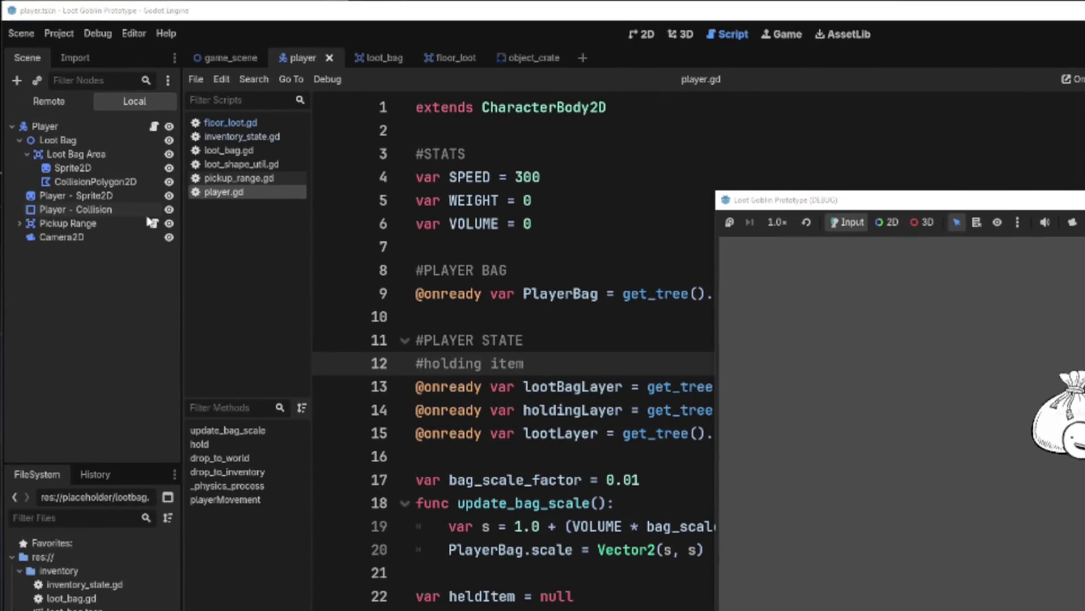
# - Compare the bag's CollisionPolygon2D with Player - Collision, then collapse Loot Bag Area's children
pyautogui.click(70, 213)
pyautogui.click(70, 182)
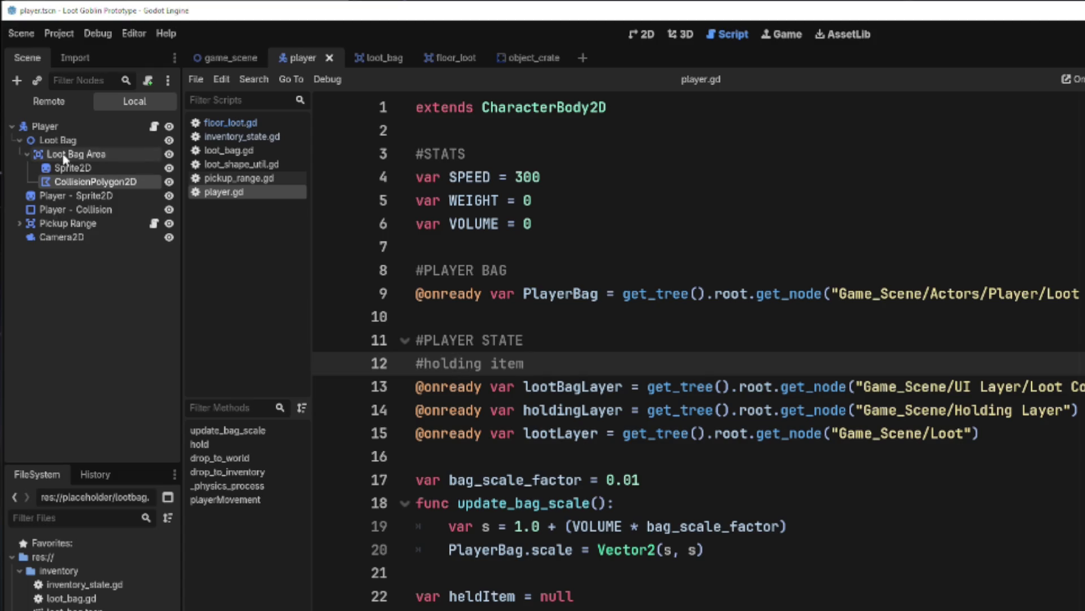
pyautogui.click(64, 158)
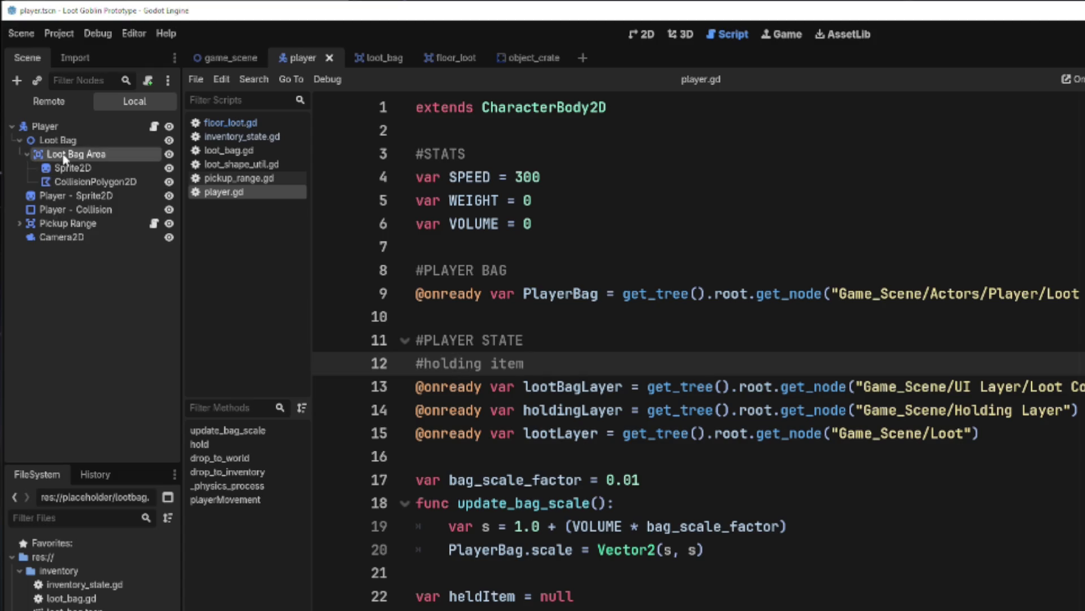
pyautogui.click(70, 185)
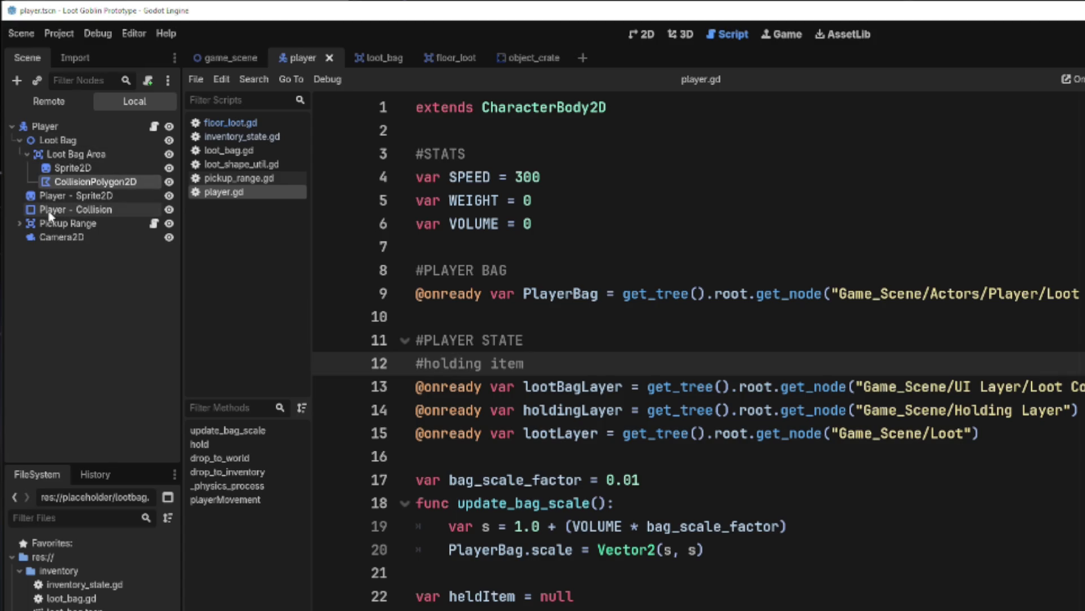
pyautogui.click(50, 211)
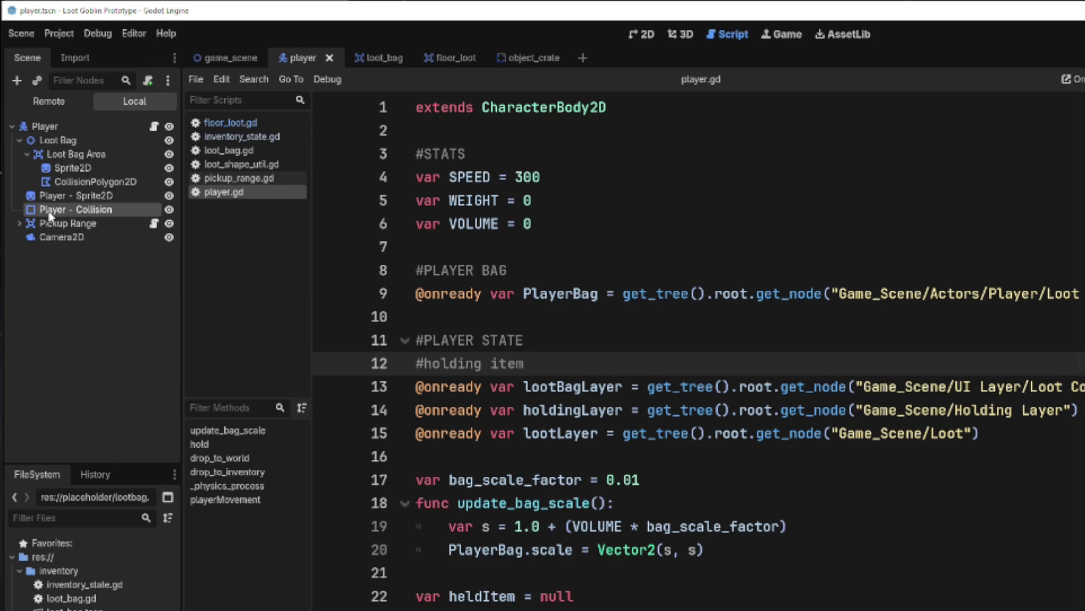
pyautogui.click(76, 183)
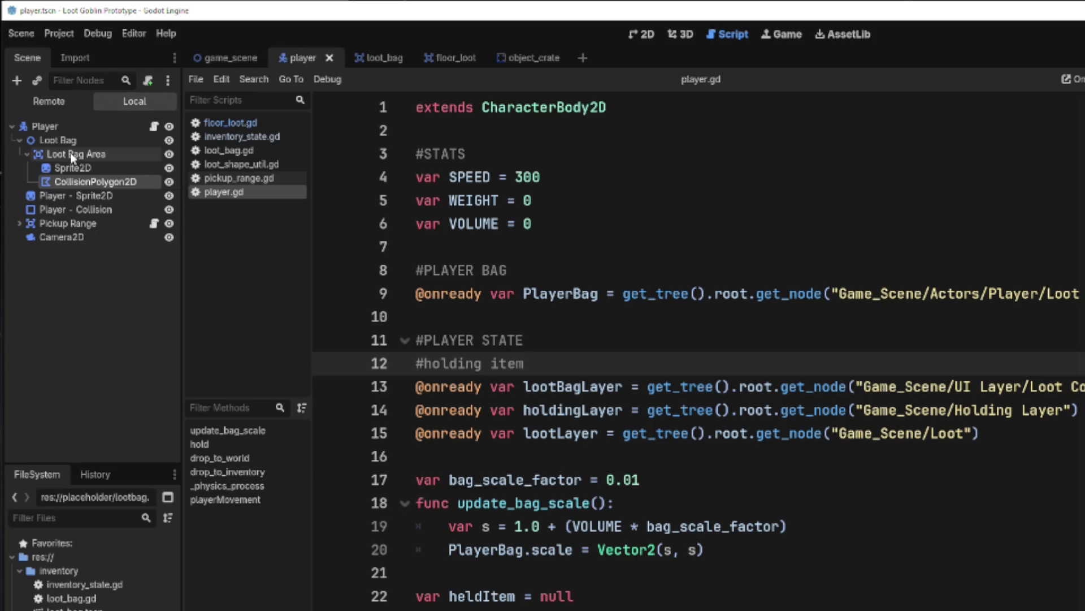
pyautogui.click(27, 154)
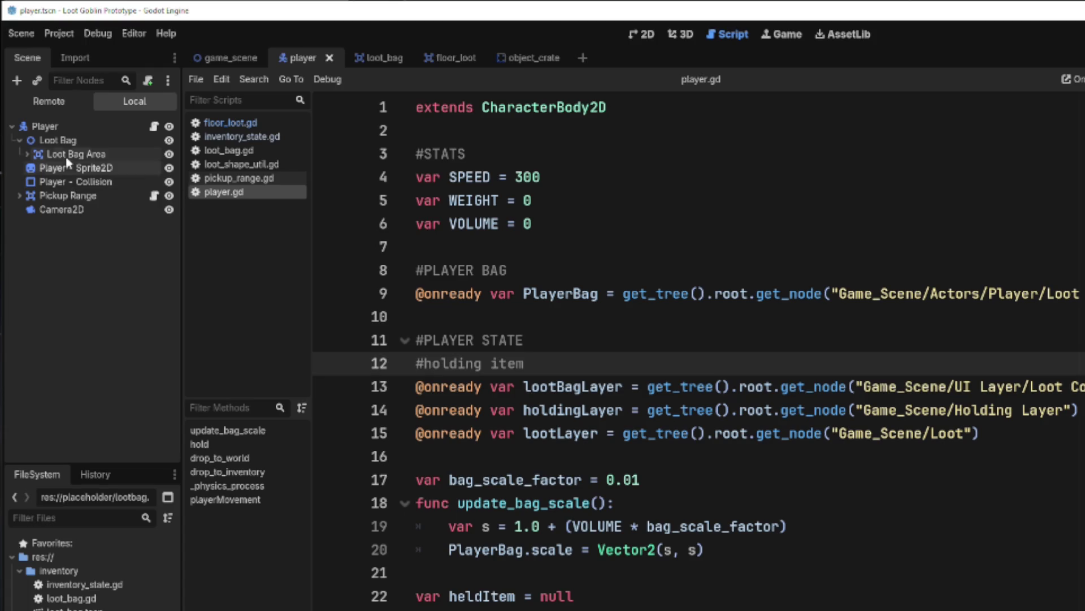
pyautogui.rightClick(67, 156)
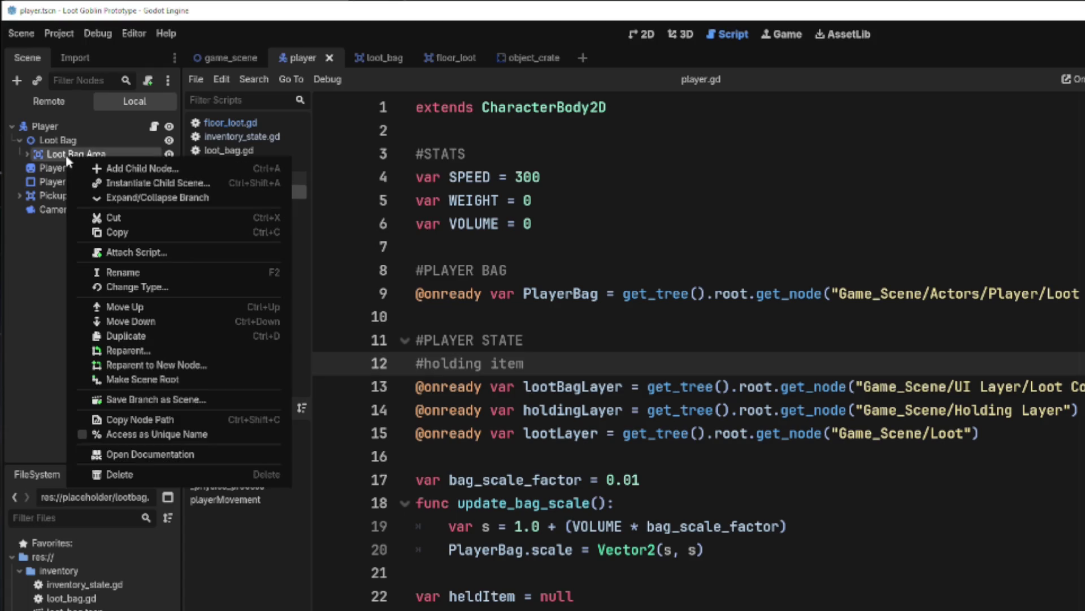
# - Change Loot Bag Area's type to CollisionShape2D via a 'collis' search, then undo it
pyautogui.click(177, 288)
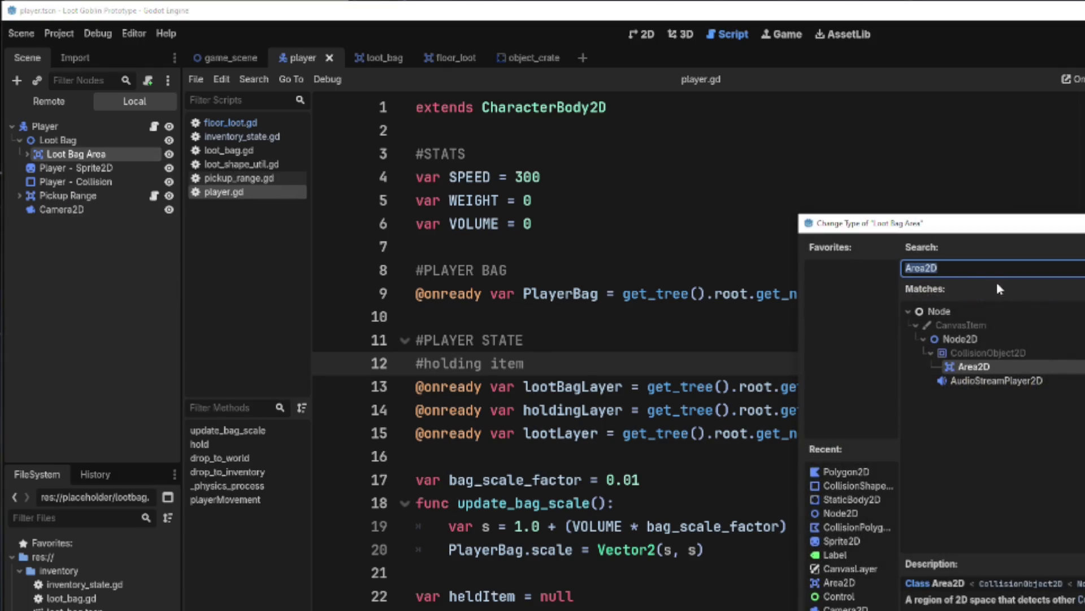
pyautogui.write('collis')
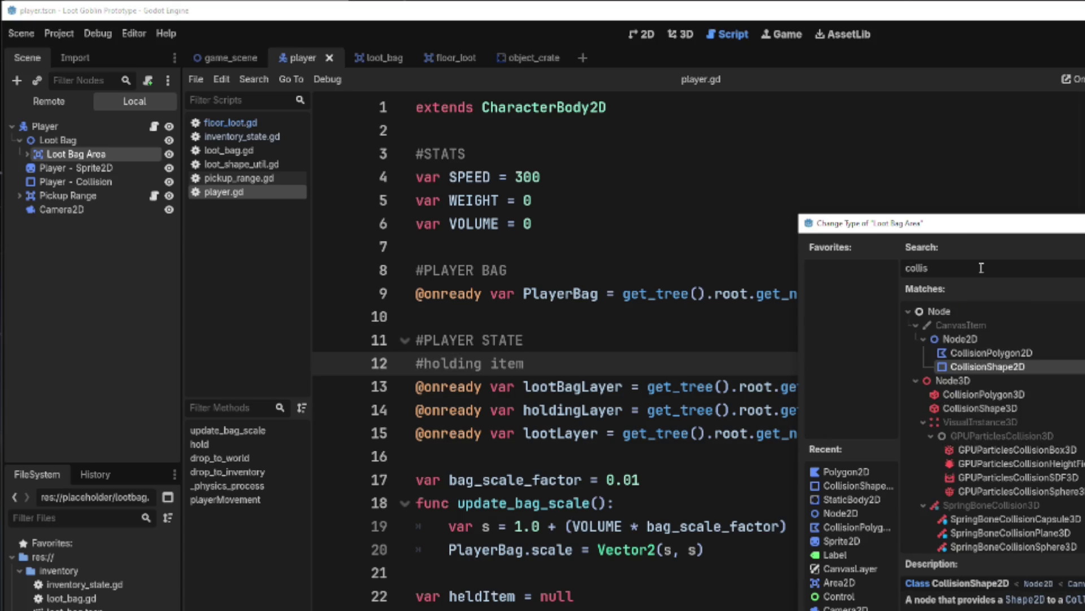
pyautogui.doubleClick(967, 367)
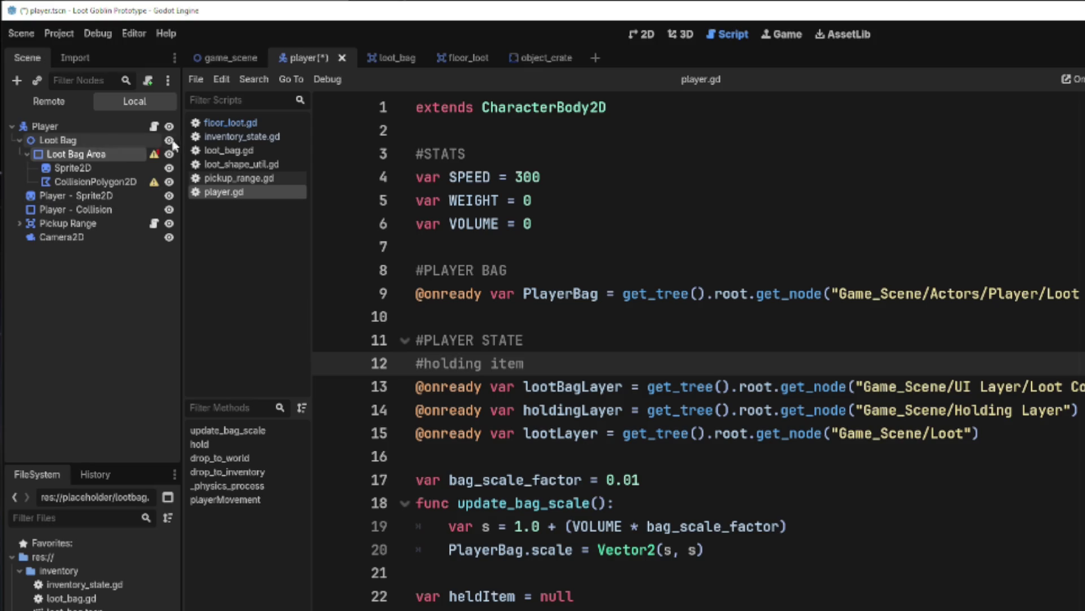
pyautogui.moveTo(157, 158)
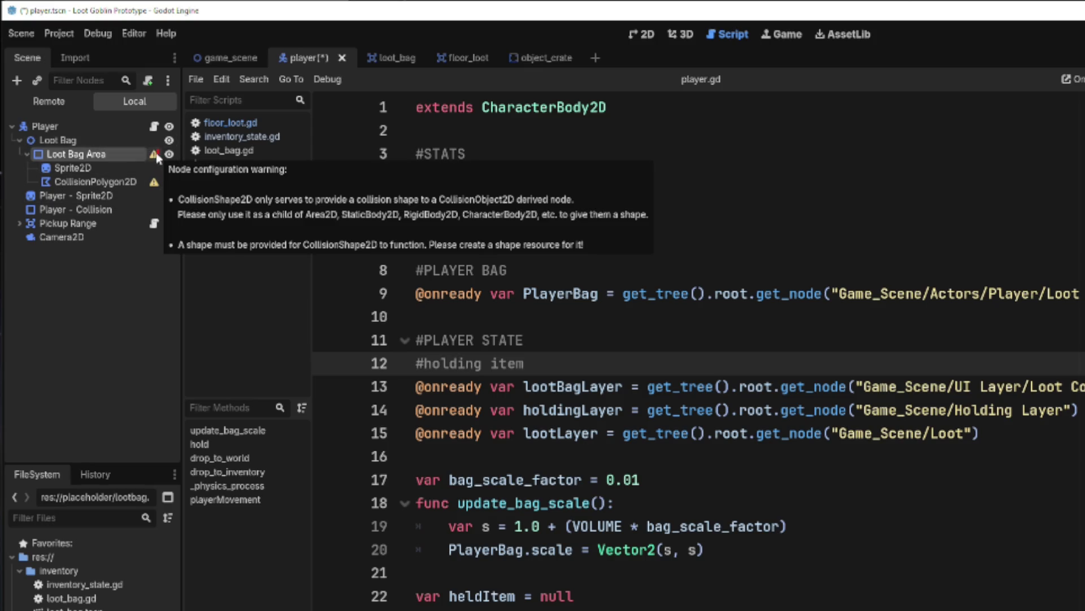
pyautogui.click(54, 277)
pyautogui.hotkey('ctrl', 'z')
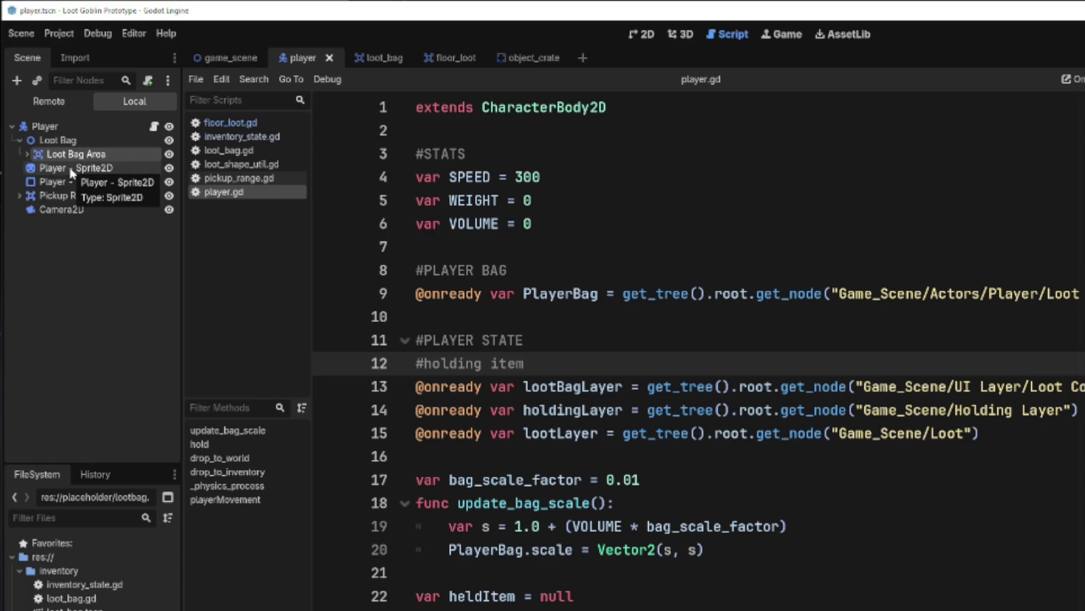
# - Expand Loot Bag Area and compare its CollisionPolygon2D with the Player - Collision node
pyautogui.click(27, 154)
pyautogui.click(27, 155)
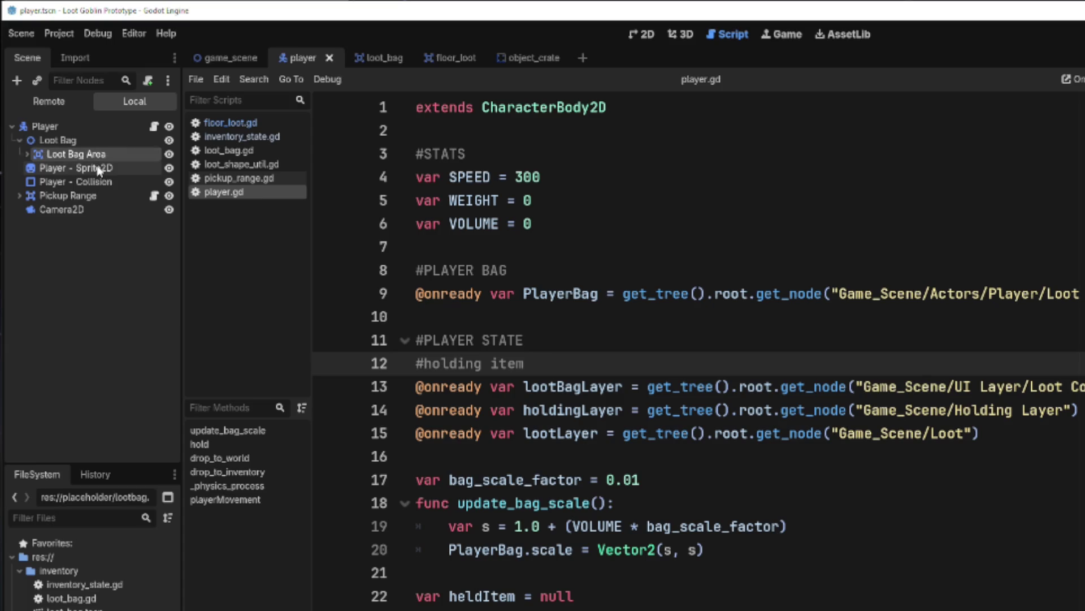
pyautogui.click(28, 154)
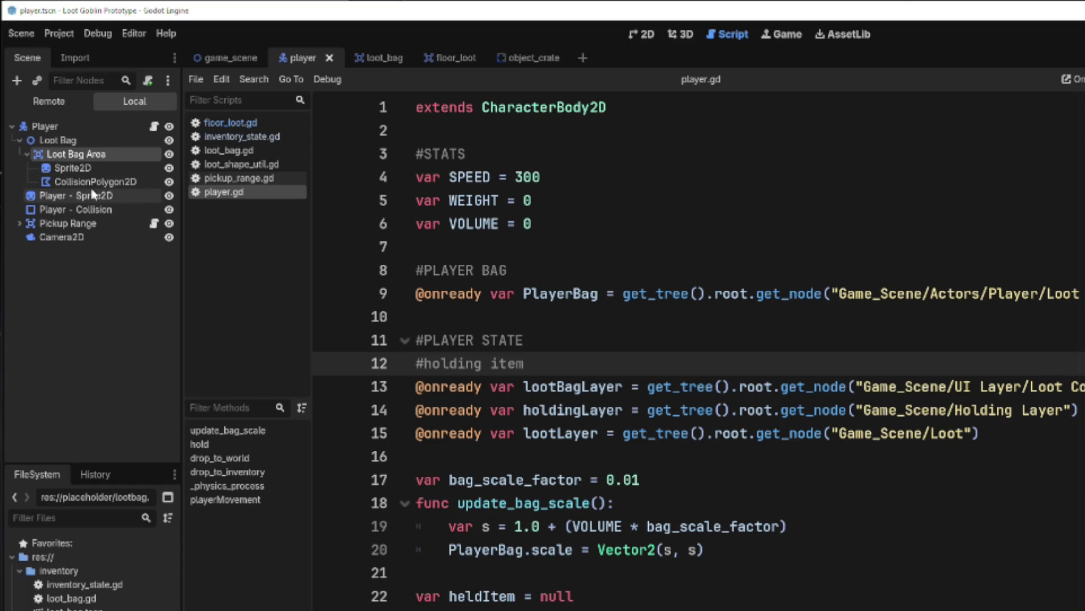
pyautogui.click(86, 186)
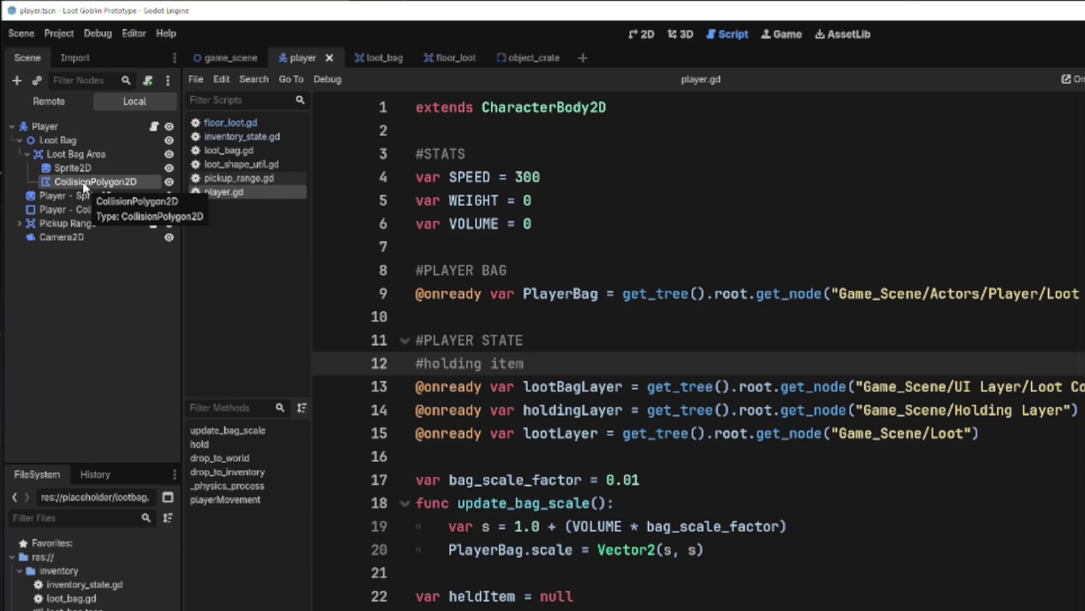
pyautogui.click(67, 213)
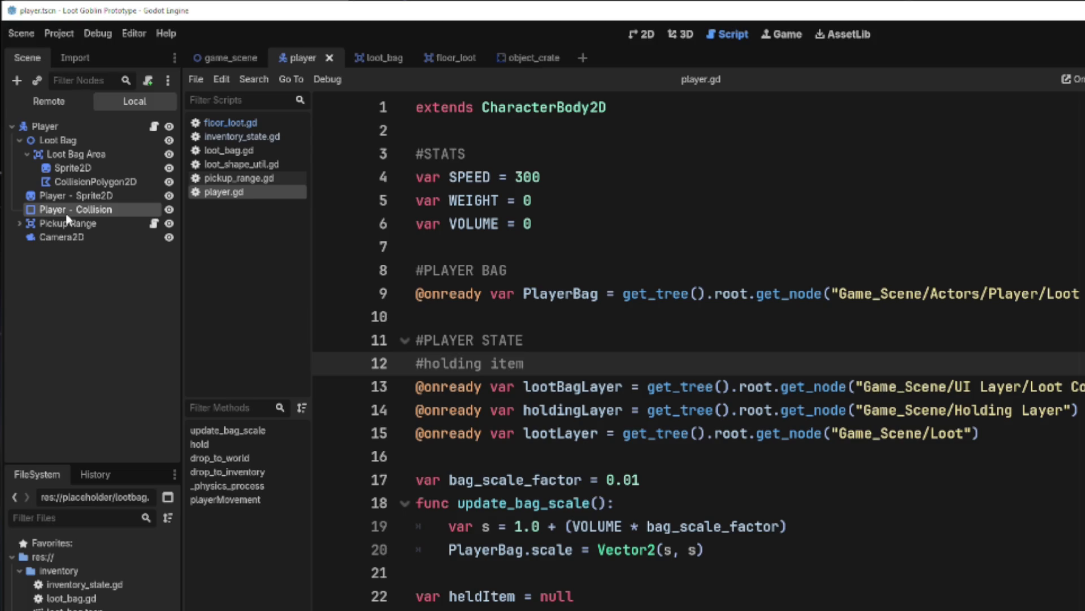
pyautogui.click(75, 184)
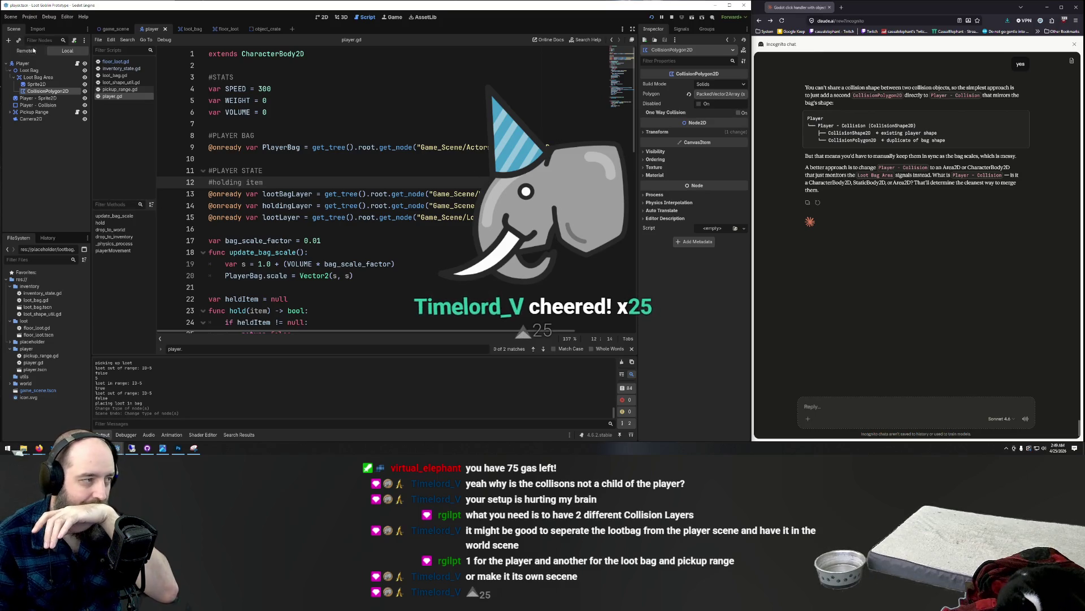
pyautogui.click(430, 113)
pyautogui.press('F5')
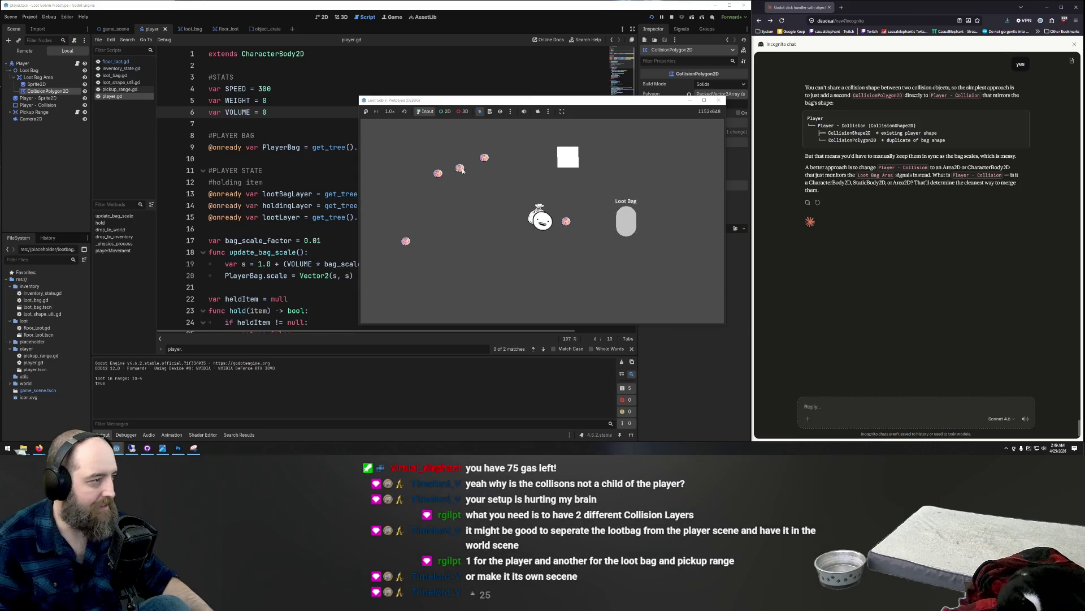
pyautogui.press('e')
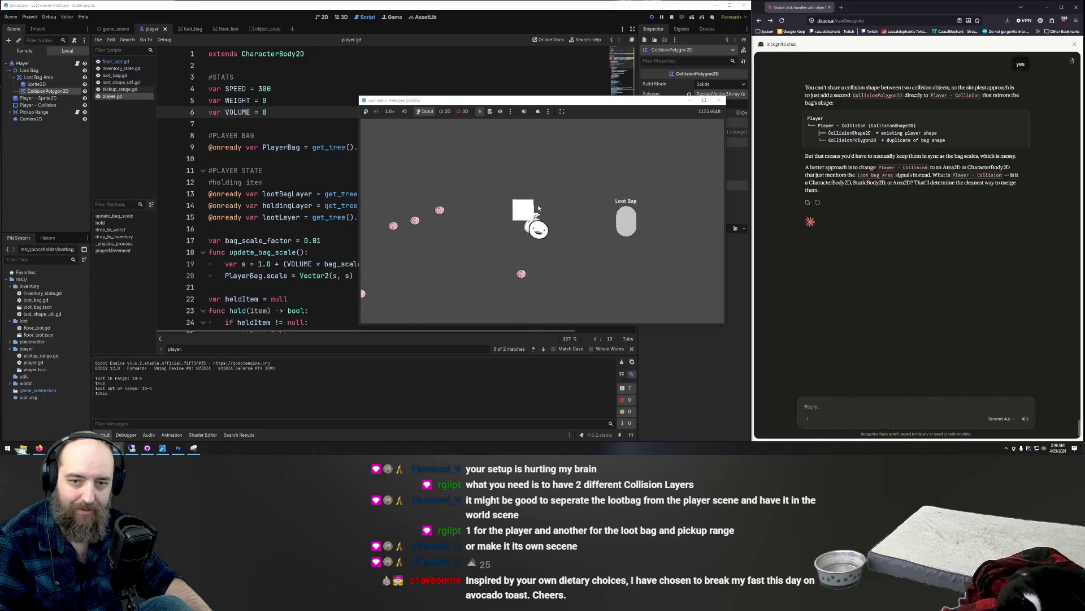
pyautogui.press('w')
pyautogui.press('d')
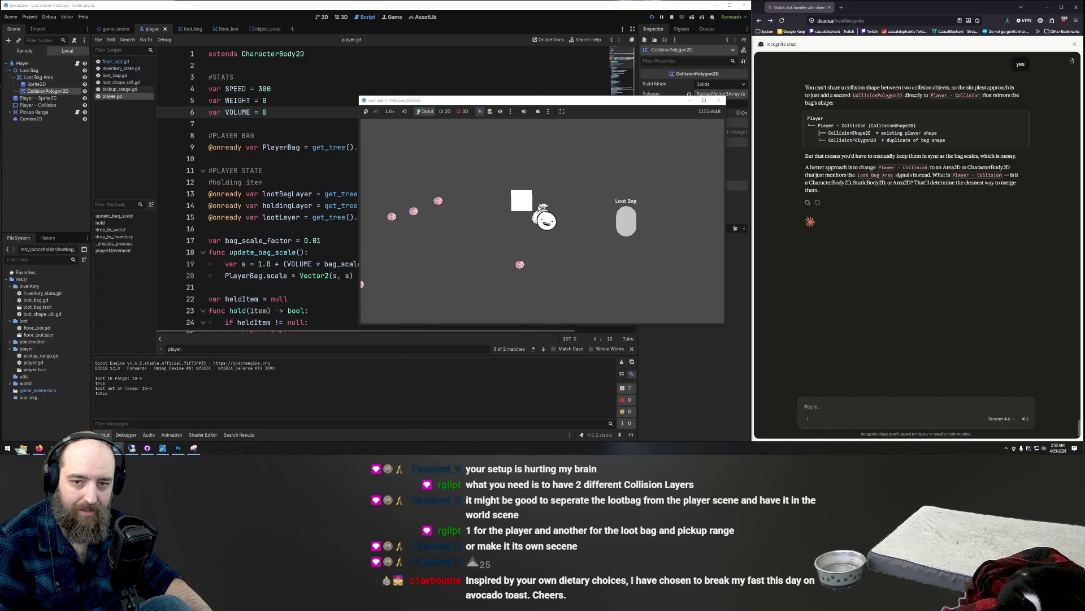
pyautogui.press('a')
pyautogui.press('s')
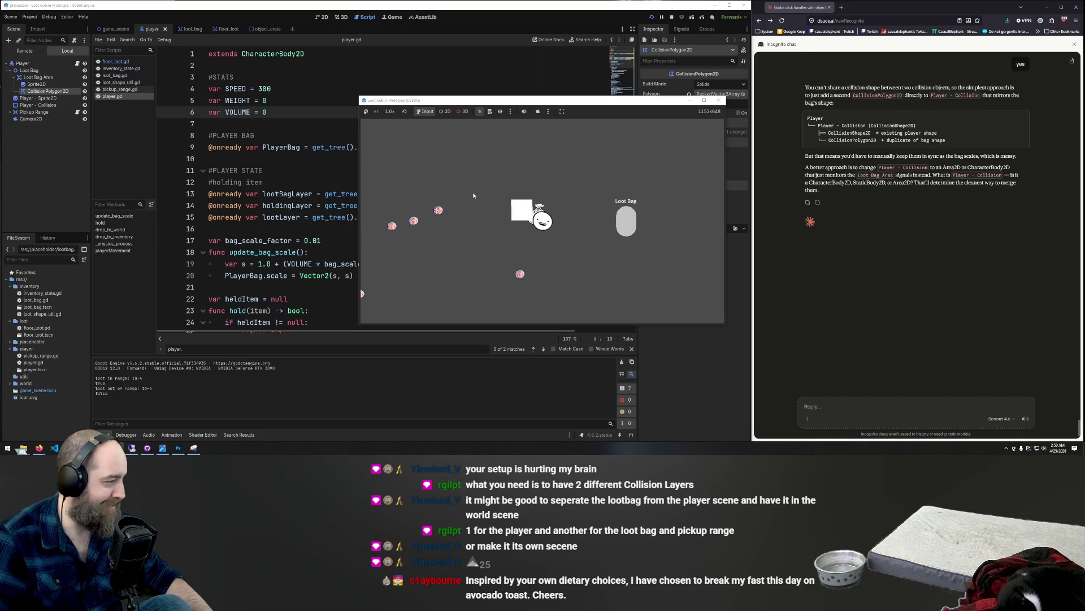
pyautogui.press('a')
pyautogui.press('s')
pyautogui.press('w')
pyautogui.press('d')
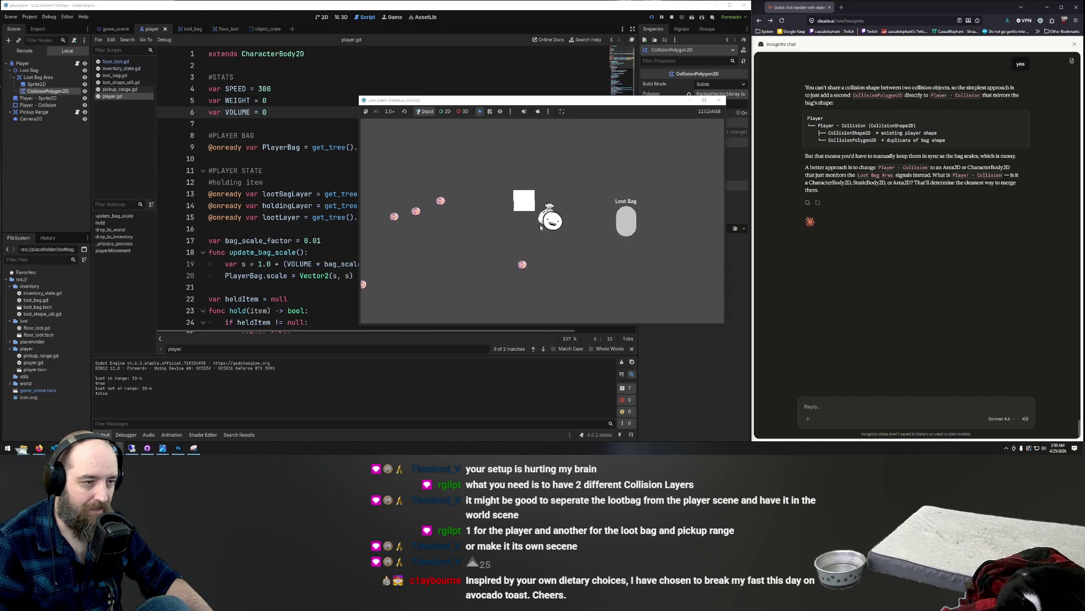
pyautogui.press('F8')
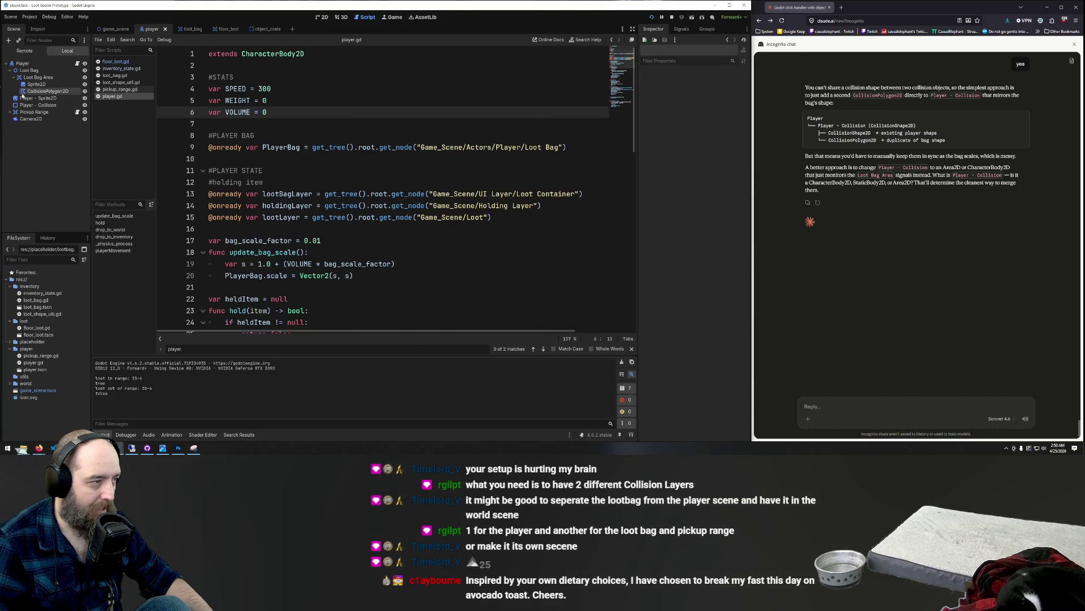
# - Inspect Pickup Range, its collision shape, the bag's CollisionPolygon2D and Loot Bag Area
pyautogui.click(26, 91)
pyautogui.click(20, 112)
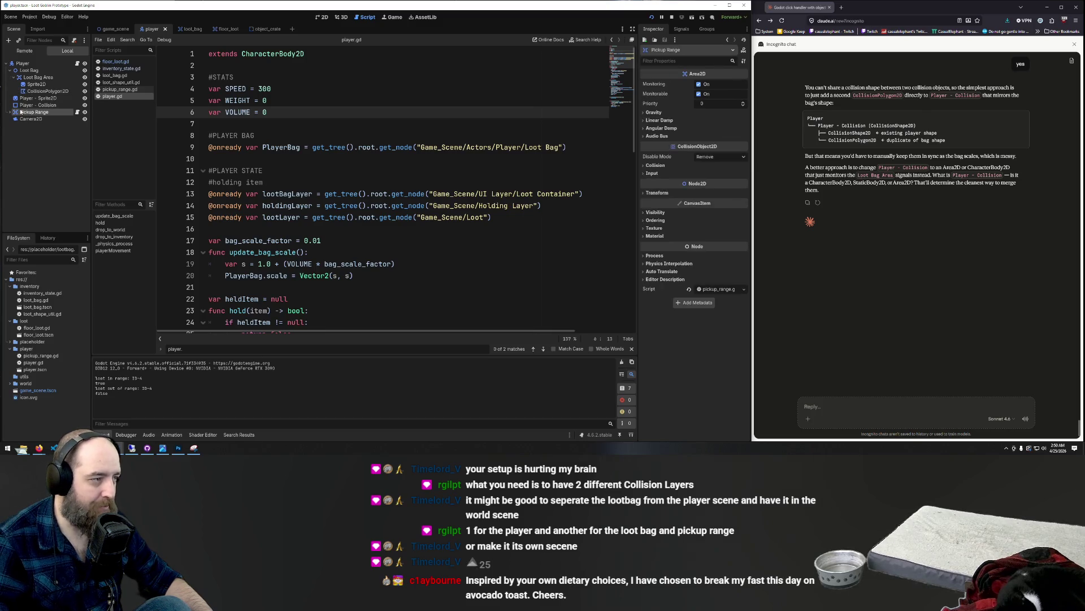
pyautogui.click(9, 112)
pyautogui.click(34, 119)
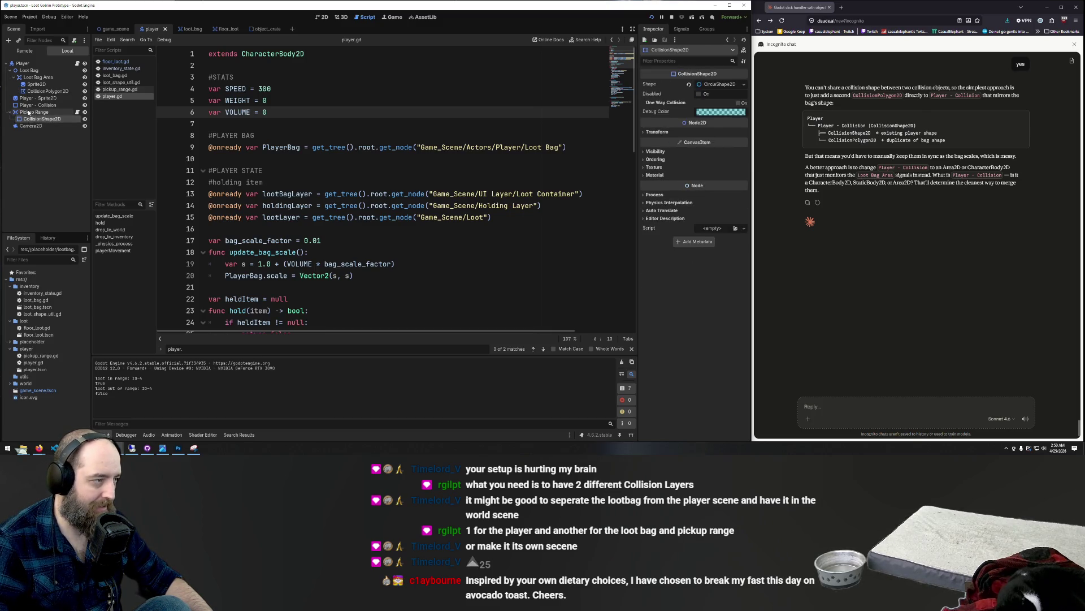
pyautogui.click(37, 91)
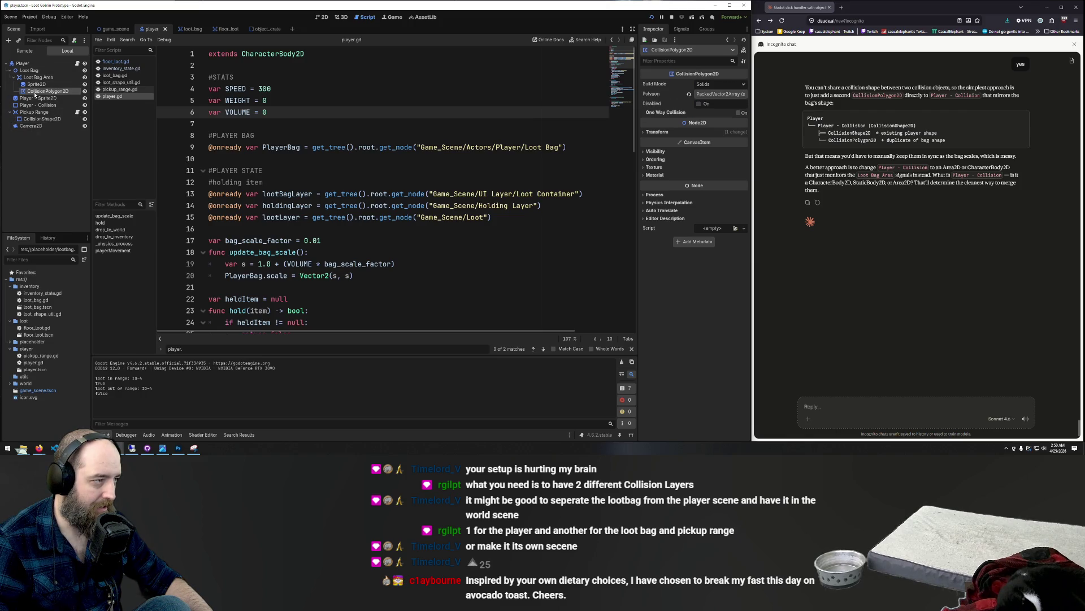
pyautogui.click(33, 78)
pyautogui.click(35, 91)
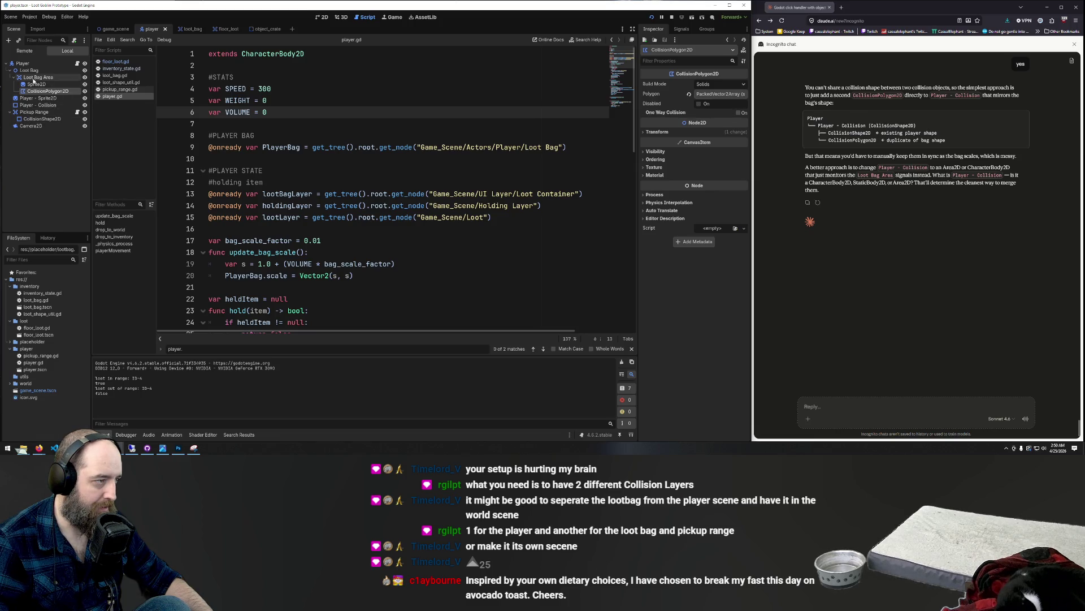
pyautogui.click(12, 112)
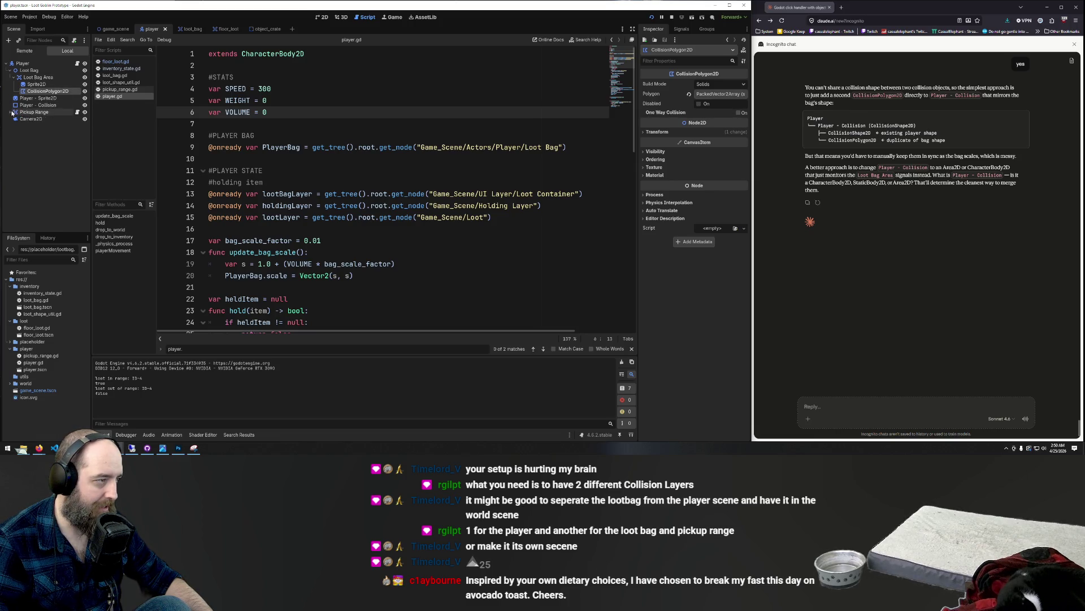
# - Change the Loot Bag node's type to CollisionShape2D using a 'coll' search
pyautogui.click(29, 70)
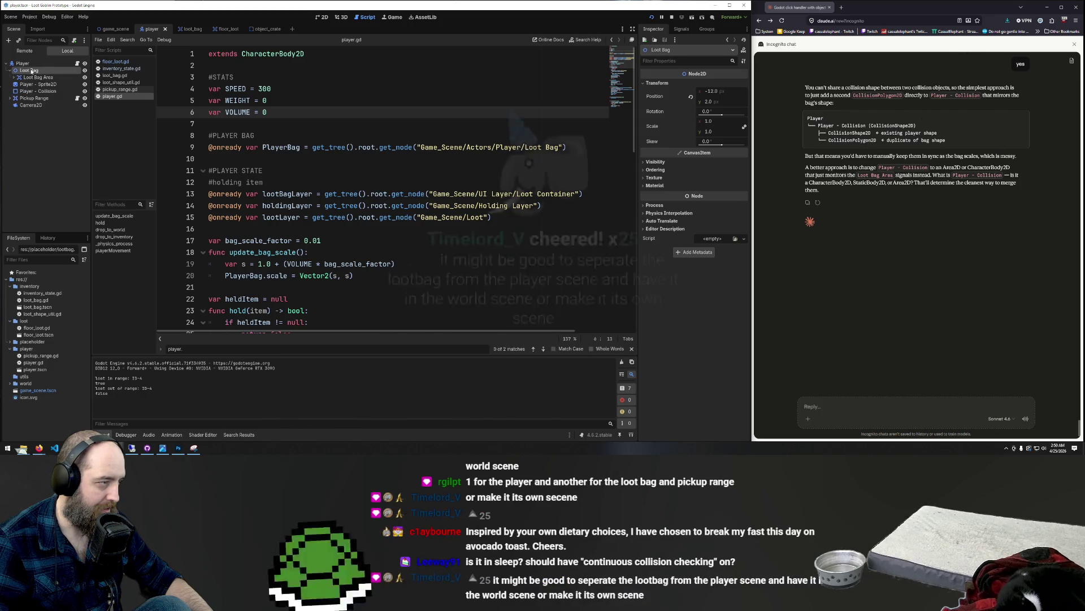
pyautogui.rightClick(32, 71)
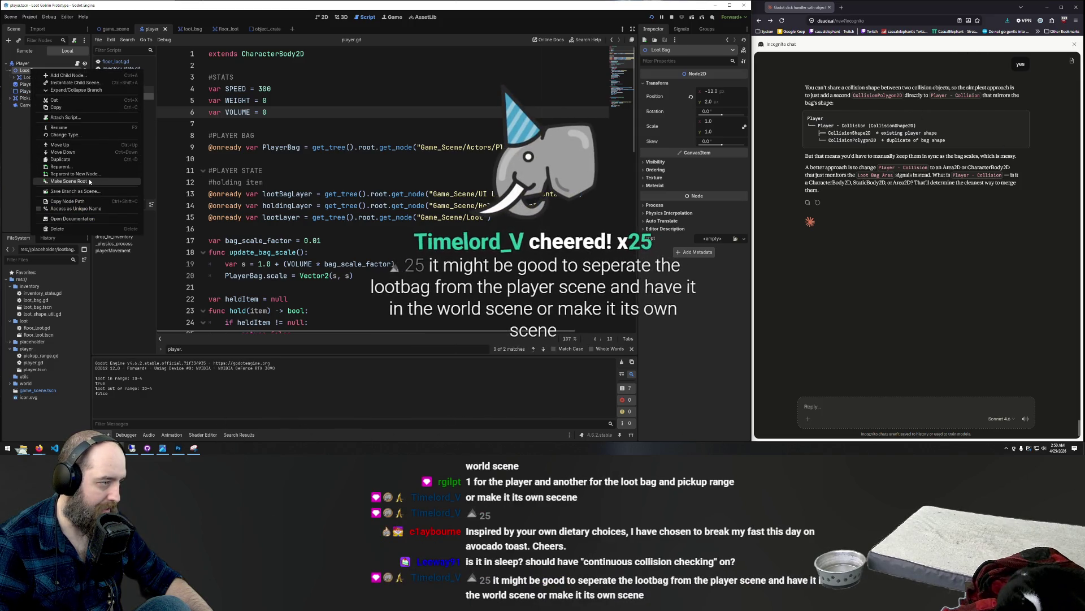
pyautogui.click(65, 134)
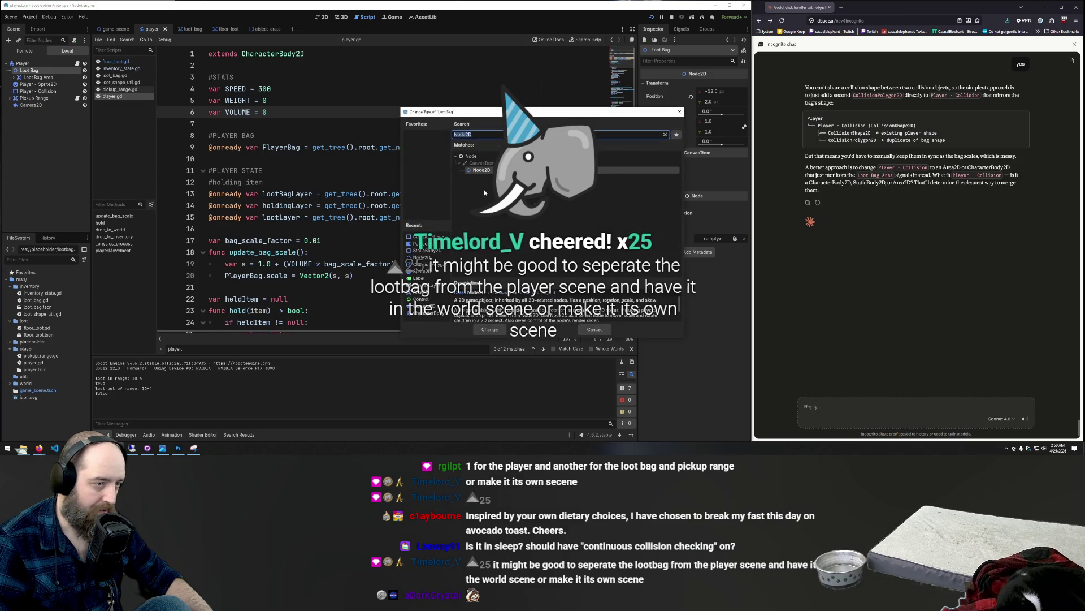
pyautogui.press('BackSpace')
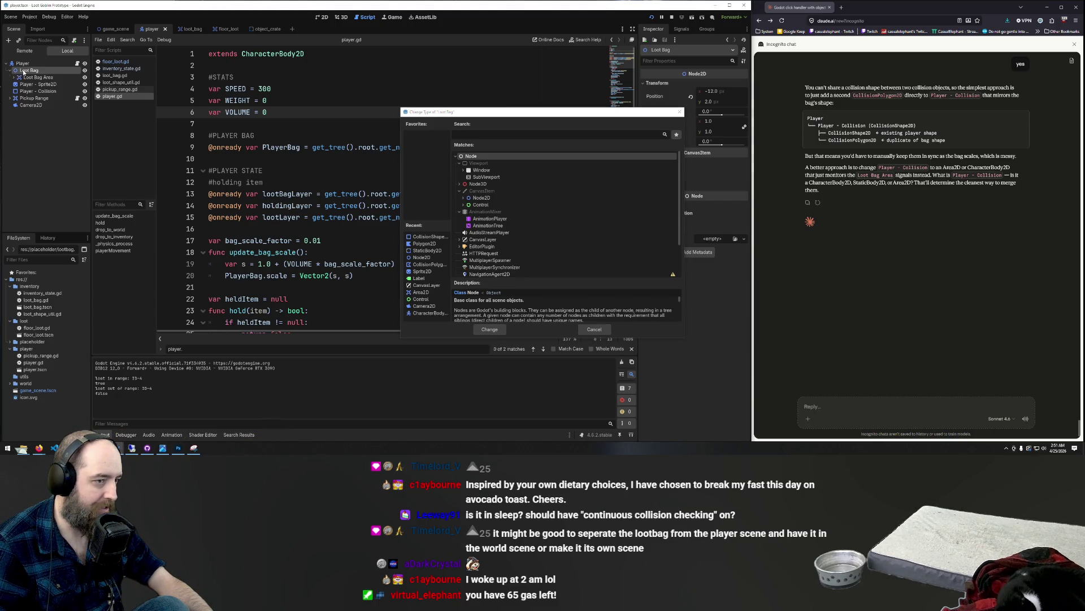
pyautogui.write('coll')
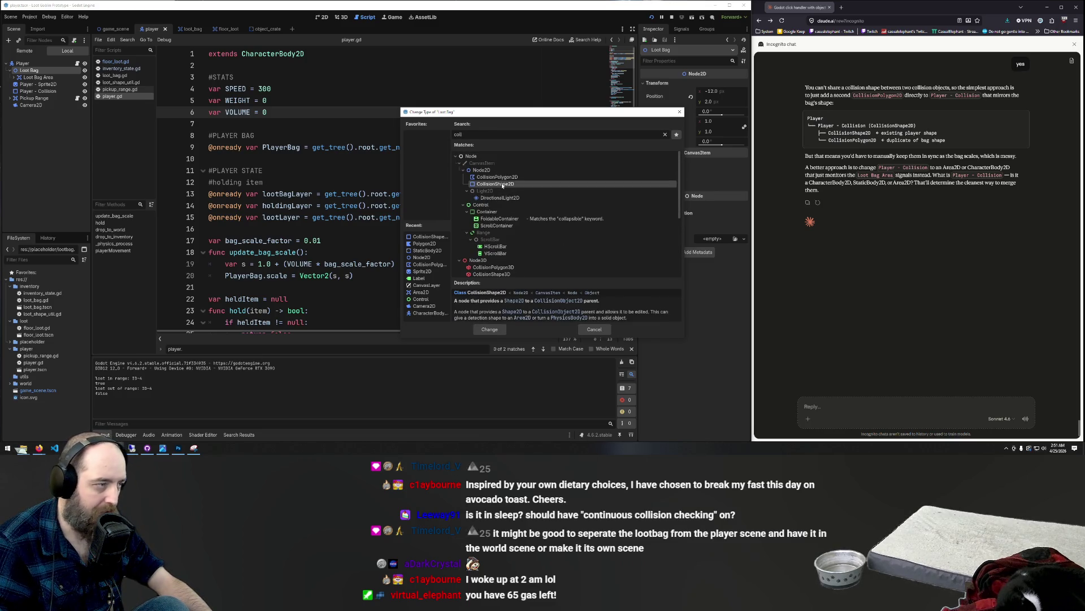
pyautogui.press('Return')
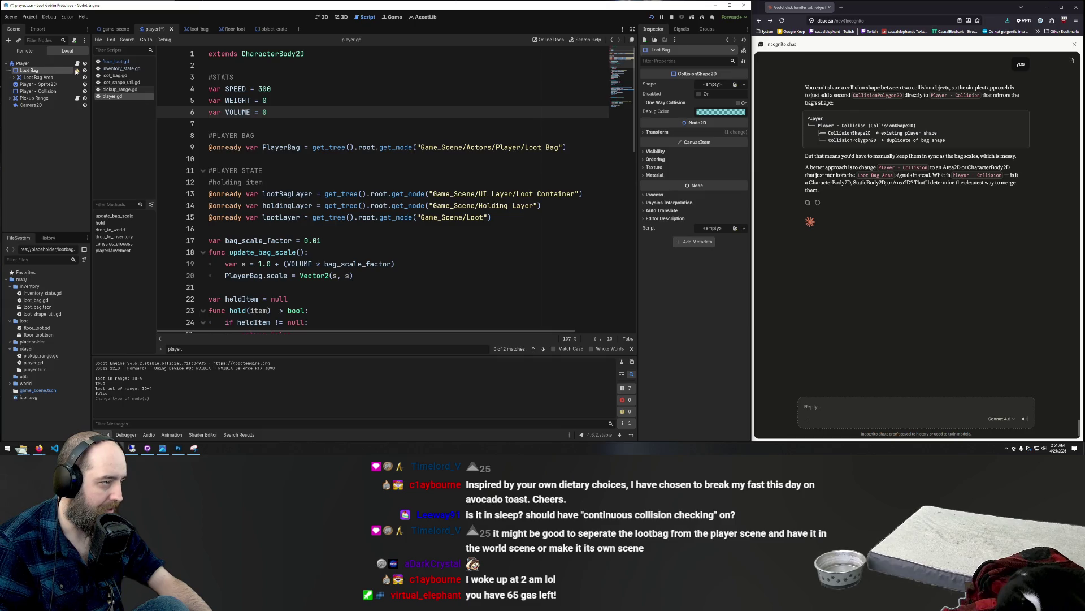
pyautogui.moveTo(77, 70)
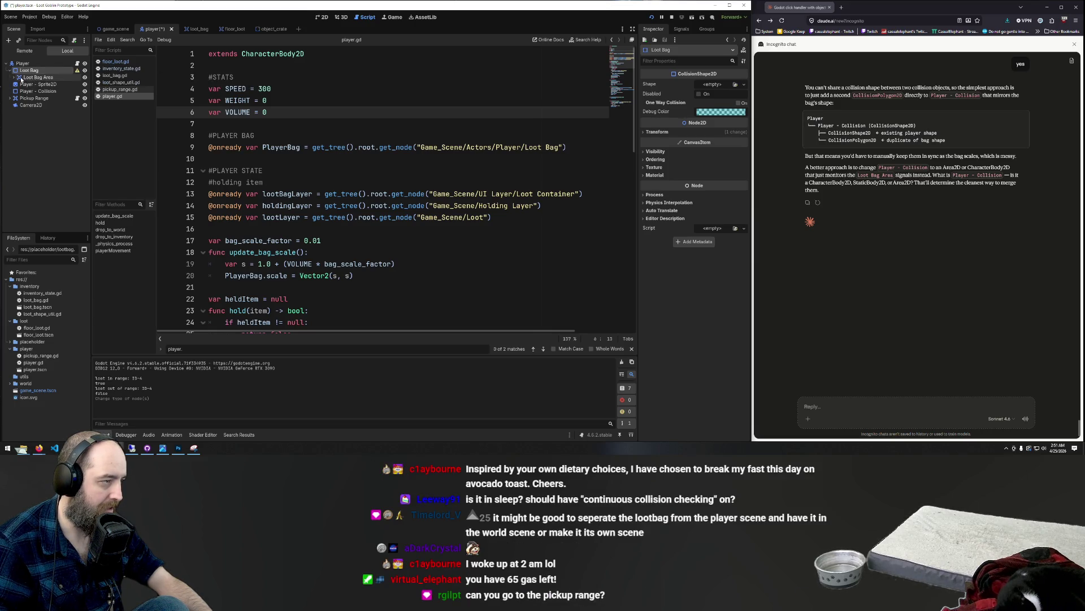
# - Move the bag's Sprite2D and CollisionPolygon2D from Loot Bag Area under Loot Bag
pyautogui.click(10, 99)
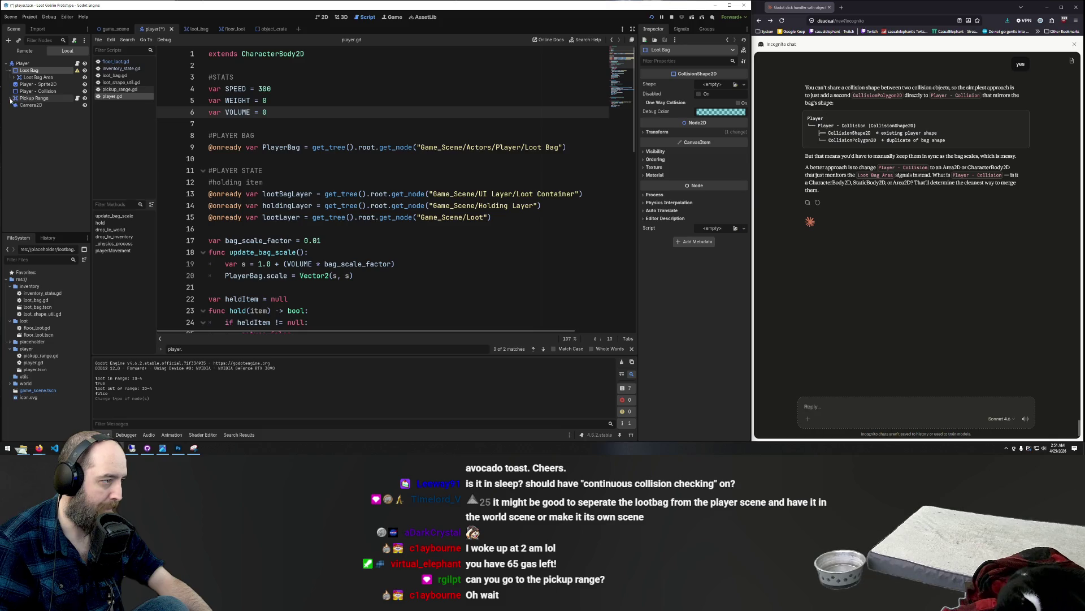
pyautogui.click(10, 98)
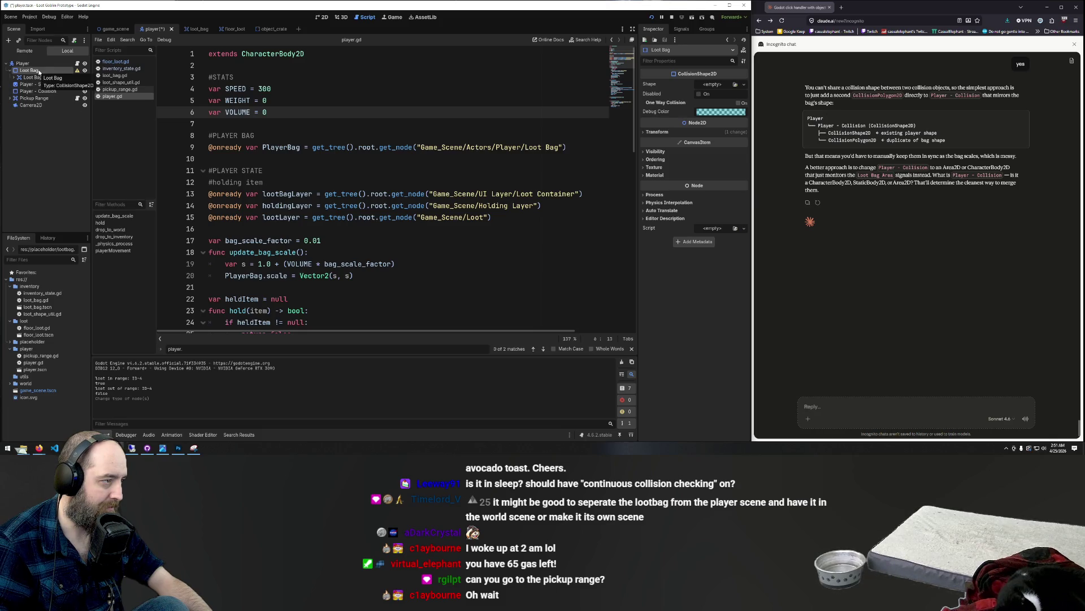
pyautogui.click(13, 77)
pyautogui.click(29, 77)
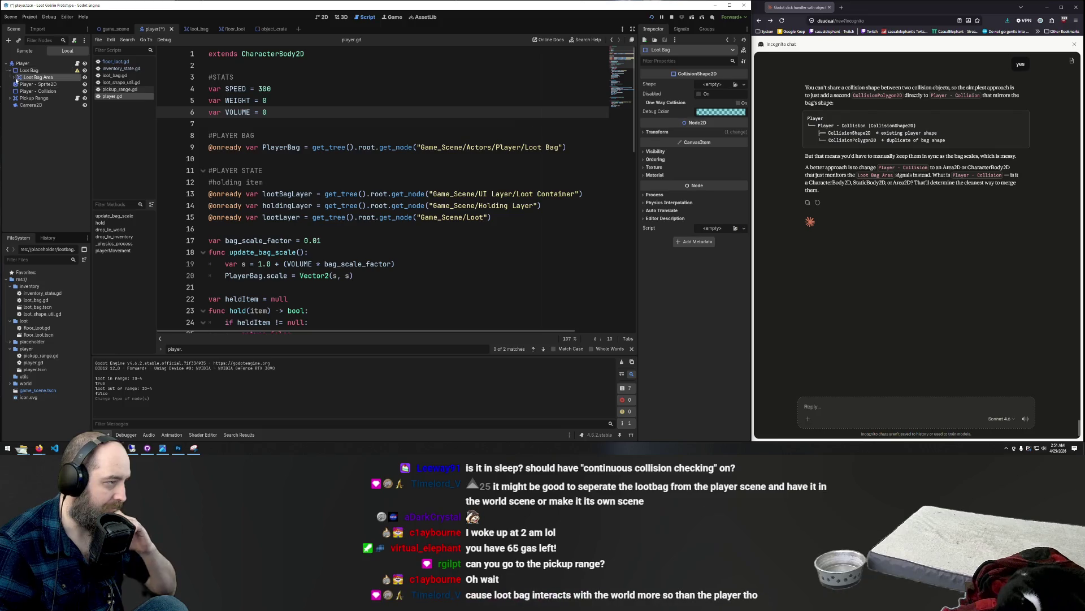
pyautogui.click(28, 91)
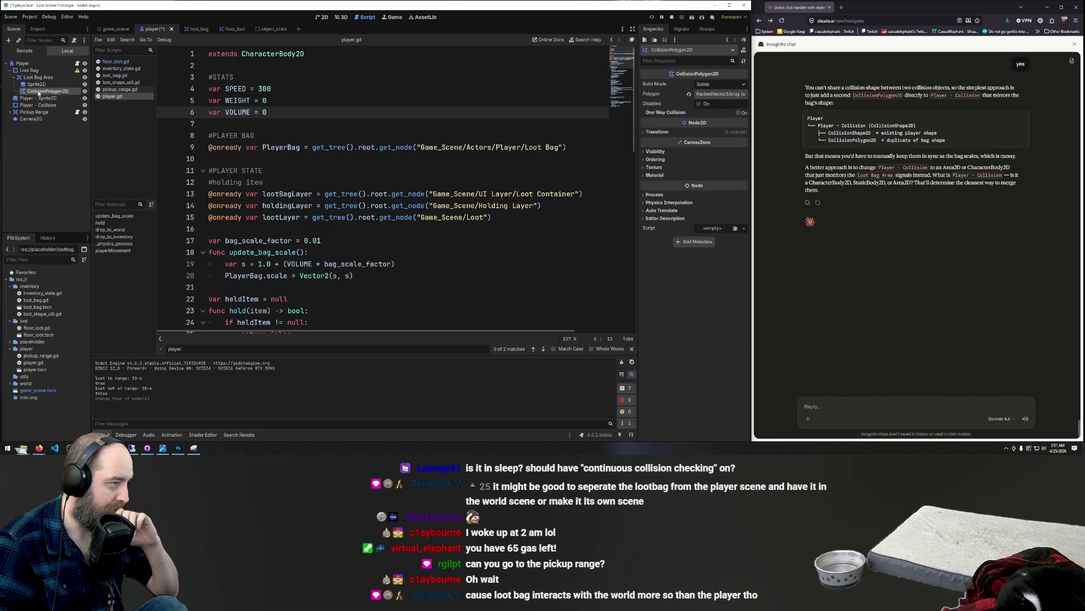
pyautogui.click(36, 84)
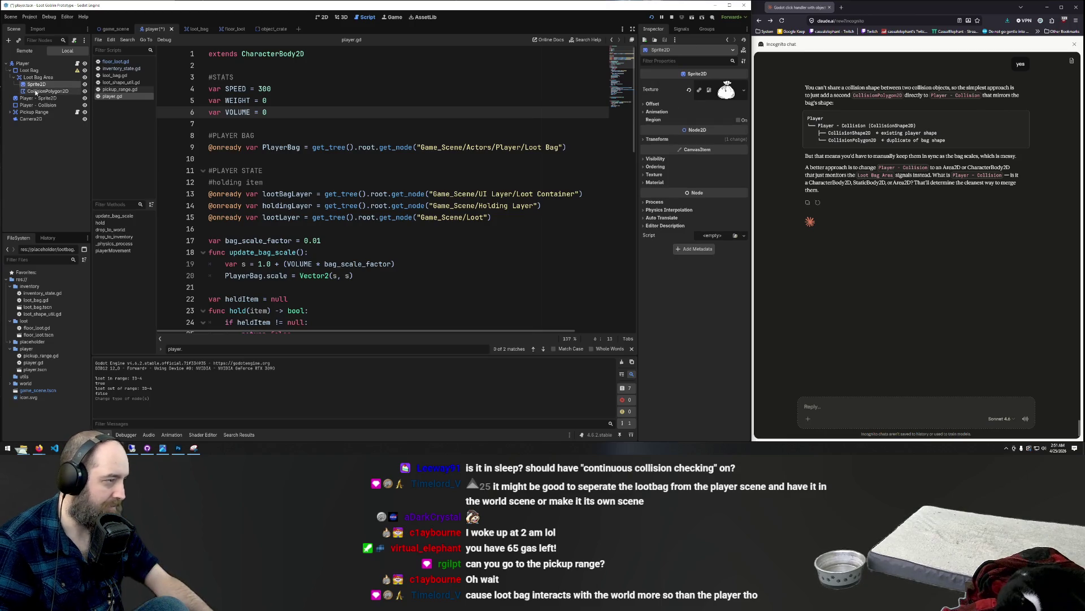
pyautogui.keyDown('shift'); pyautogui.click(37, 91); pyautogui.keyUp('shift')
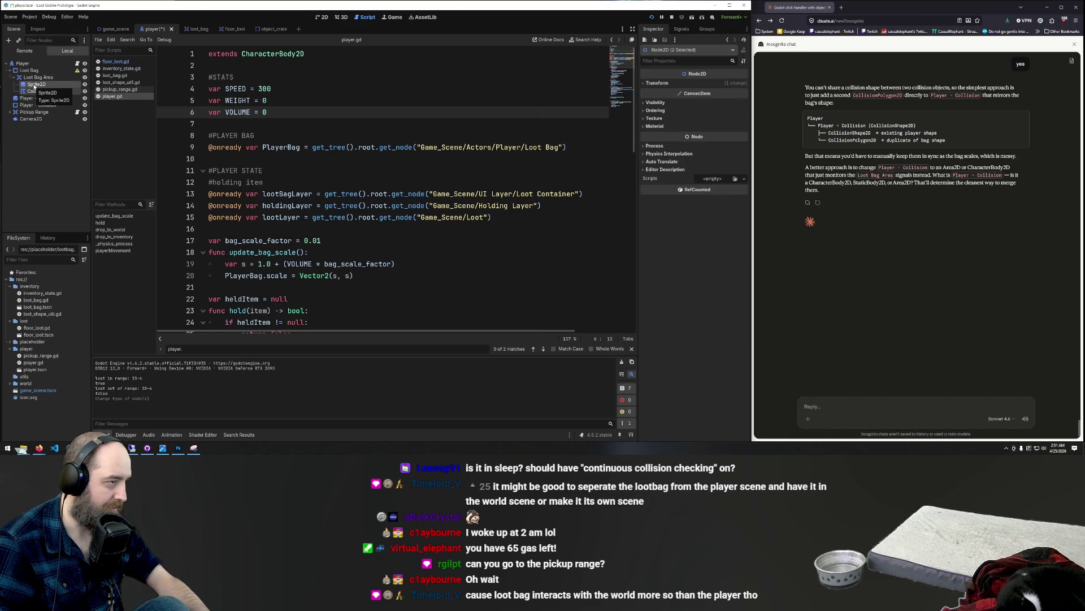
pyautogui.moveTo(34, 85); pyautogui.dragTo(29, 71)
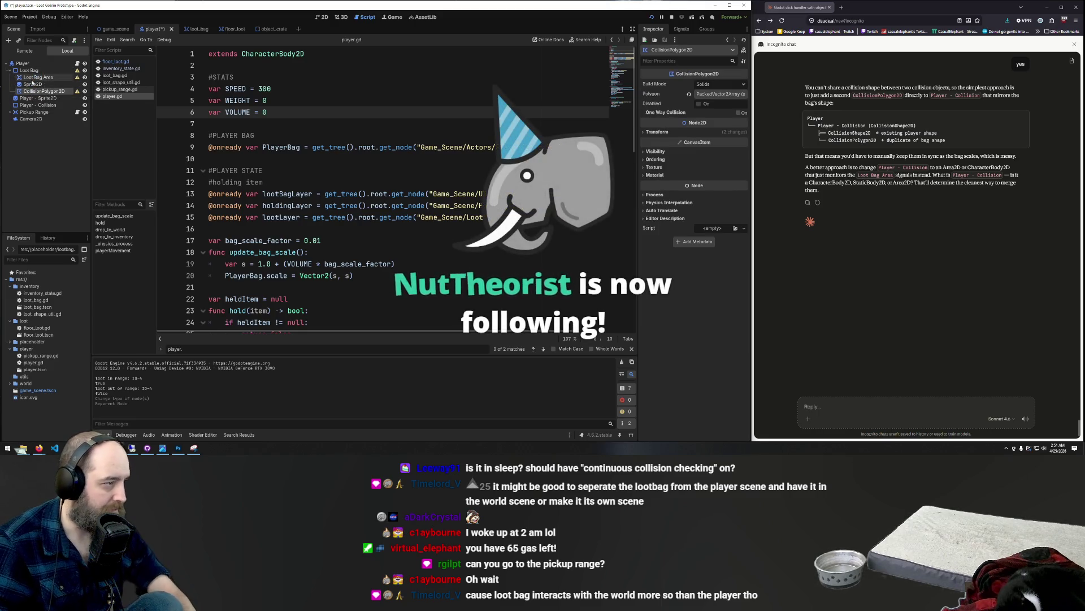
# - Delete the empty Loot Bag Area and order CollisionPolygon2D above Sprite2D
pyautogui.click(32, 78)
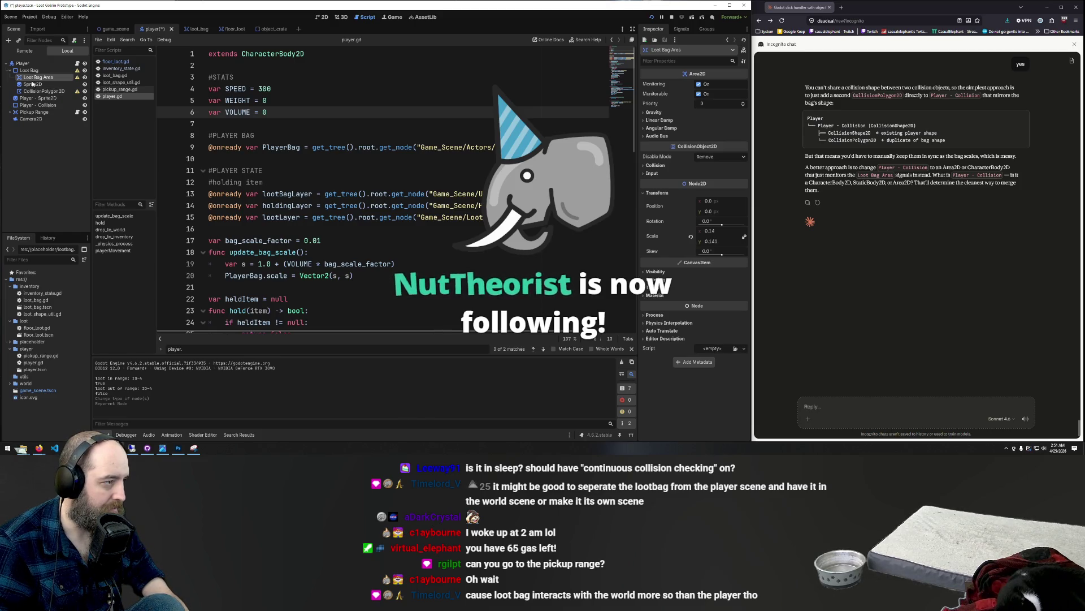
pyautogui.click(34, 83)
pyautogui.click(35, 78)
pyautogui.press('Delete')
pyautogui.click(35, 85)
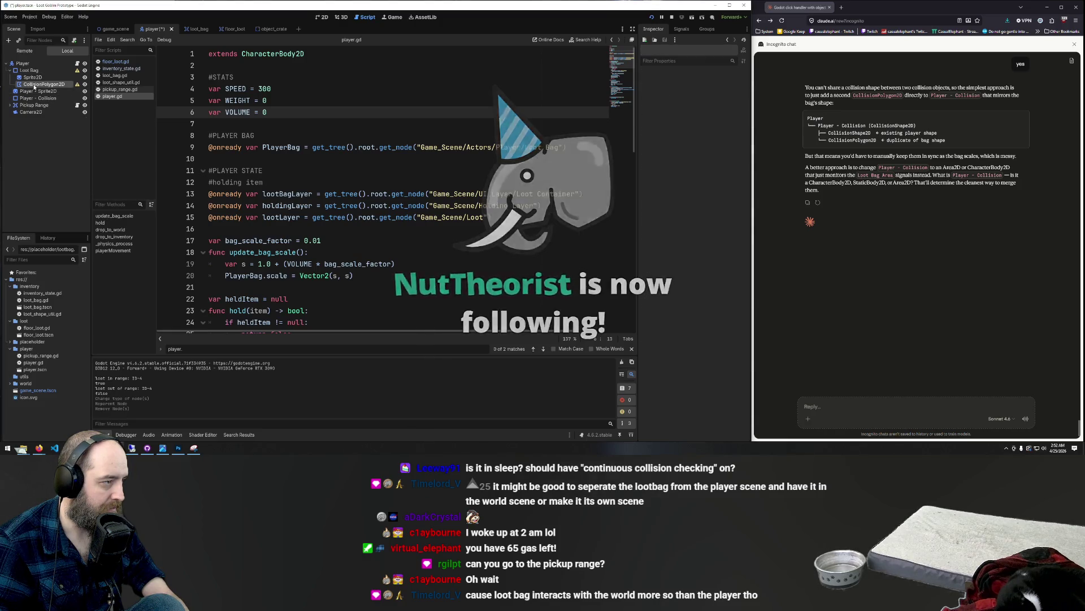
pyautogui.moveTo(34, 85); pyautogui.dragTo(47, 78)
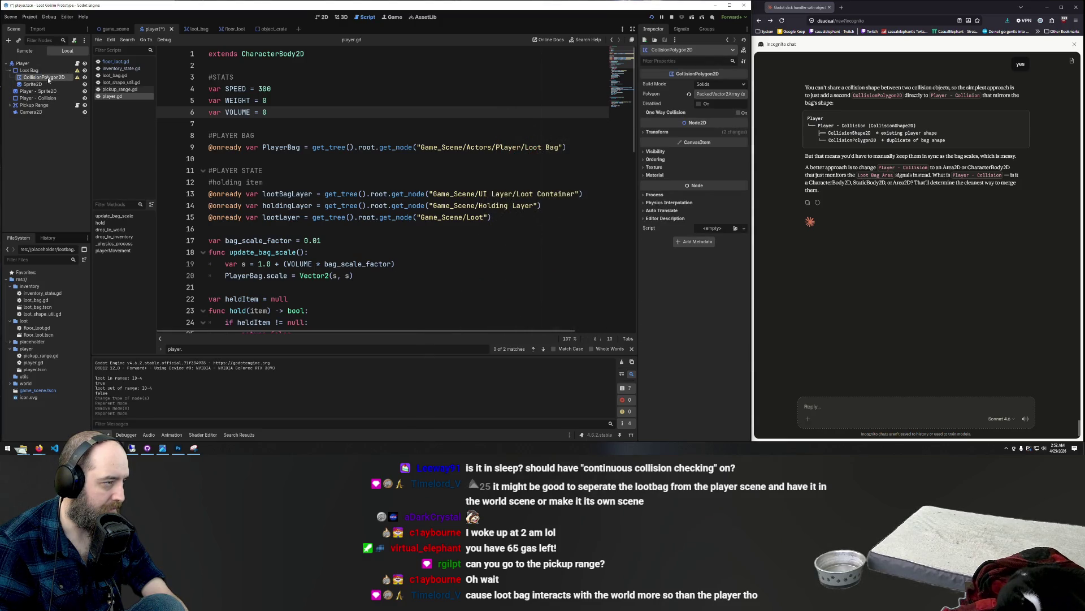
pyautogui.doubleClick(48, 78)
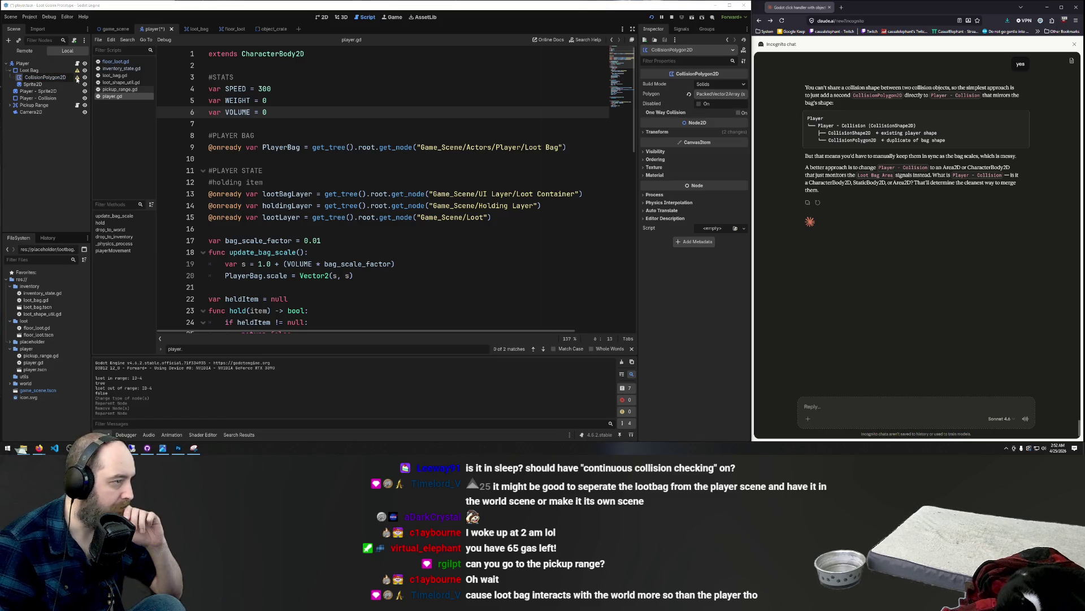
pyautogui.press('Escape')
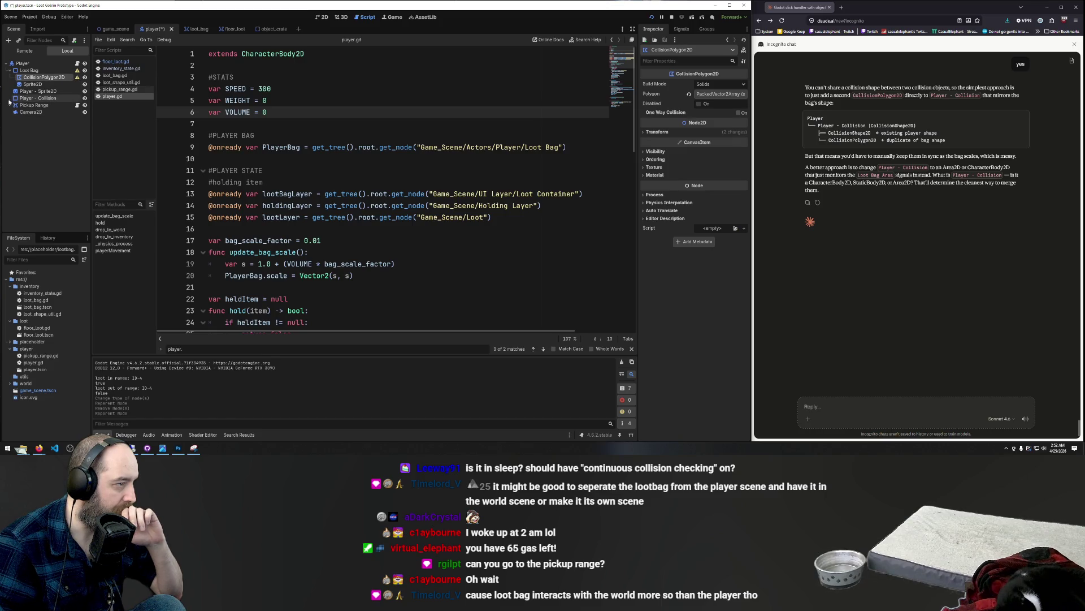
# - Collapse Pickup Range and show the Player scene in the 2D view
pyautogui.click(12, 105)
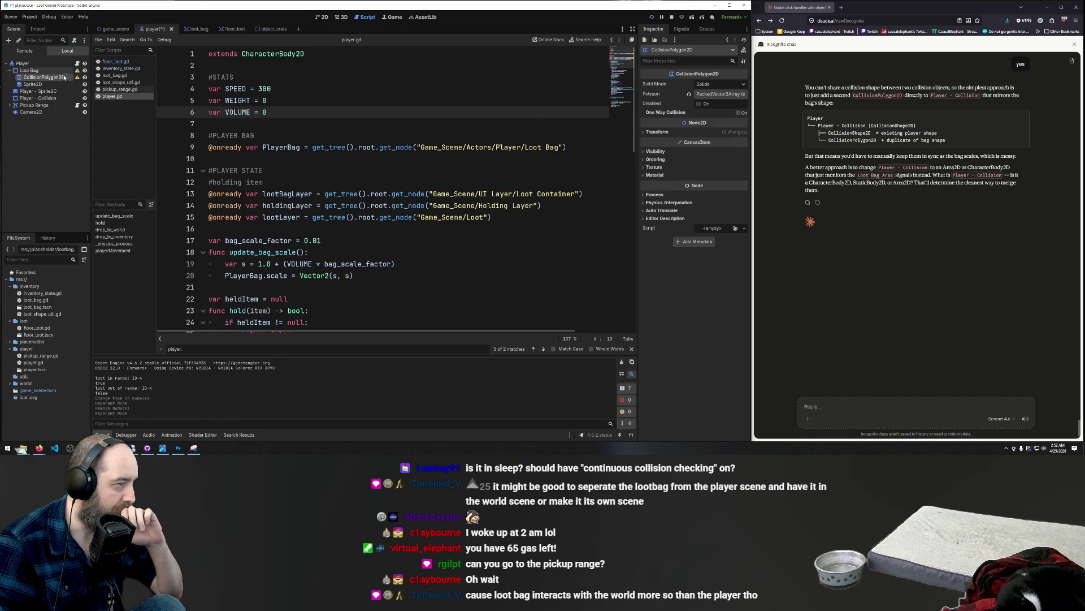
pyautogui.moveTo(77, 79)
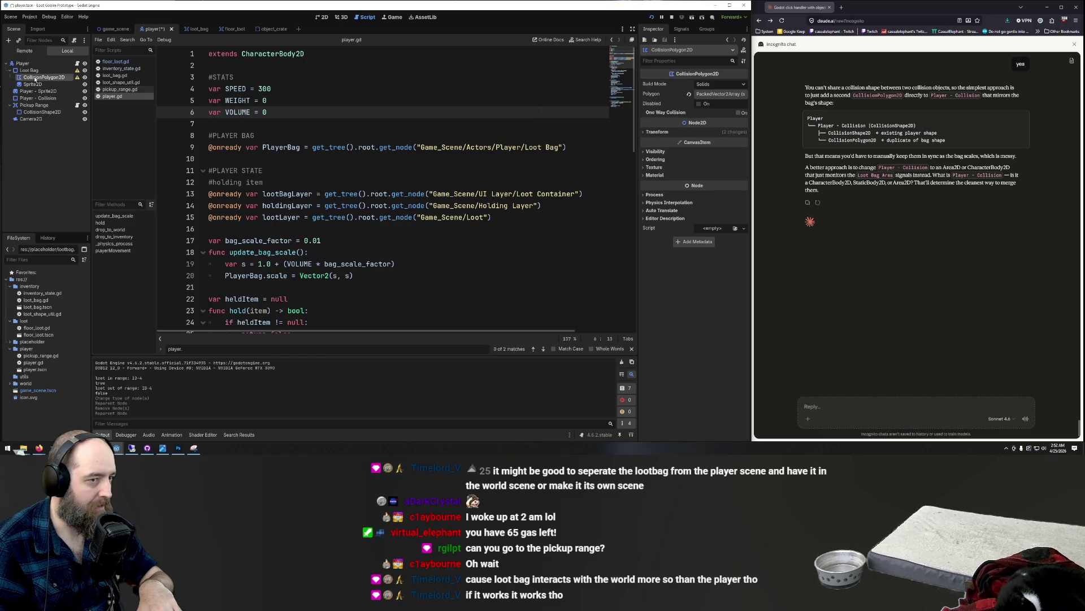
pyautogui.click(323, 16)
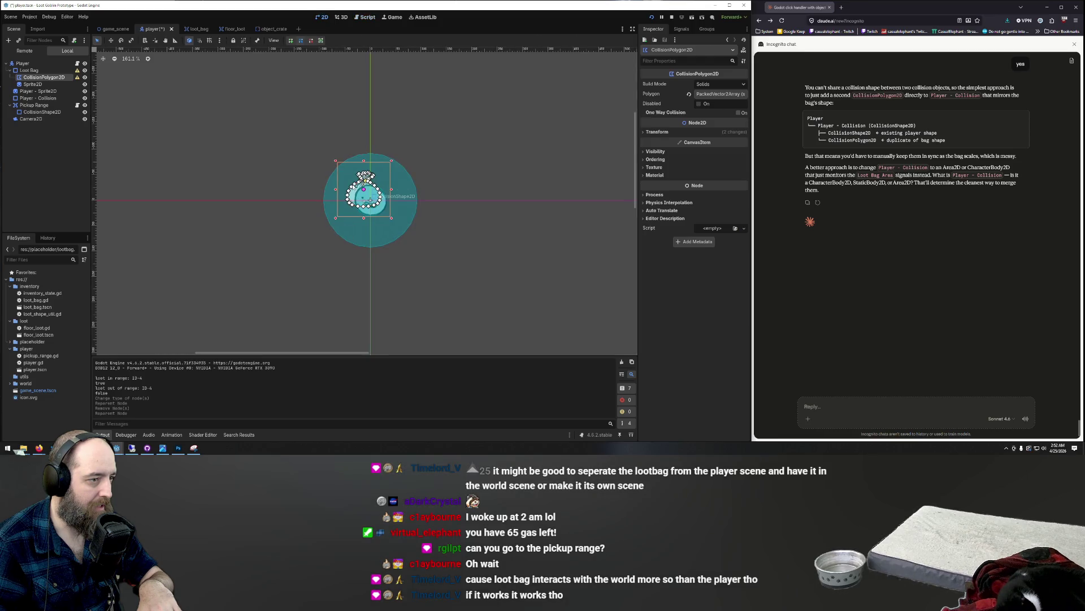
pyautogui.click(28, 70)
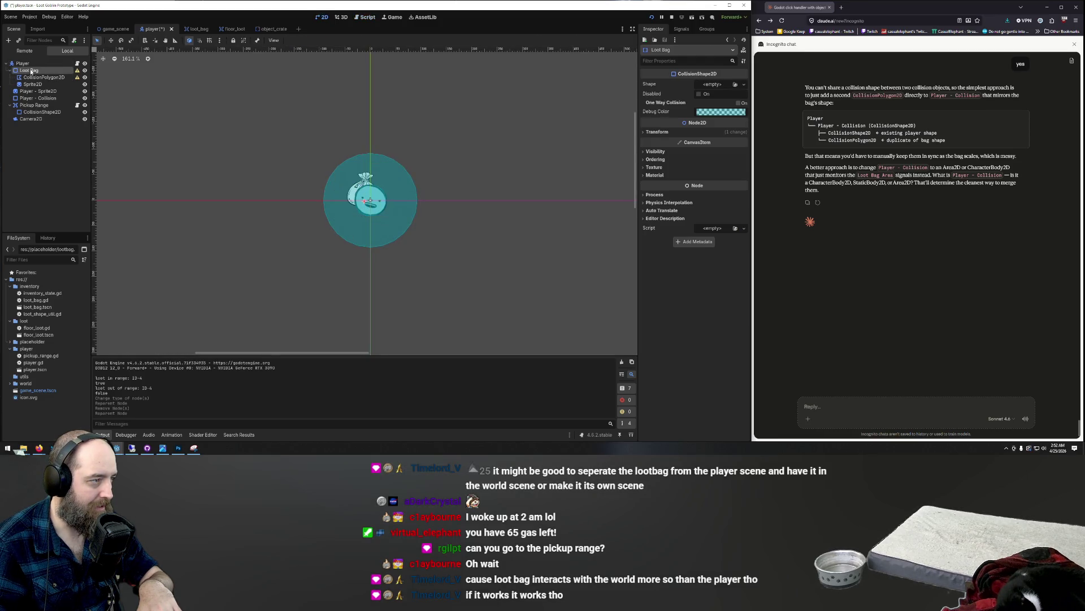
pyautogui.click(30, 78)
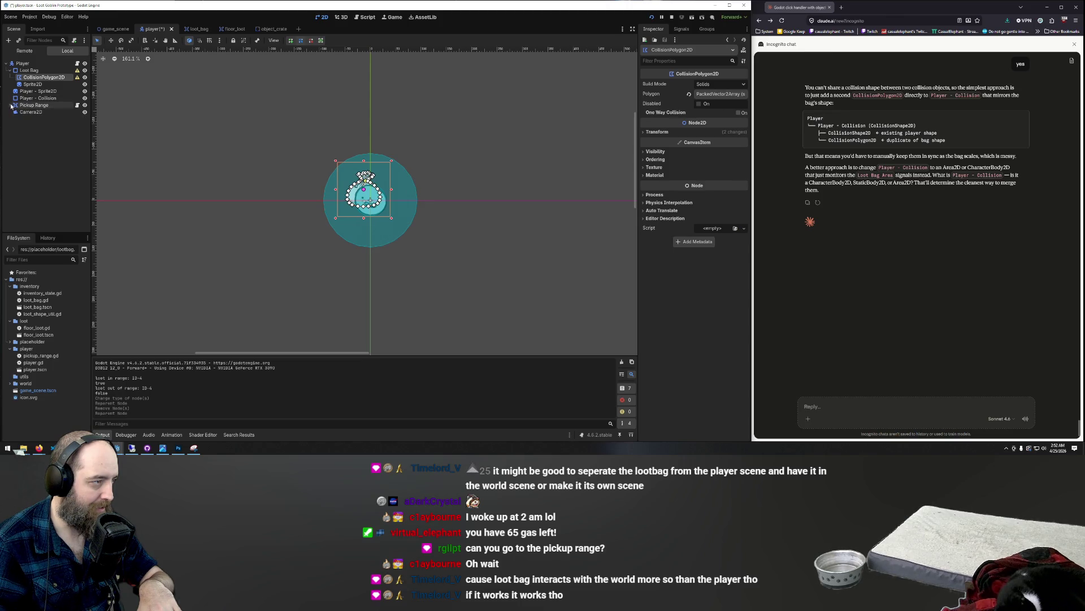
pyautogui.click(17, 70)
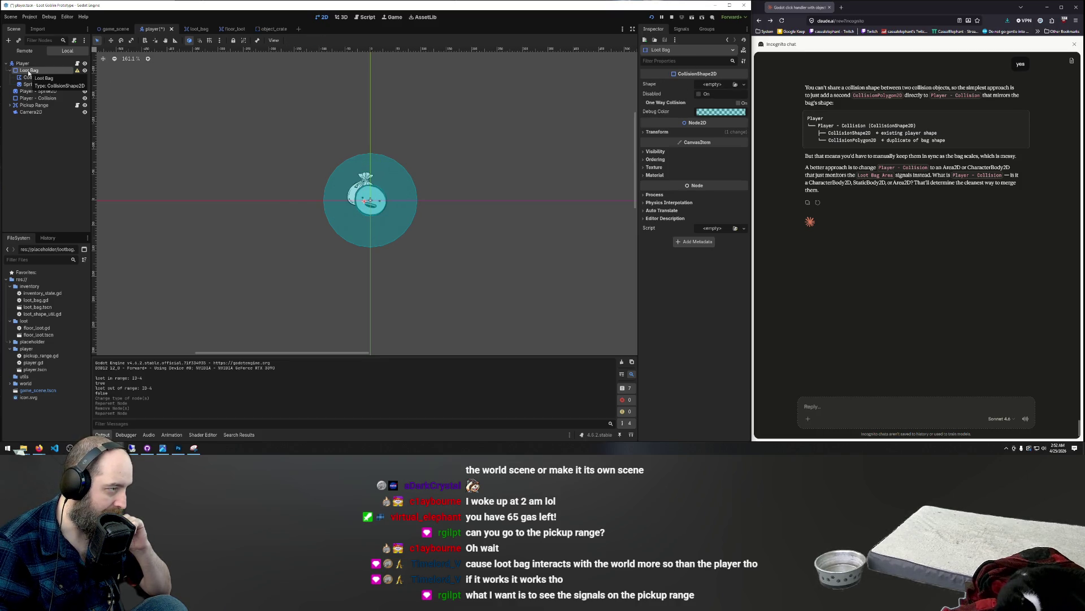
# - Browse Loot Bag's change-type options for 'collis' and 'area', then cancel without changing
pyautogui.rightClick(29, 73)
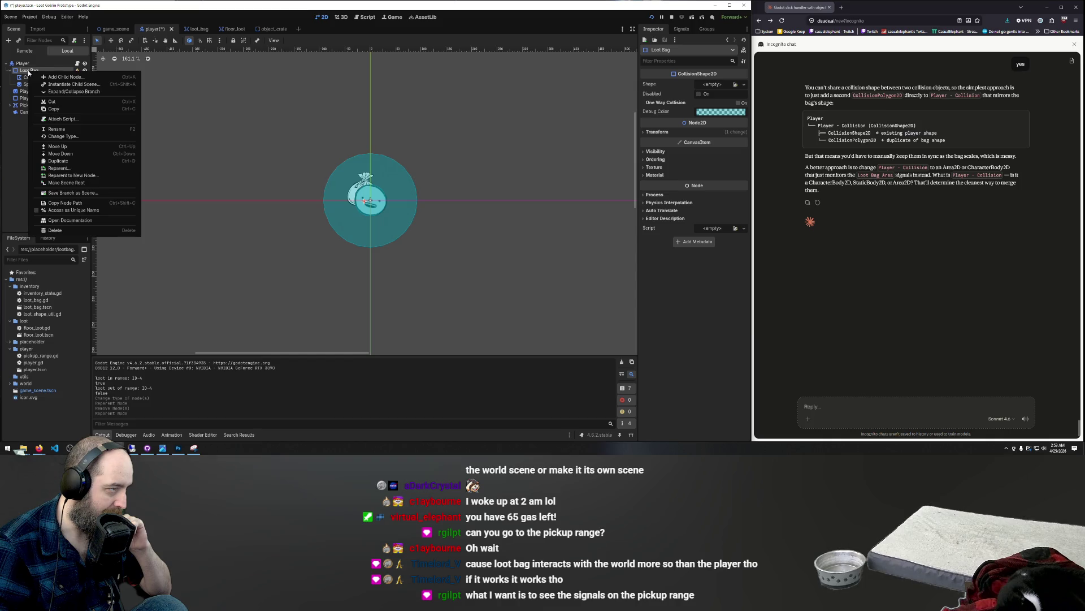
pyautogui.click(62, 136)
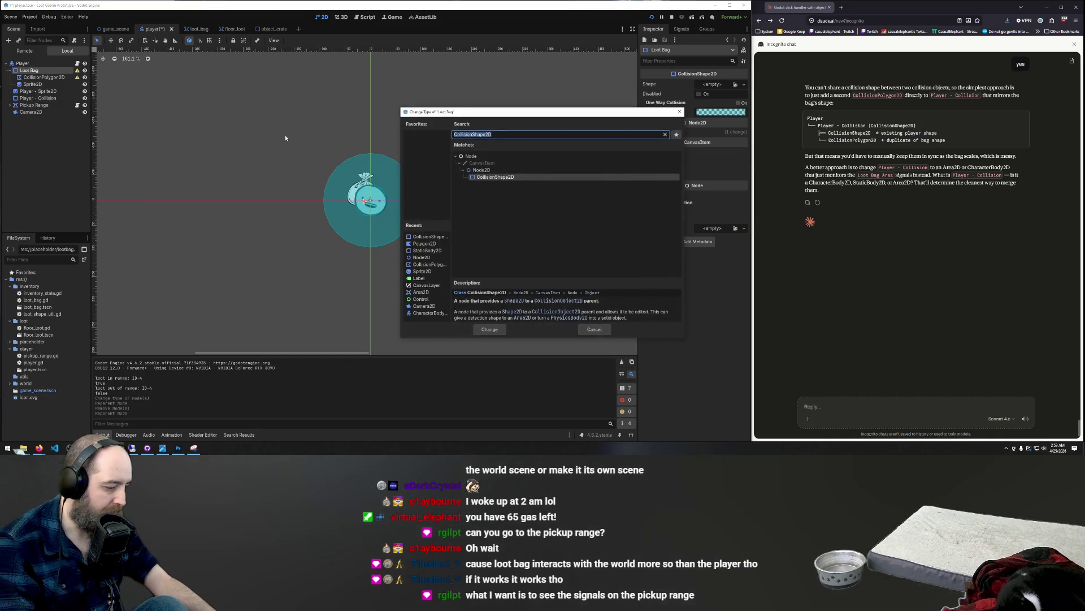
pyautogui.write('collis')
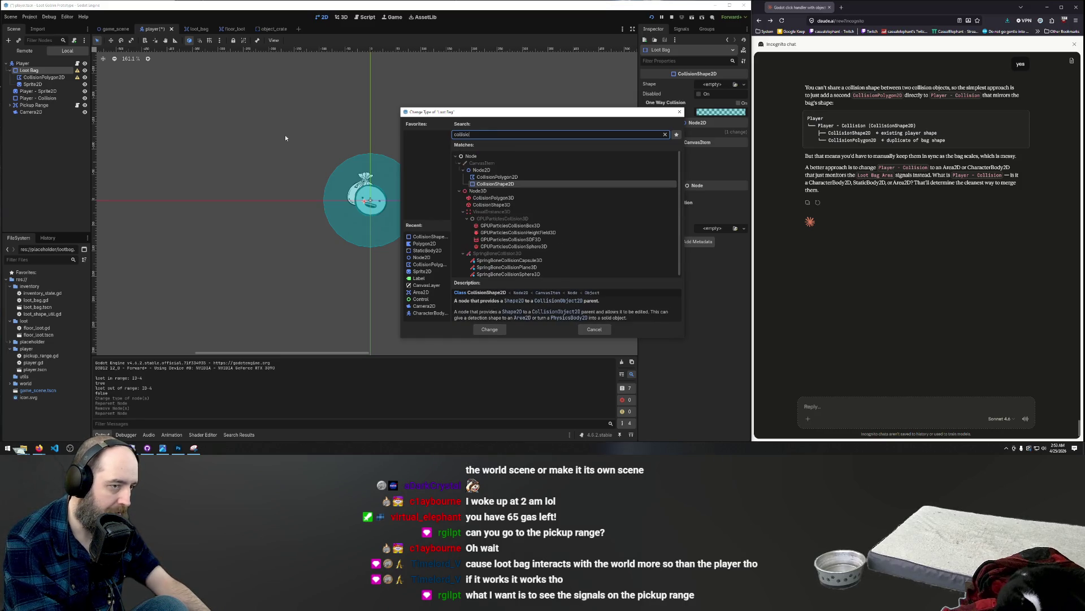
pyautogui.hotkey('ctrl', 'a')
pyautogui.press('BackSpace')
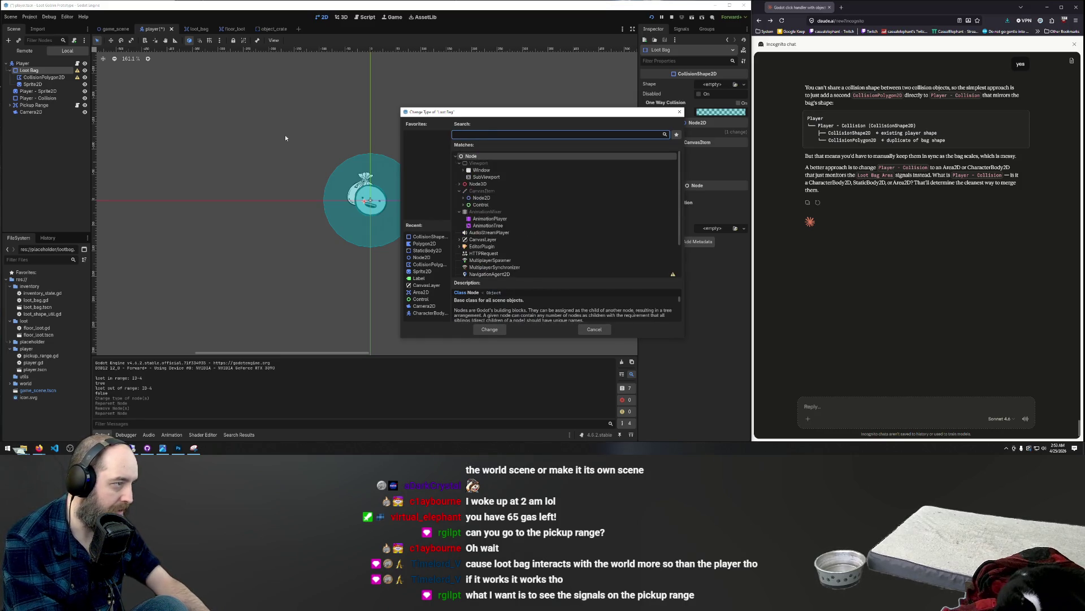
pyautogui.write('a')
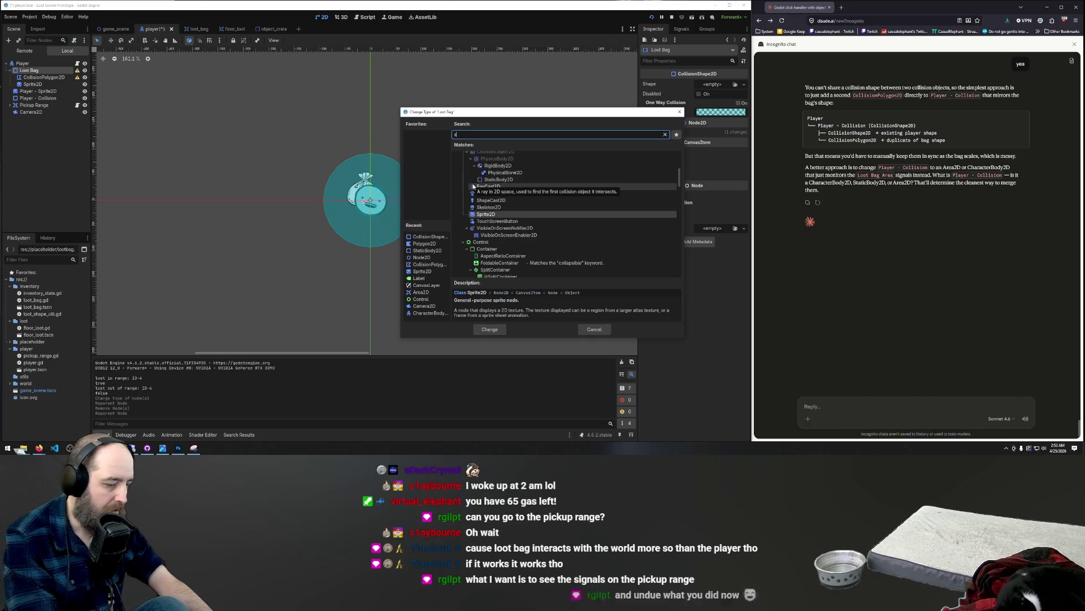
pyautogui.write('rea')
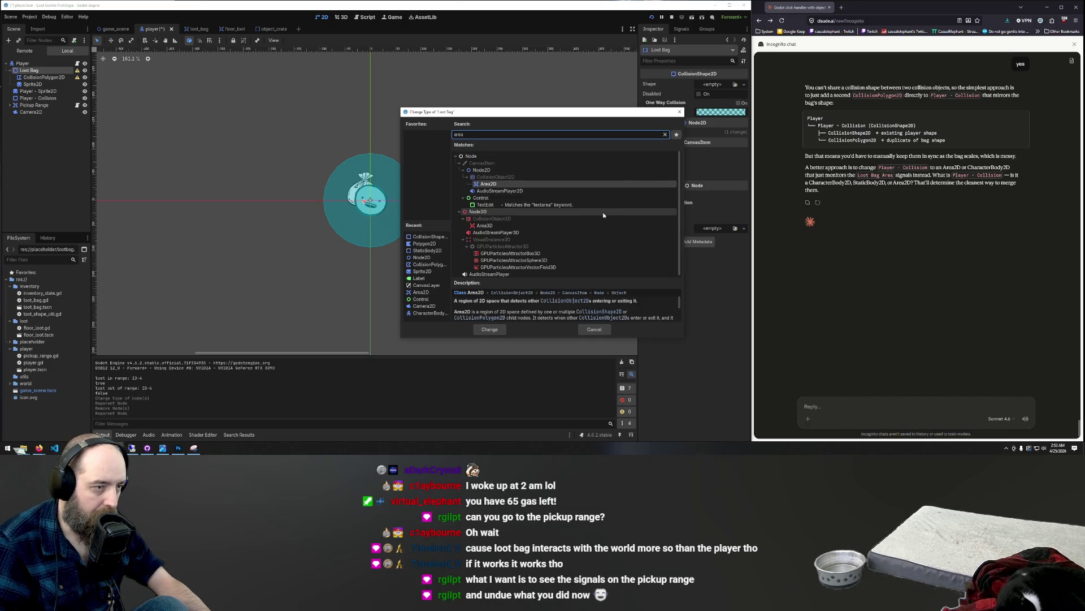
pyautogui.click(515, 178)
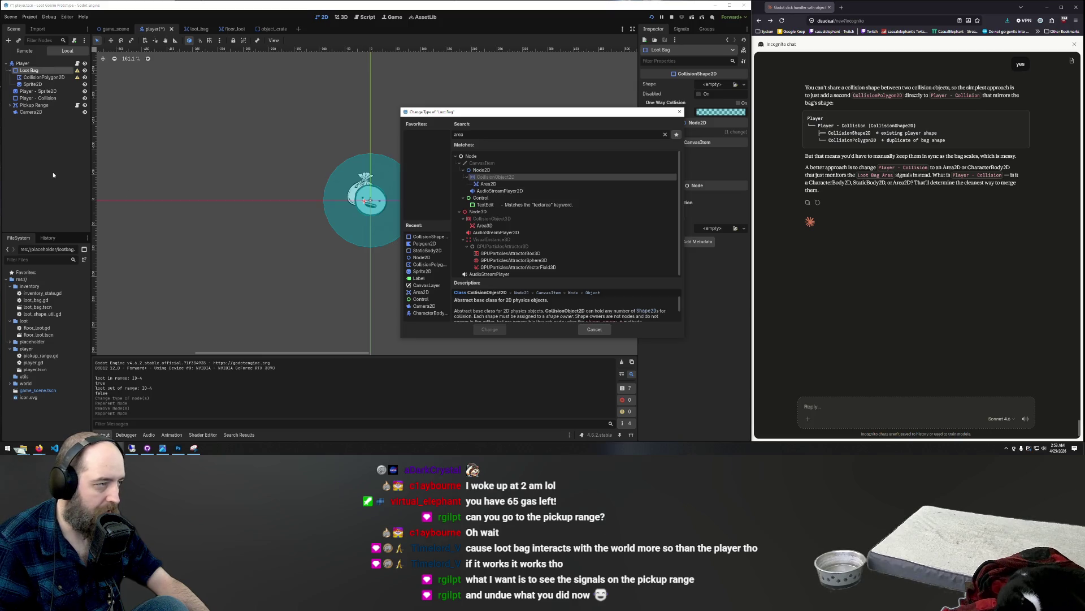
pyautogui.click(680, 111)
# - Undo the node restructuring and select Pickup Range
pyautogui.hotkey('ctrl', 'z')
pyautogui.hotkey('ctrl', 'z')
pyautogui.hotkey('ctrl', 'z')
pyautogui.hotkey('ctrl', 'z')
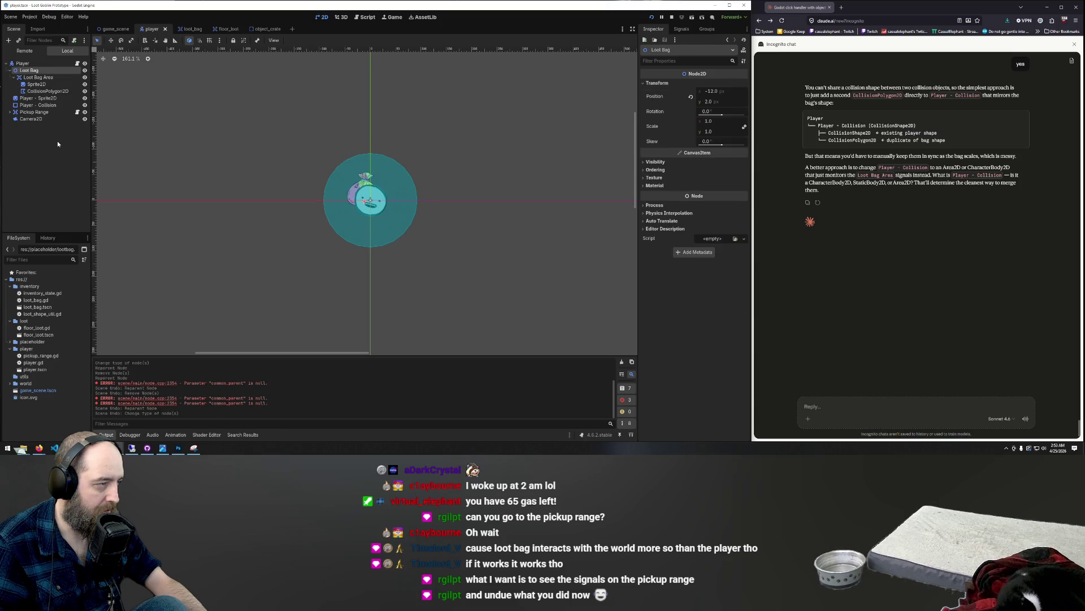
pyautogui.click(47, 160)
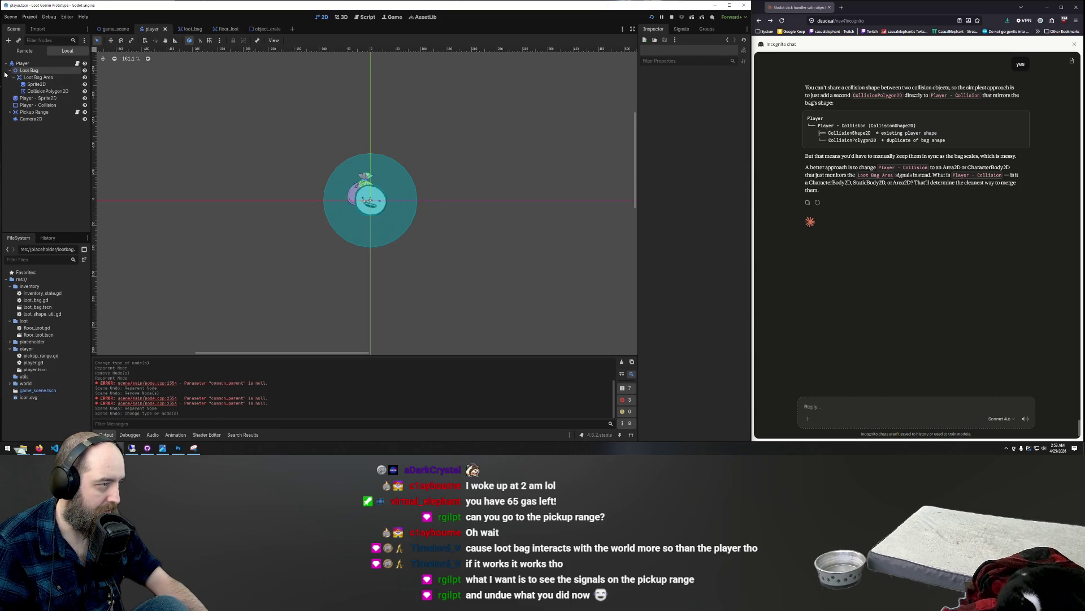
pyautogui.click(23, 112)
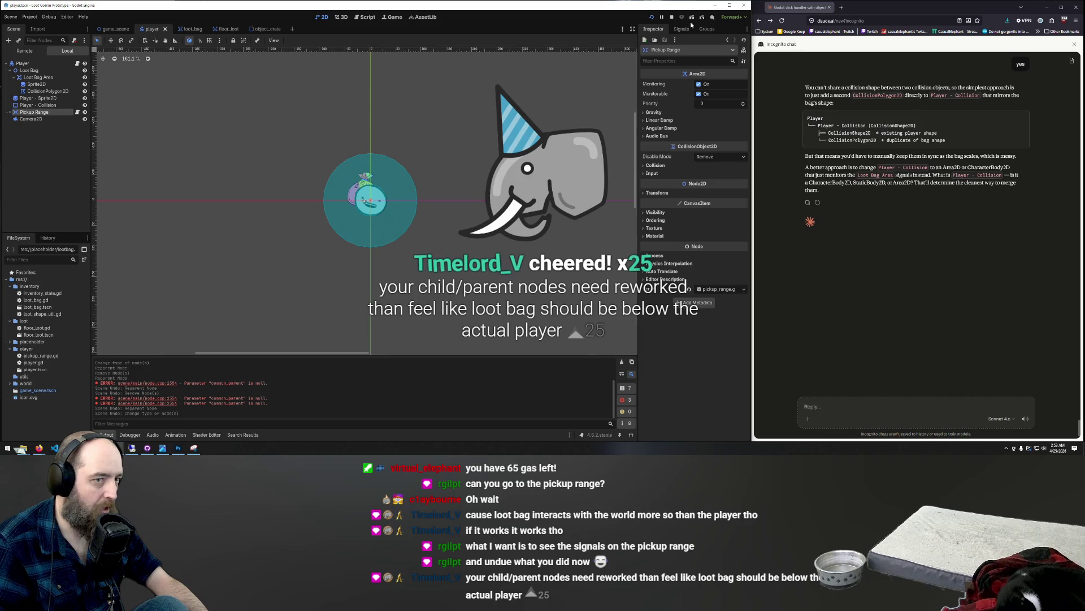
# - Show Pickup Range's signals and collapse Loot Bag Area's sprite and polygon children
pyautogui.click(680, 32)
pyautogui.click(10, 112)
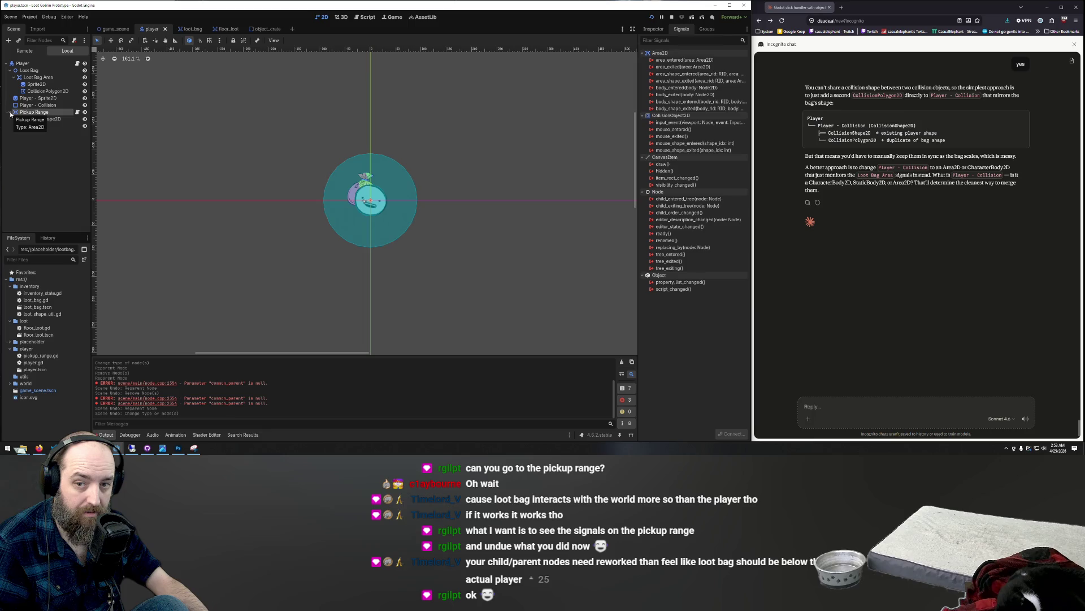
pyautogui.click(11, 113)
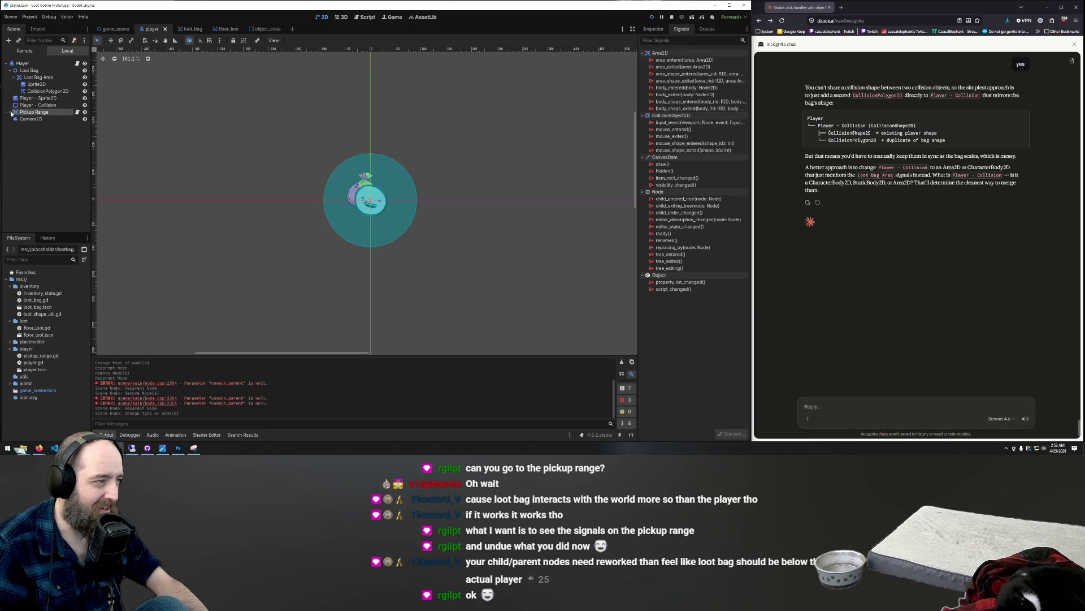
pyautogui.click(14, 78)
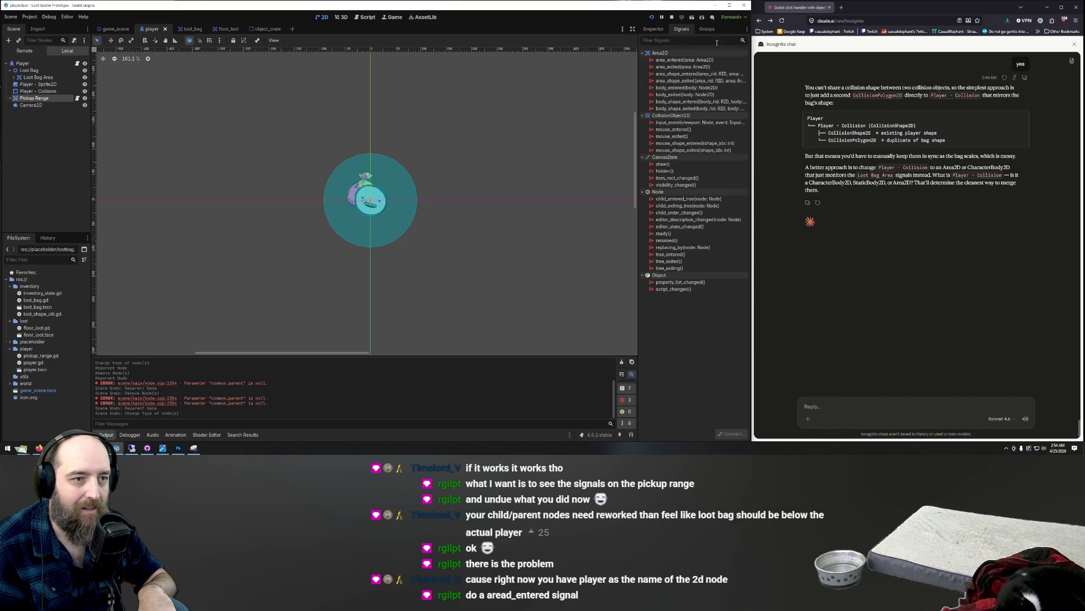
pyautogui.rightClick(678, 60)
# - Cancel connecting area_entered, check Pickup Range's collision shape, then view Loot Bag Area's signals
pyautogui.click(693, 67)
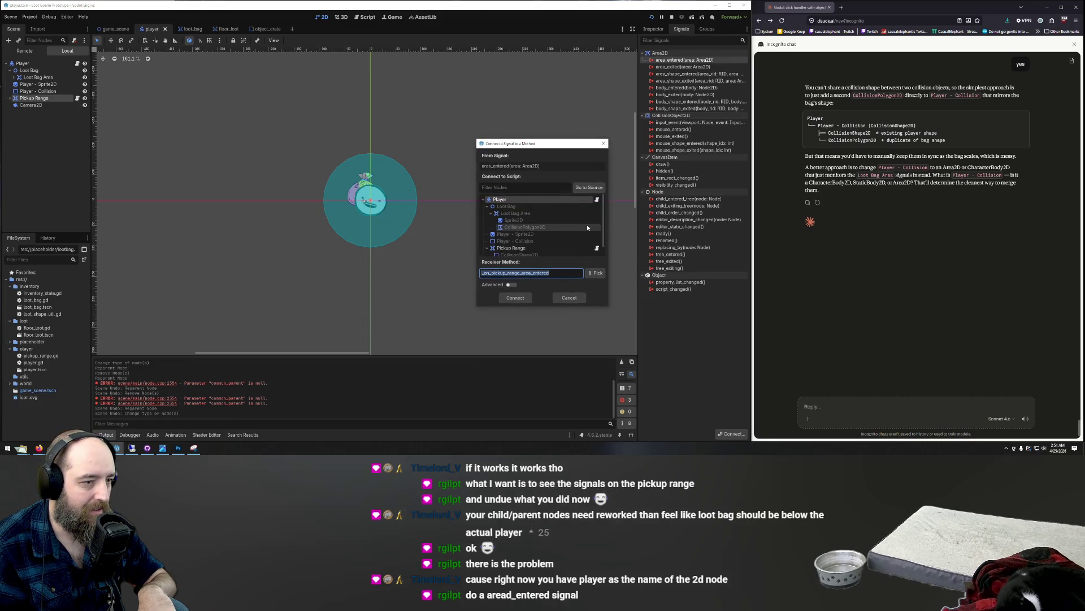
pyautogui.scroll(-1, 551, 227)
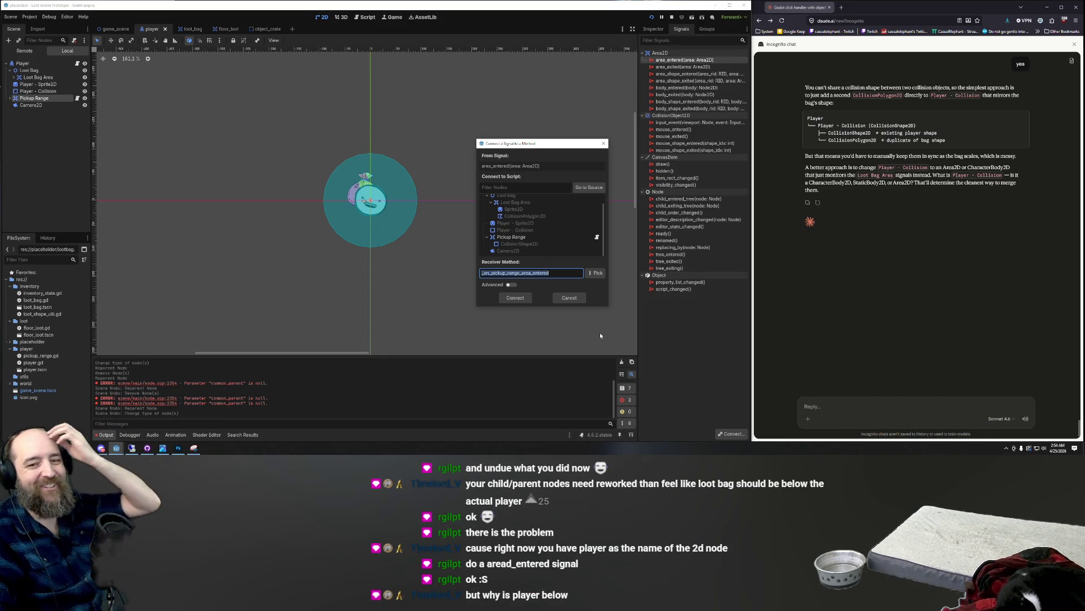
pyautogui.click(569, 298)
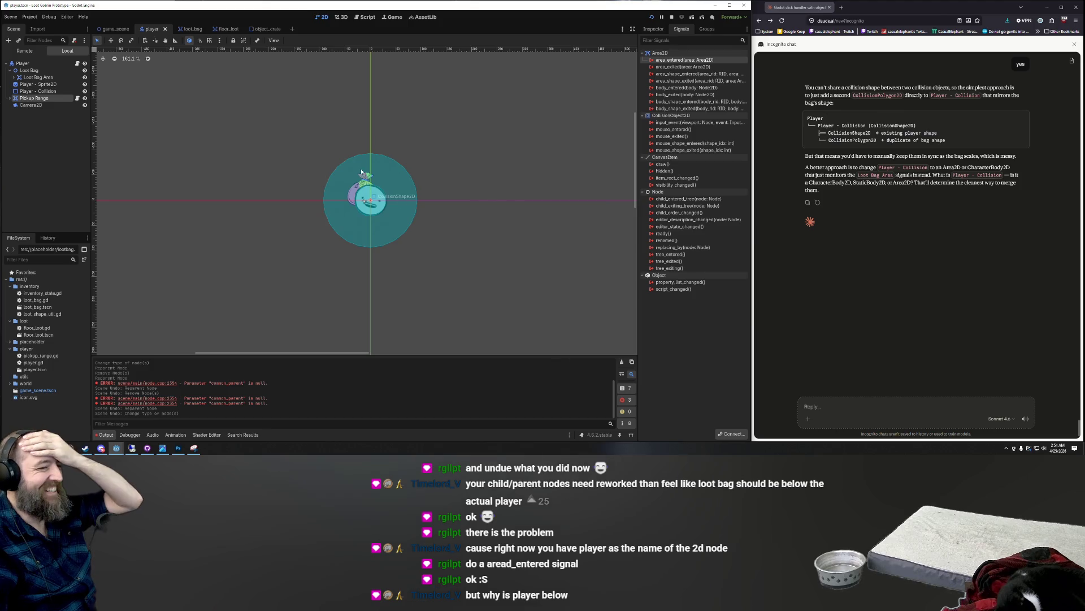
pyautogui.click(324, 155)
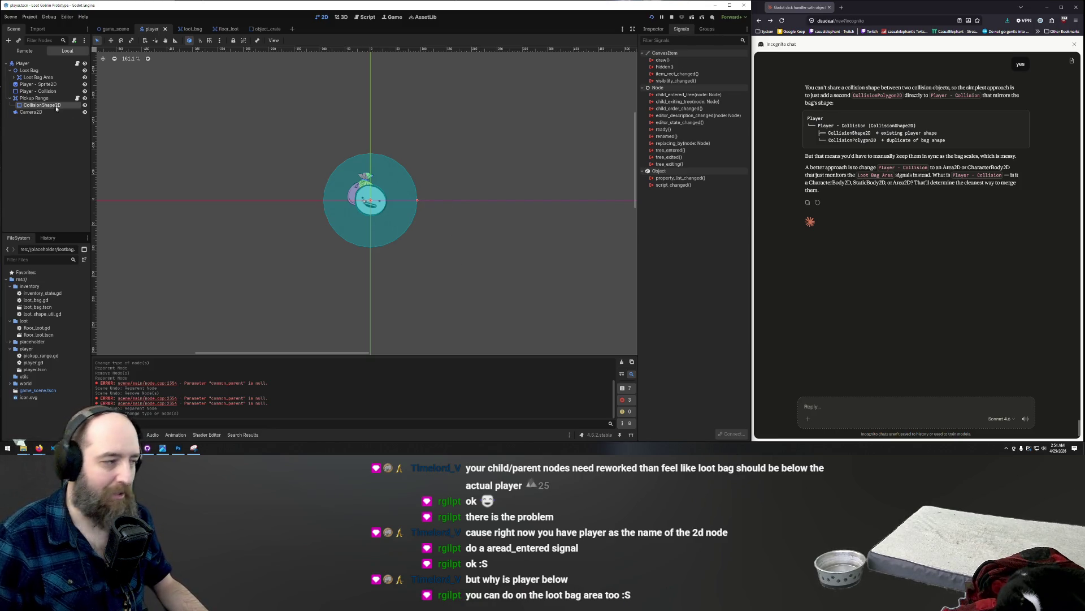
pyautogui.click(34, 78)
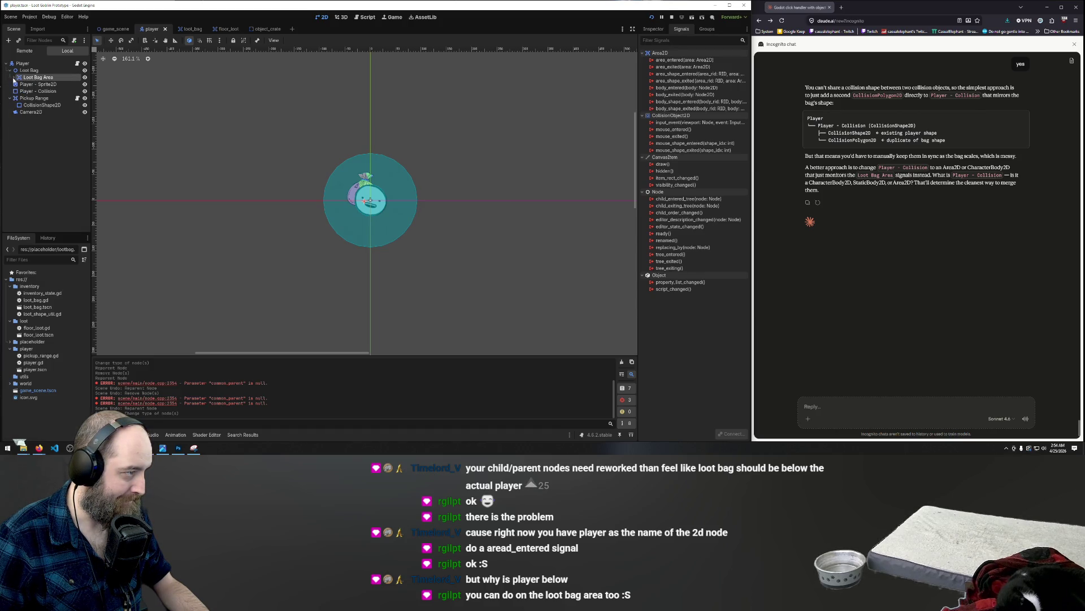
# - Expand Loot Bag Area in the Scene dock to show its child nodes
pyautogui.click(14, 78)
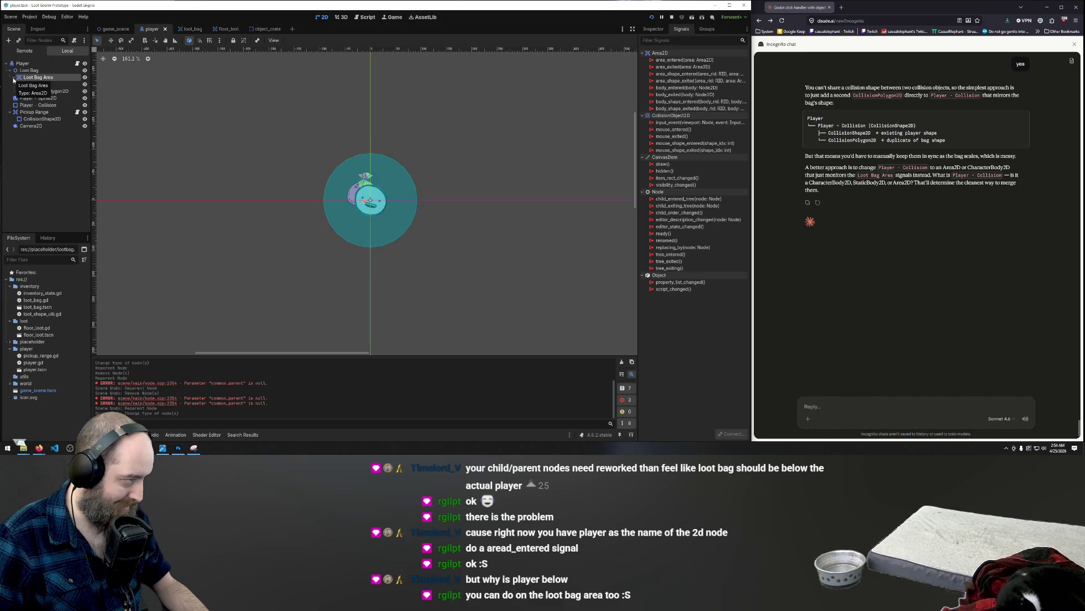
pyautogui.rightClick(31, 80)
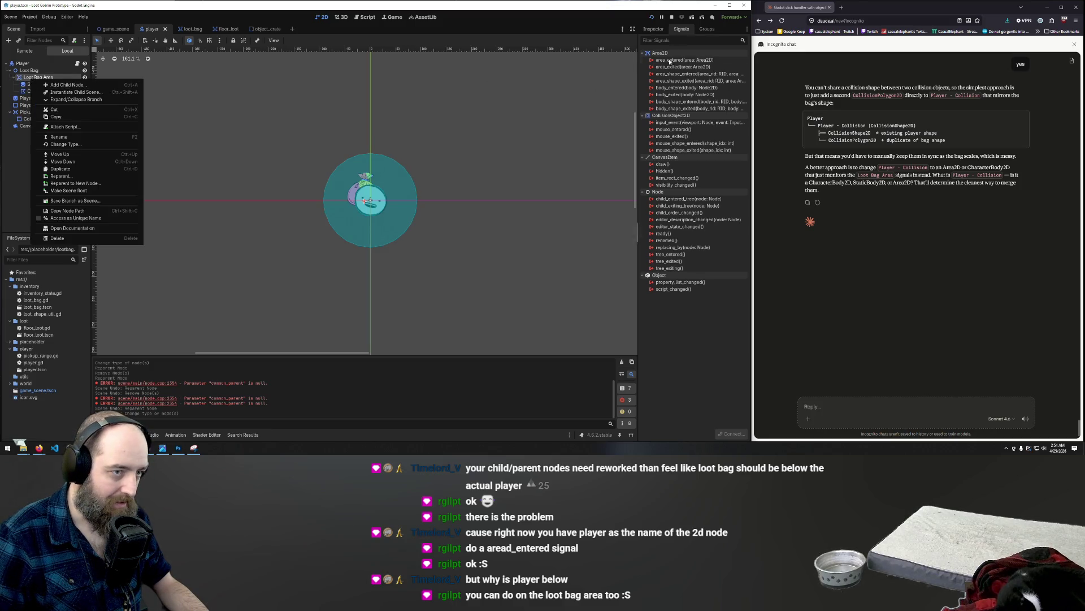
pyautogui.click(680, 374)
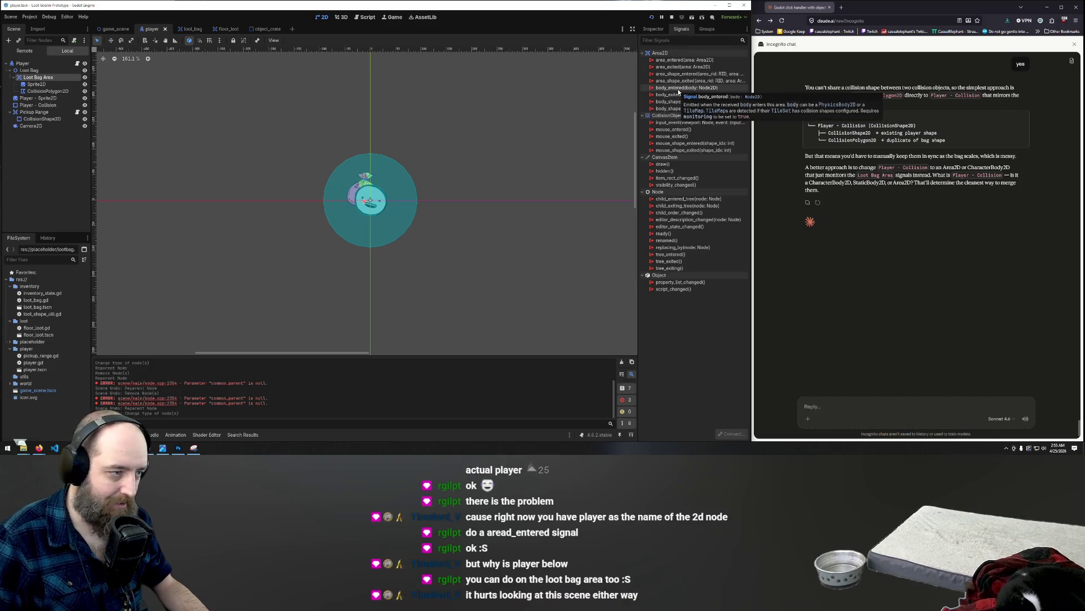
# - Open and cancel body_entered's Connect dialog without connecting, then start connecting area_entered
pyautogui.click(677, 89)
pyautogui.rightClick(676, 88)
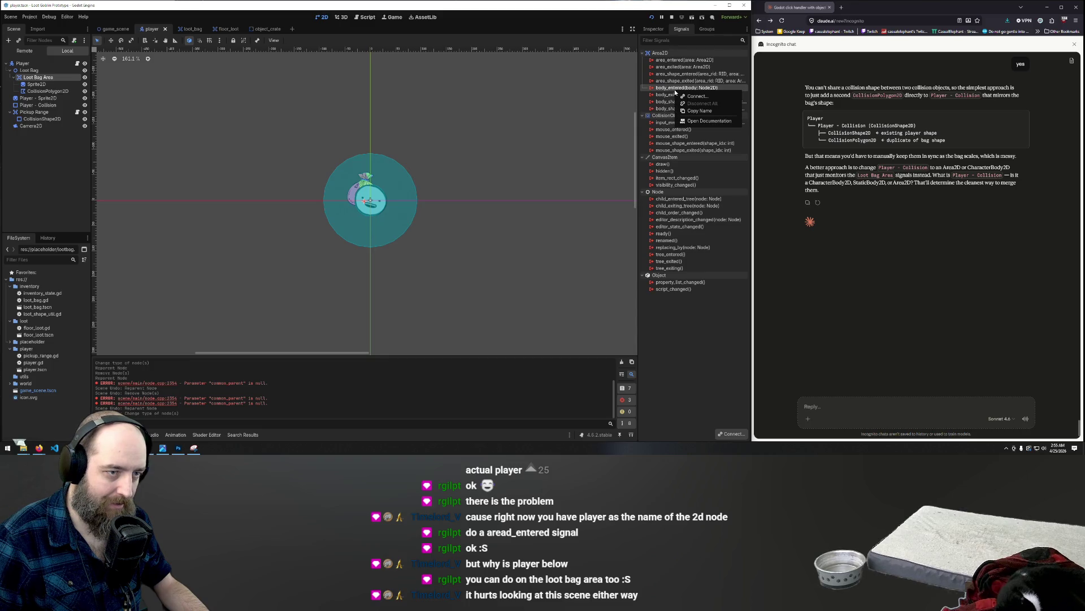
pyautogui.click(695, 96)
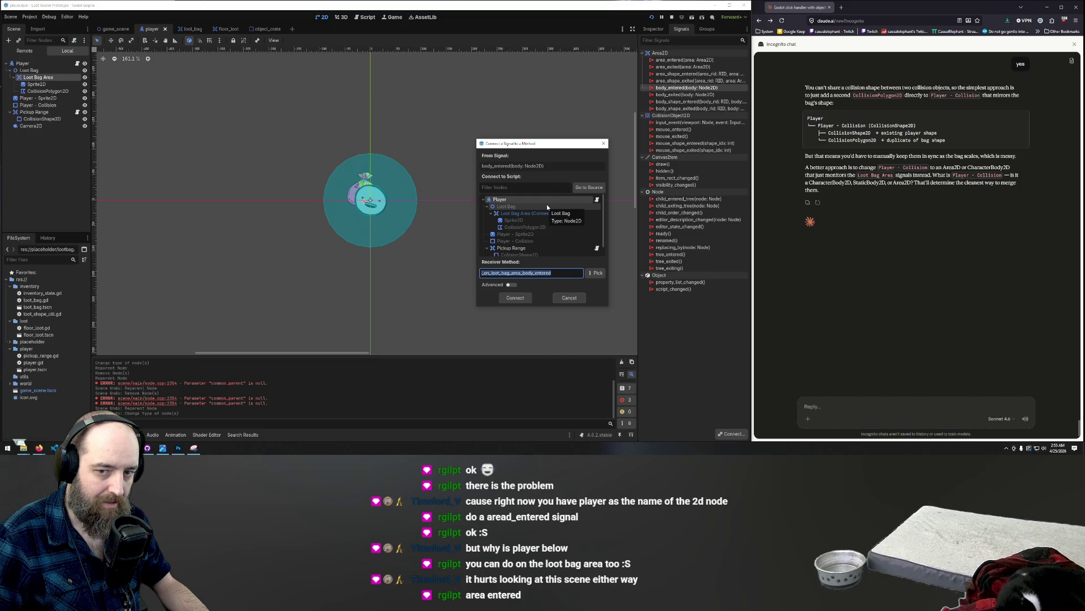
pyautogui.click(605, 146)
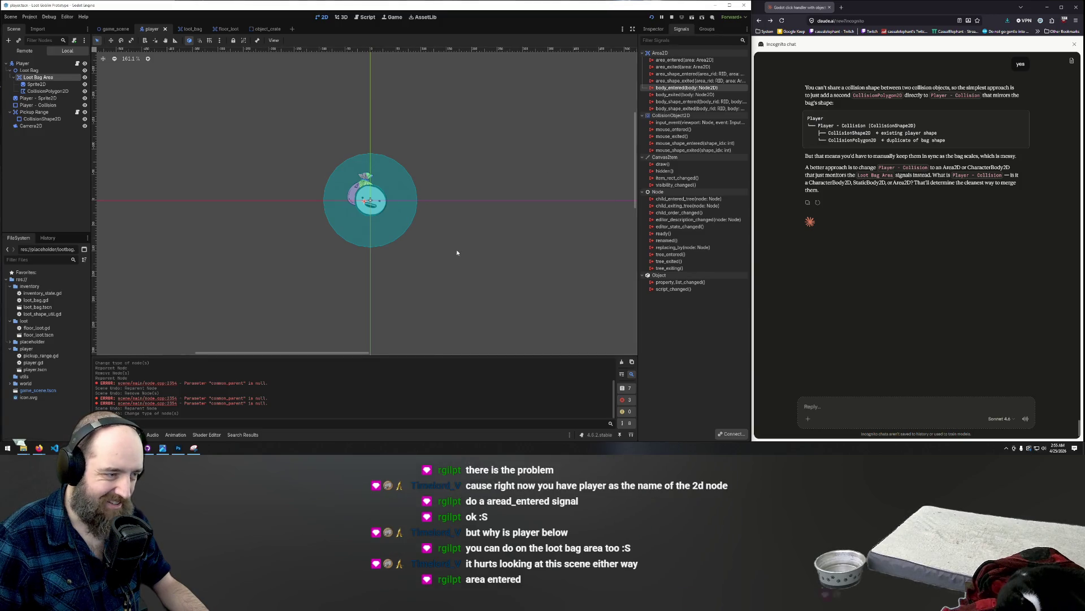
pyautogui.scroll(-5, 440, 230)
pyautogui.scroll(4, 440, 229)
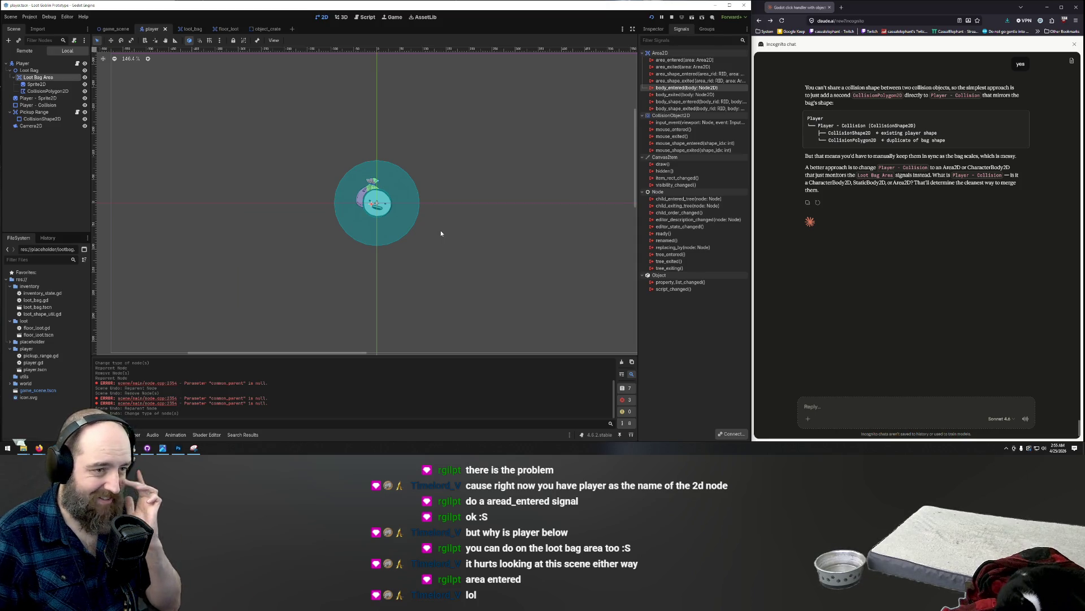
pyautogui.doubleClick(669, 61)
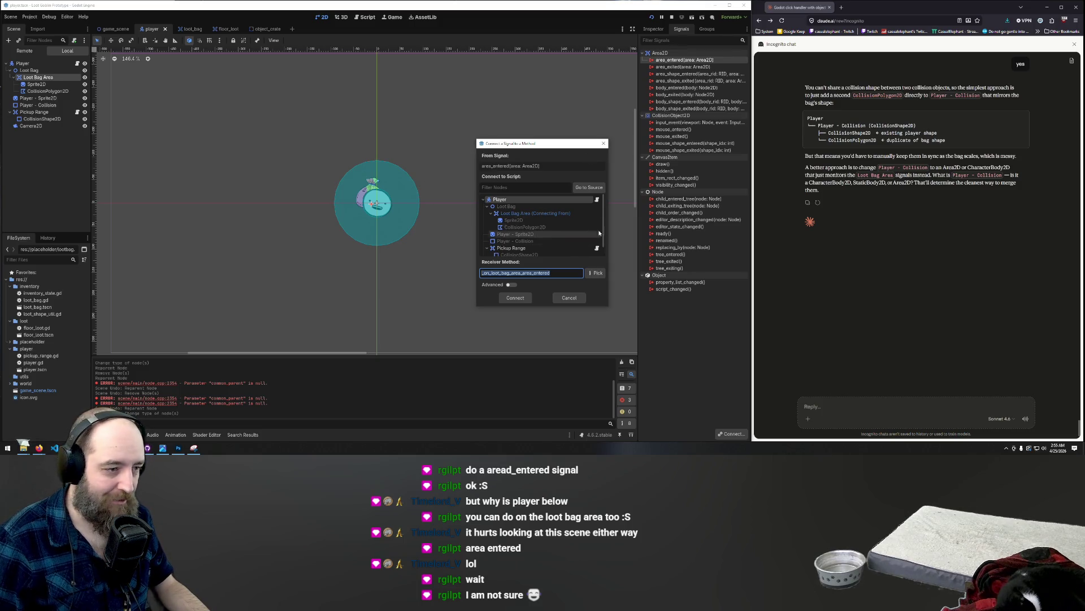
# - Cancel the area_entered connection, collapse Loot Bag Area, and clear the node selection
pyautogui.click(604, 143)
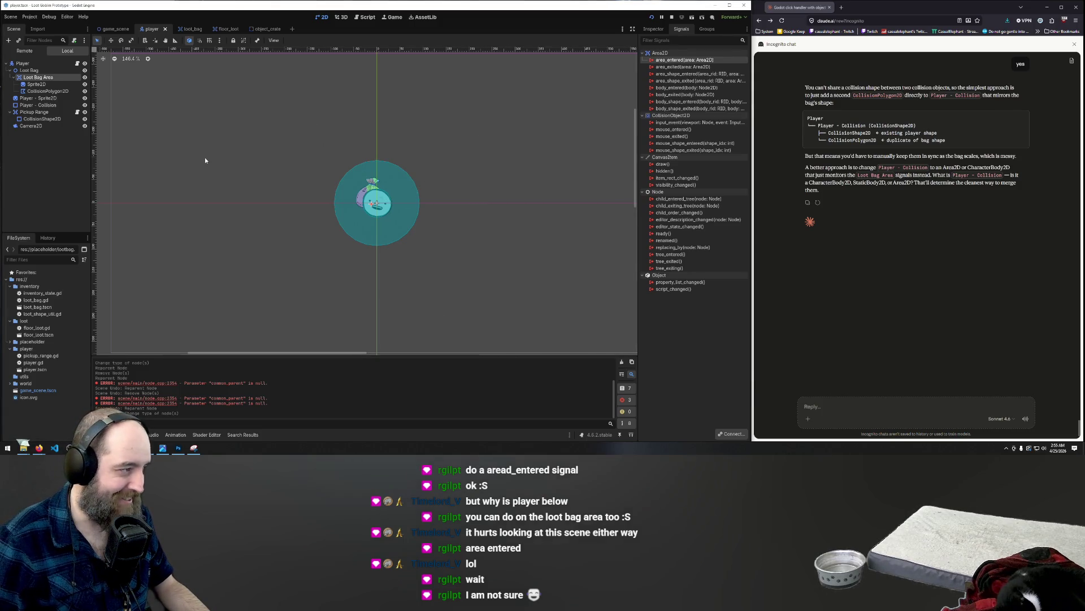
pyautogui.click(14, 78)
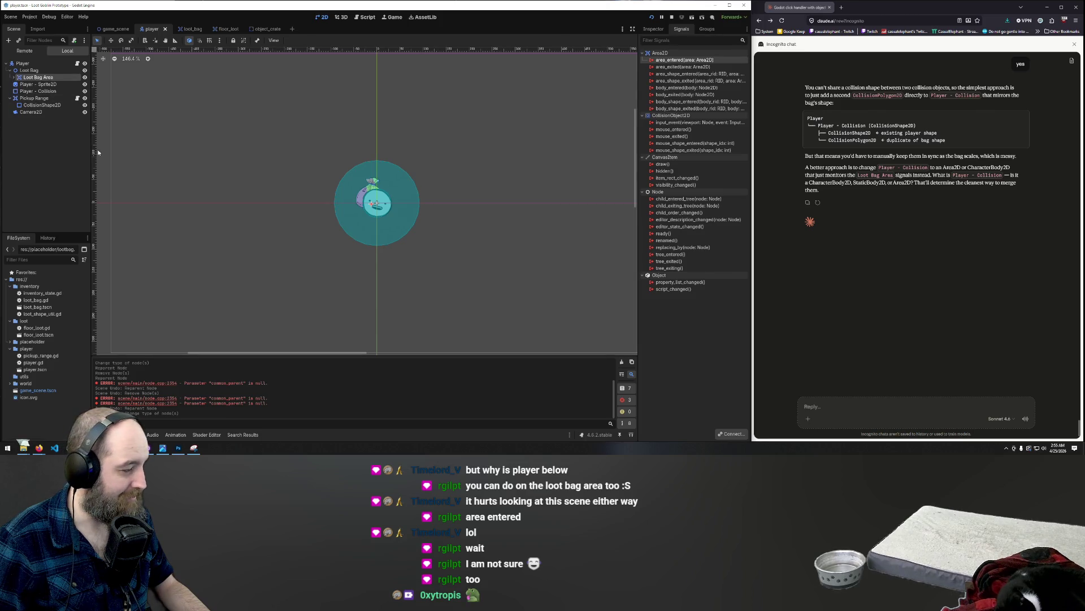
pyautogui.click(191, 137)
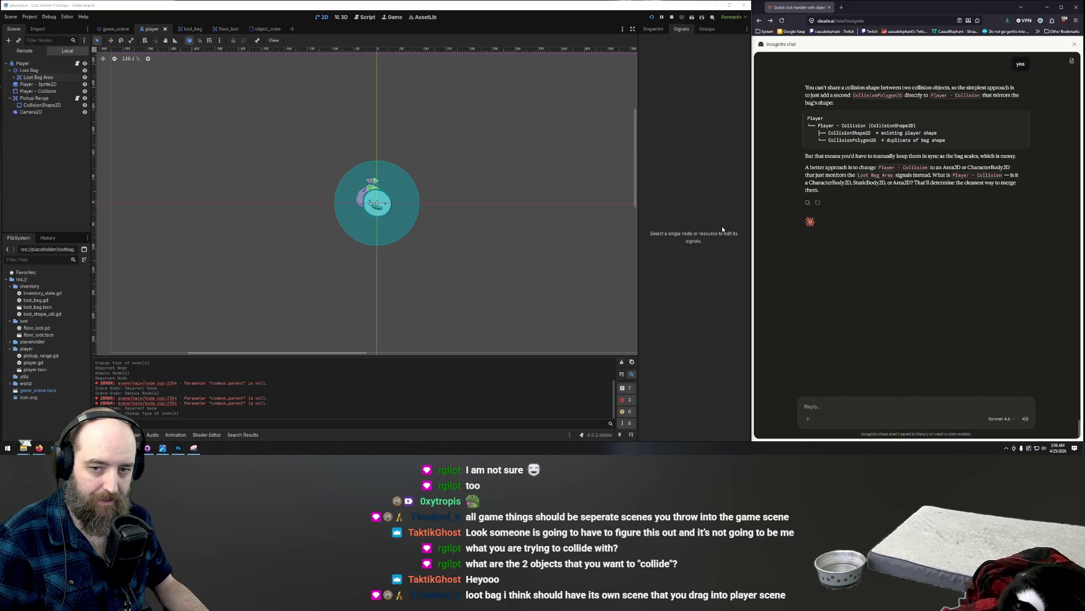
# - Switch to game_scene, briefly select then deselect the Crate, and enable Move mode
pyautogui.click(116, 28)
pyautogui.click(411, 135)
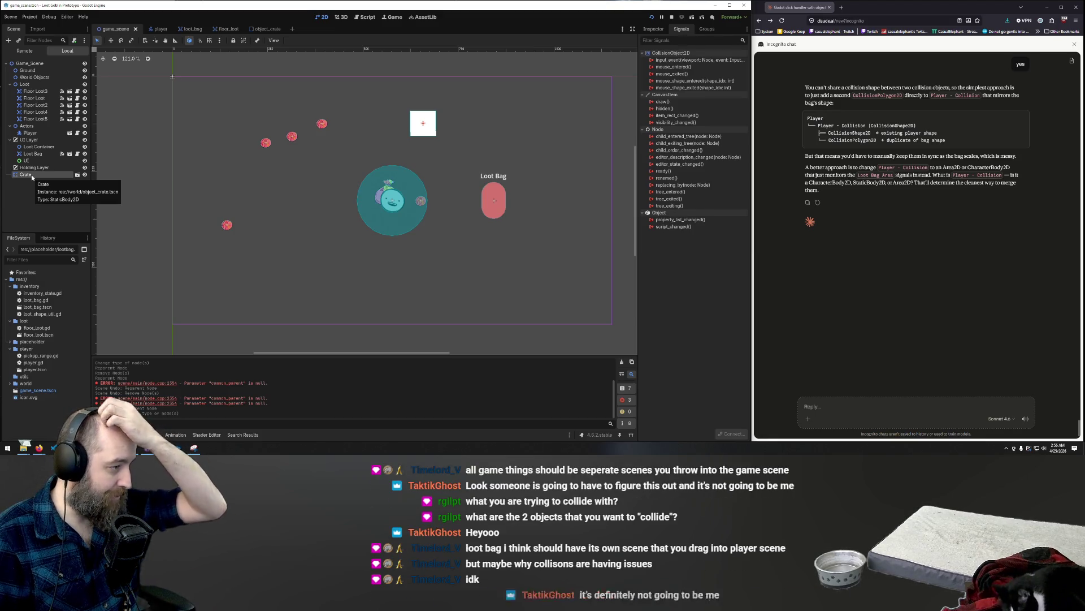
pyautogui.click(439, 251)
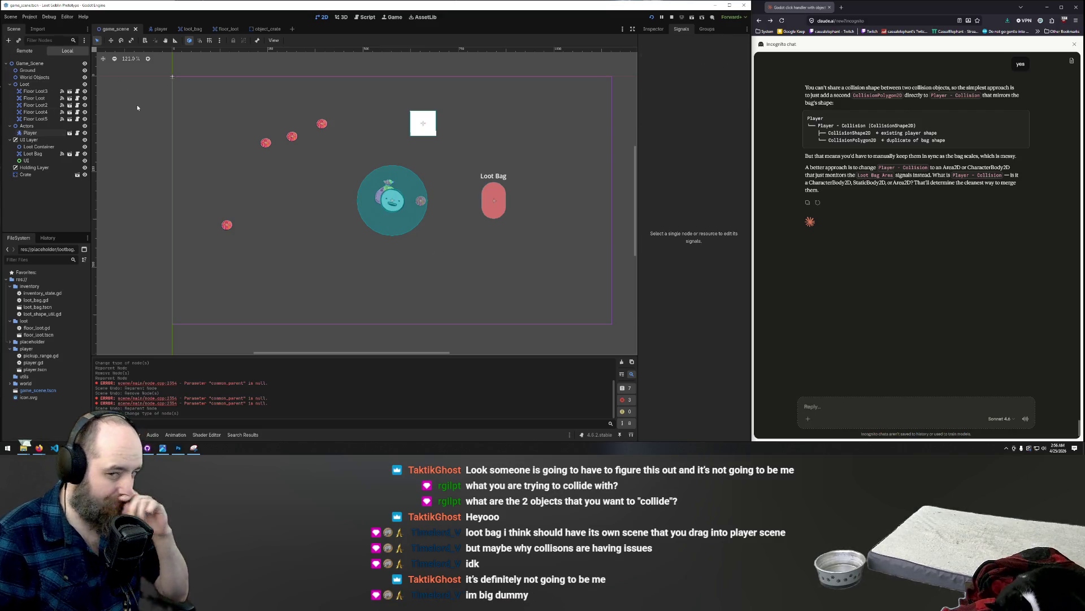
pyautogui.press('w')
# - Run the game with F5, walk the player around the white crate, then stop with F8
pyautogui.press('F5')
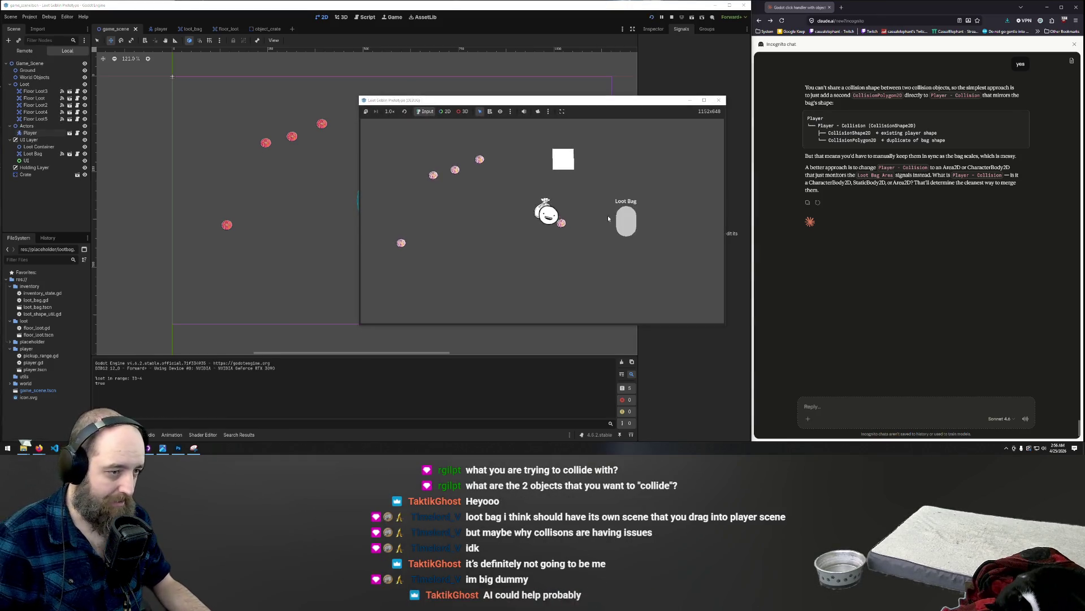
pyautogui.press('s')
pyautogui.press('d')
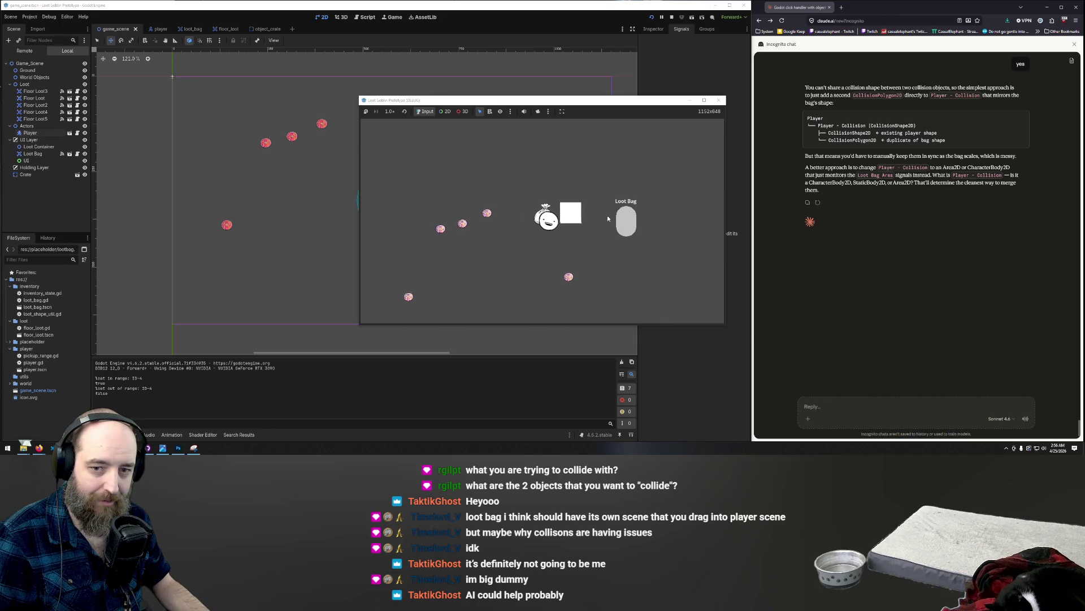
pyautogui.press('d')
pyautogui.press('w')
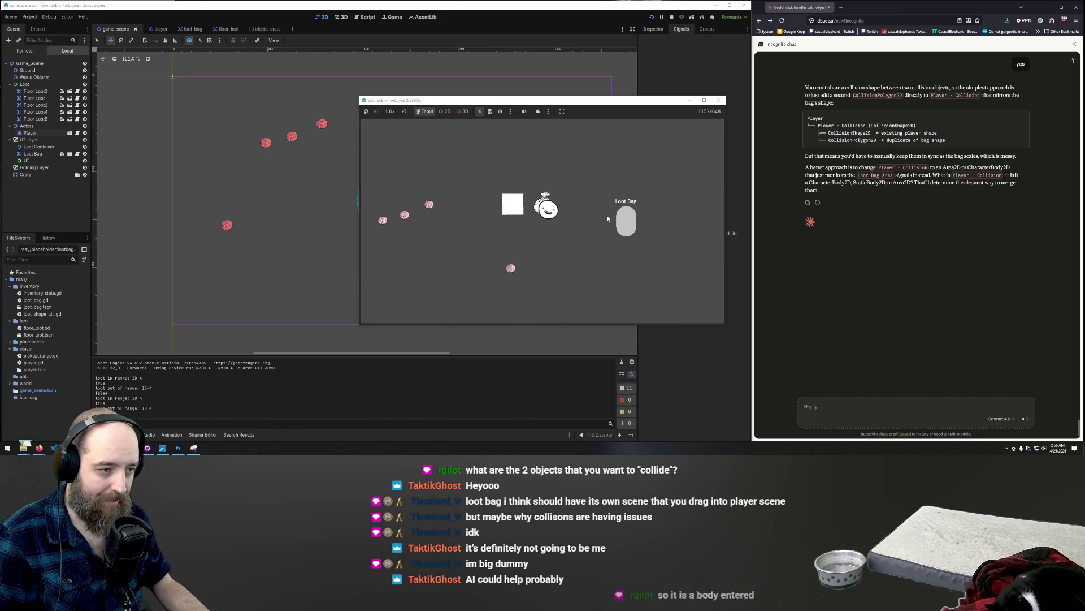
pyautogui.press('s')
pyautogui.press('w')
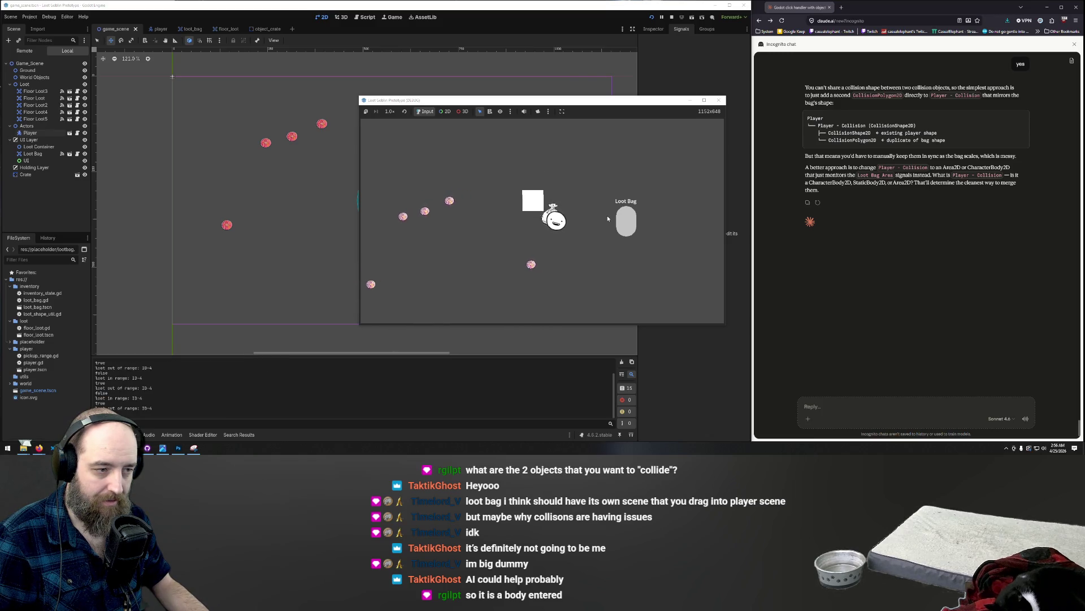
pyautogui.press('a')
pyautogui.press('w')
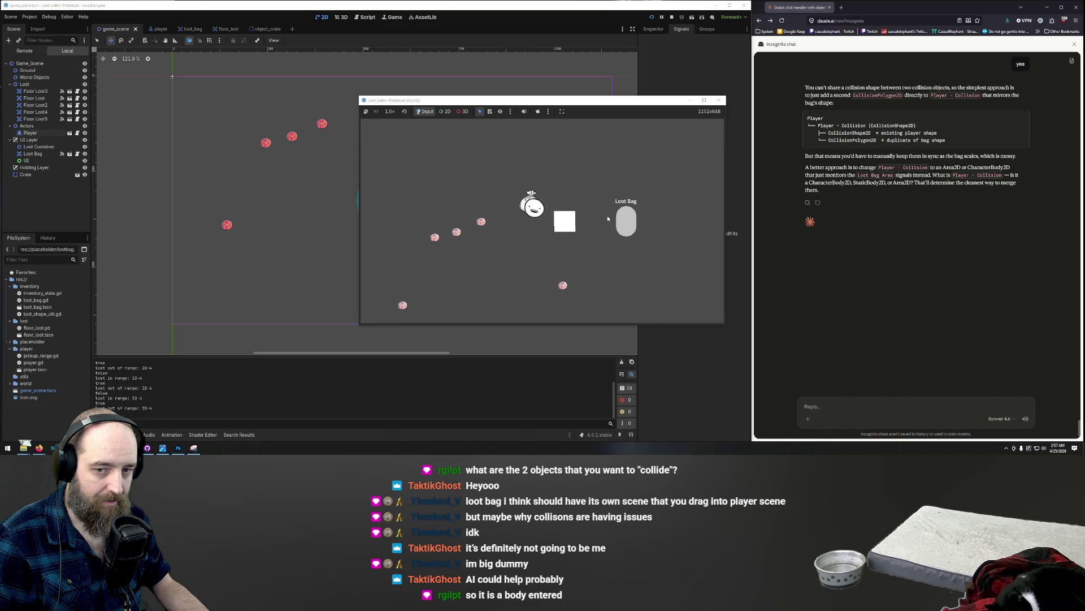
pyautogui.press('s')
pyautogui.press('d')
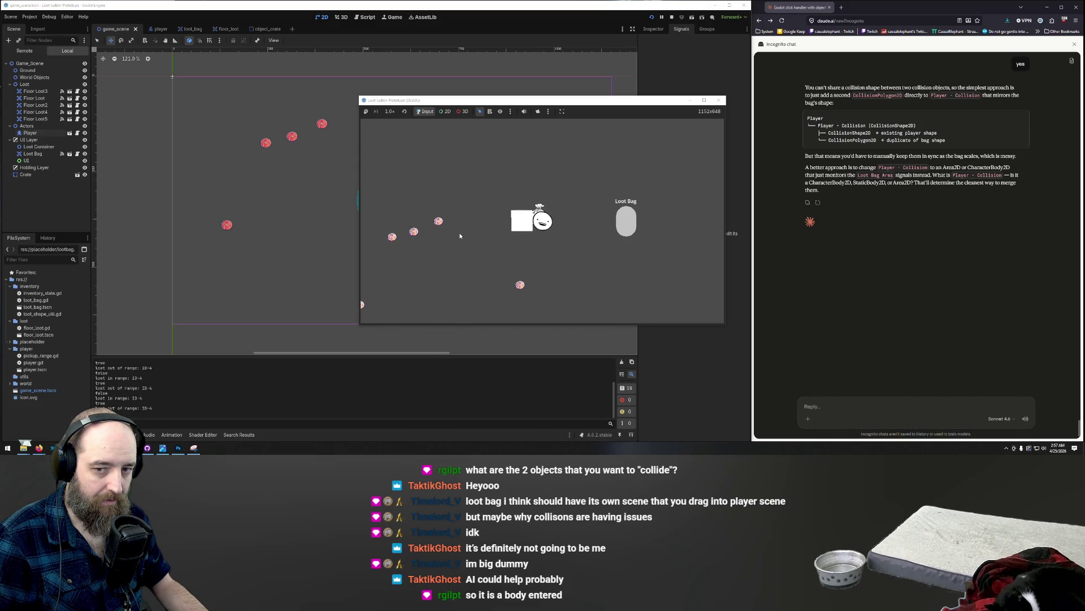
pyautogui.press('s')
pyautogui.press('a')
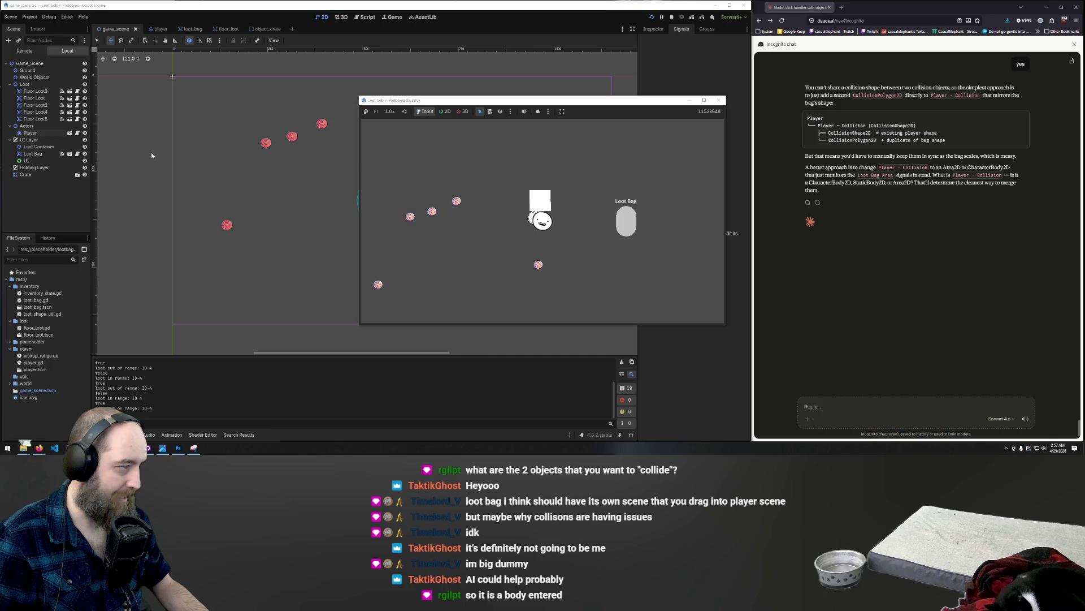
pyautogui.press('F8')
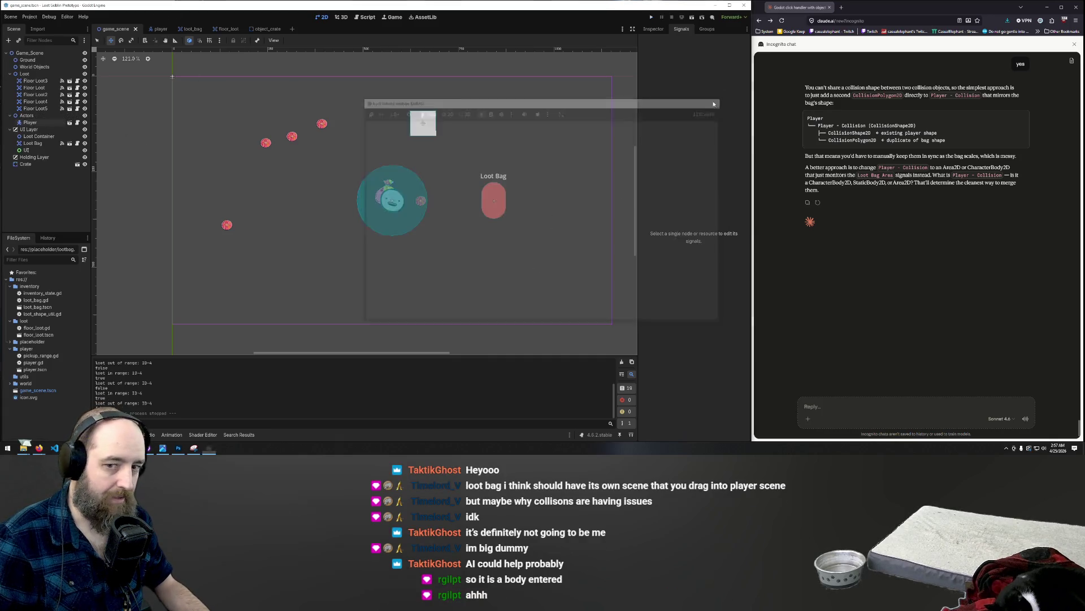
pyautogui.click(185, 29)
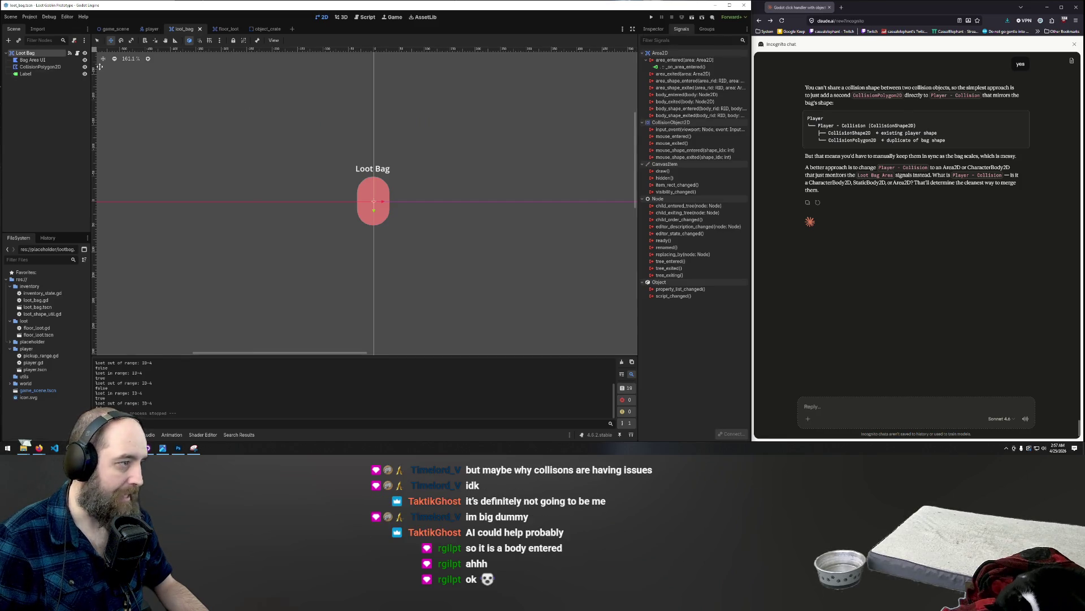
pyautogui.click(226, 29)
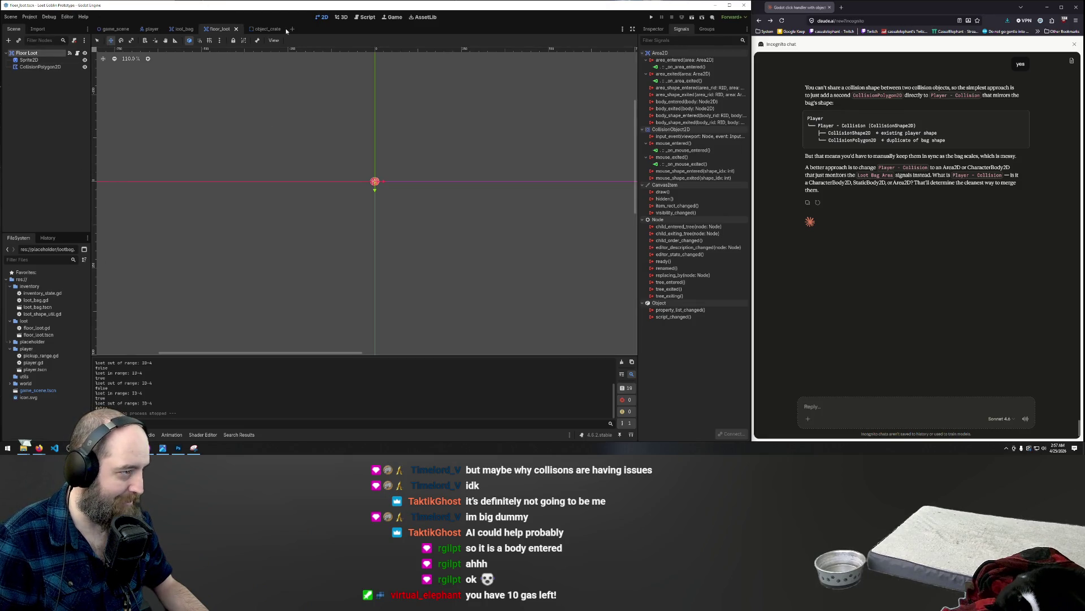
pyautogui.click(152, 29)
pyautogui.doubleClick(35, 66)
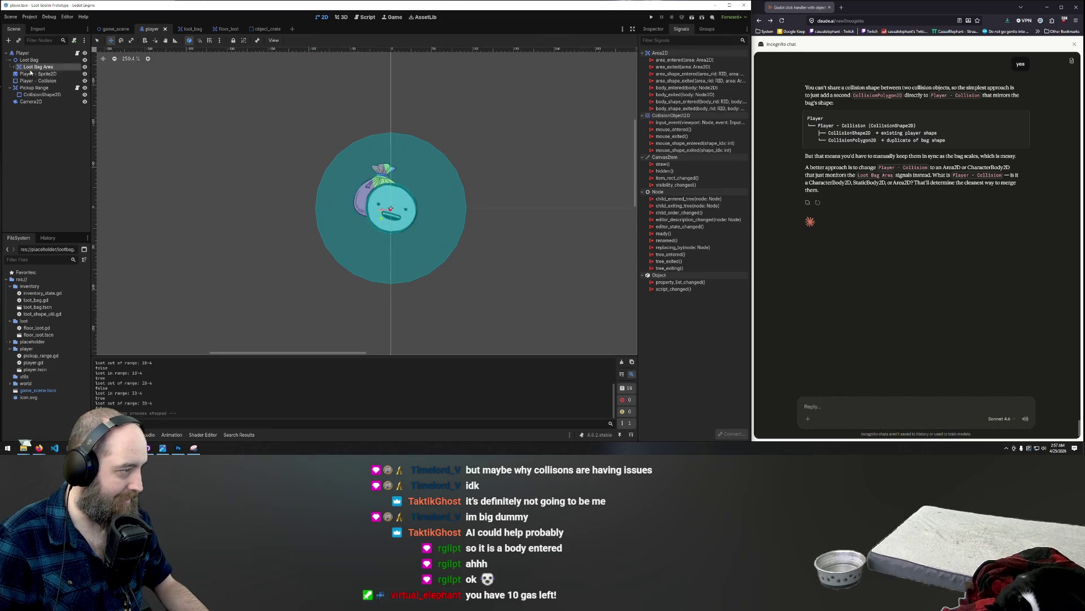
pyautogui.click(9, 60)
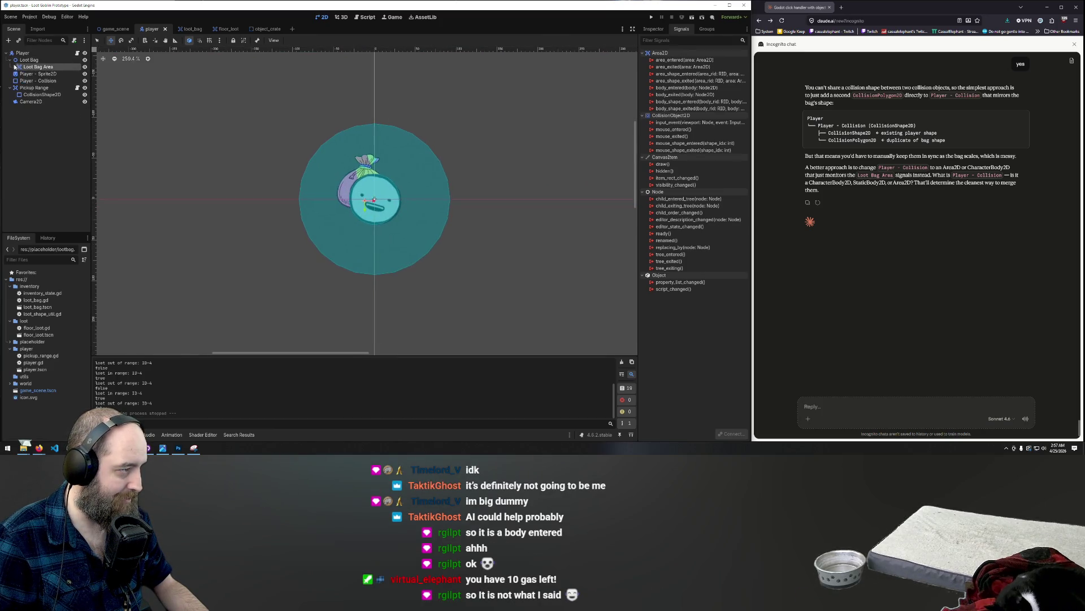
pyautogui.click(22, 60)
pyautogui.click(9, 60)
pyautogui.click(31, 66)
pyautogui.click(13, 66)
pyautogui.click(34, 82)
pyautogui.click(34, 74)
pyautogui.click(34, 80)
pyautogui.click(31, 67)
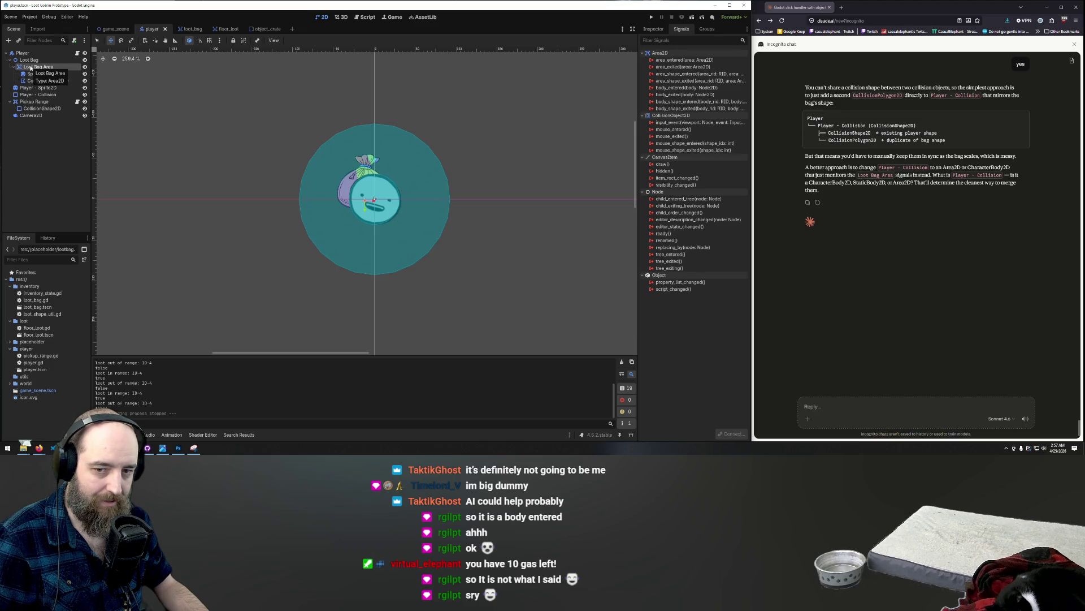
pyautogui.doubleClick(31, 67)
pyautogui.click(42, 81)
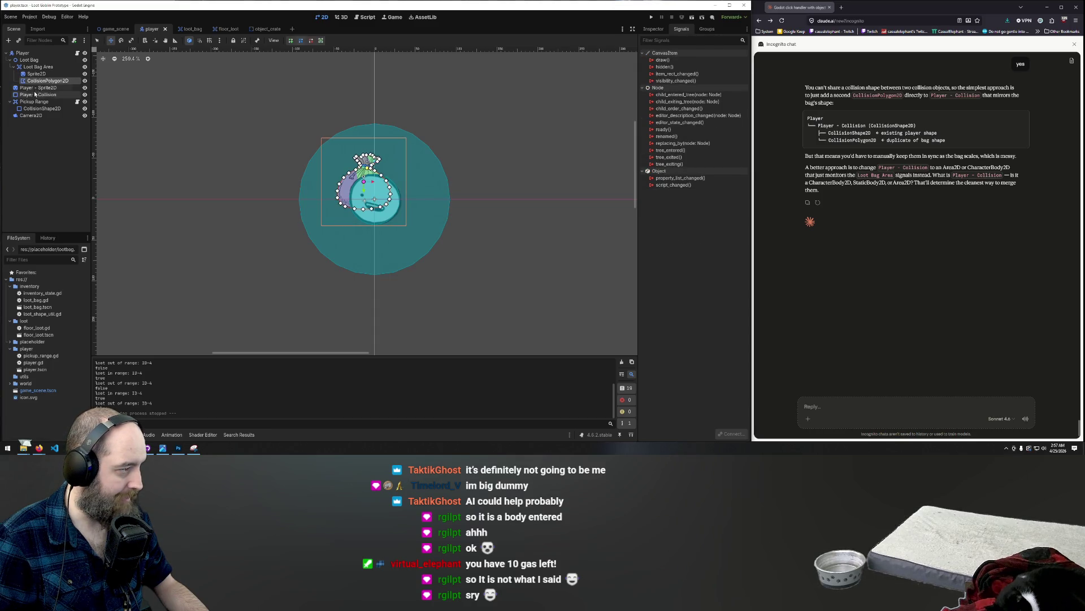
pyautogui.click(34, 96)
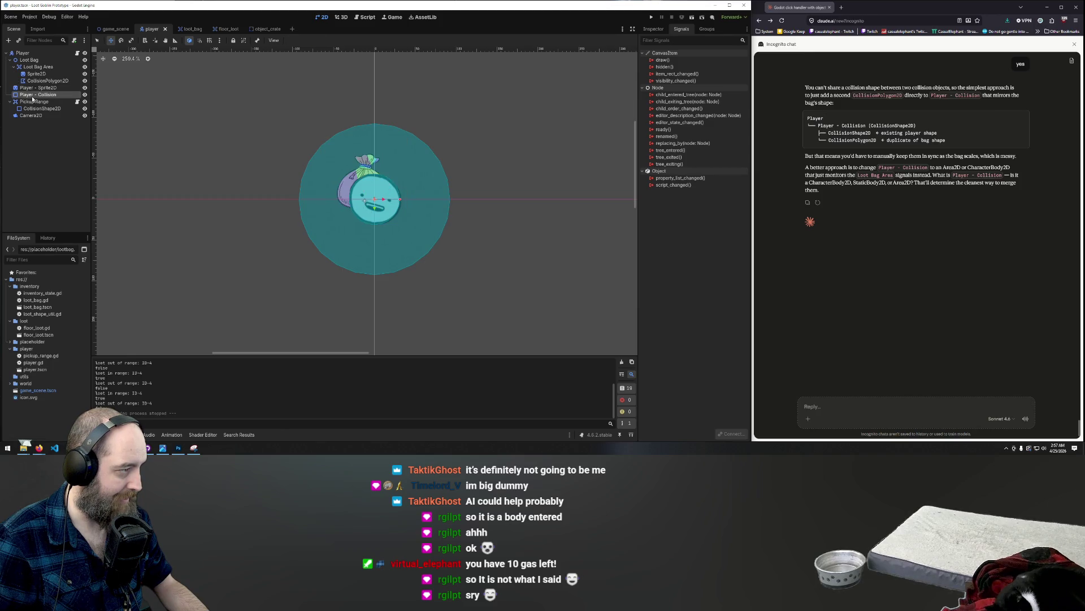
pyautogui.click(34, 81)
pyautogui.click(34, 95)
pyautogui.click(34, 81)
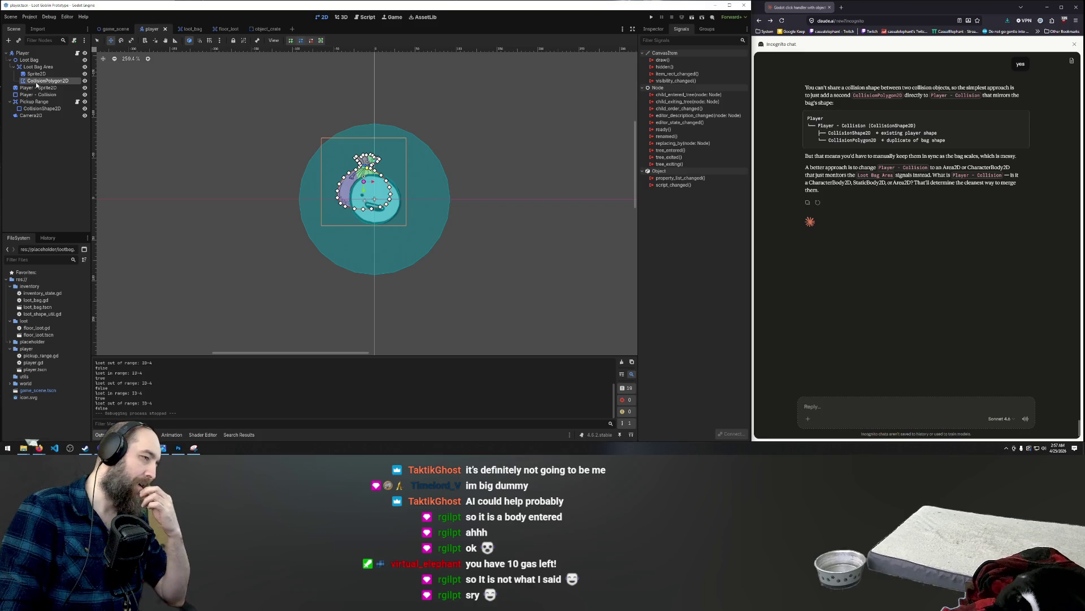
pyautogui.click(27, 61)
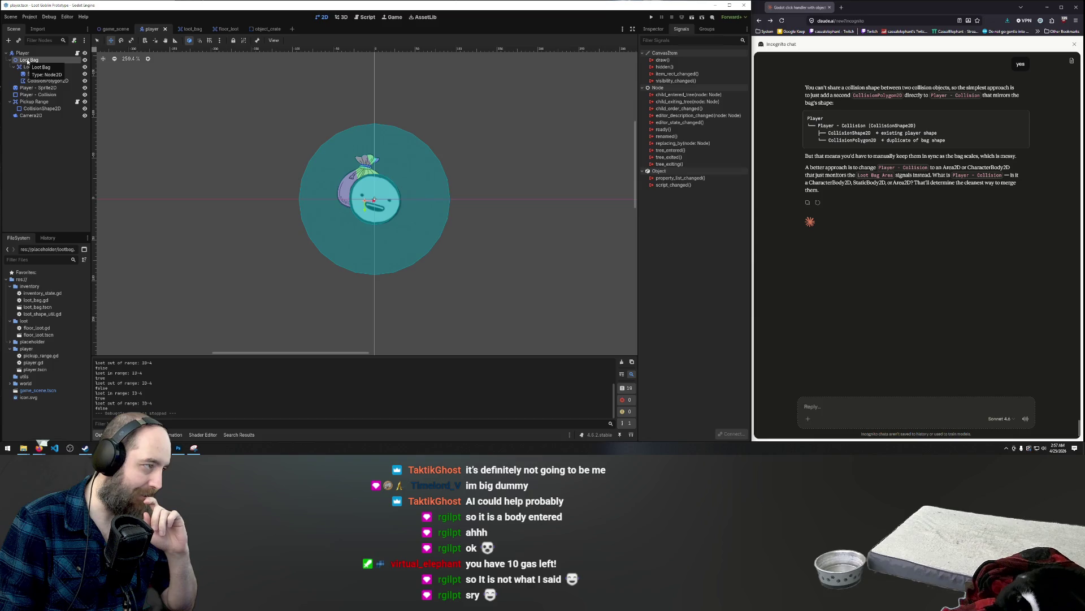
pyautogui.click(14, 67)
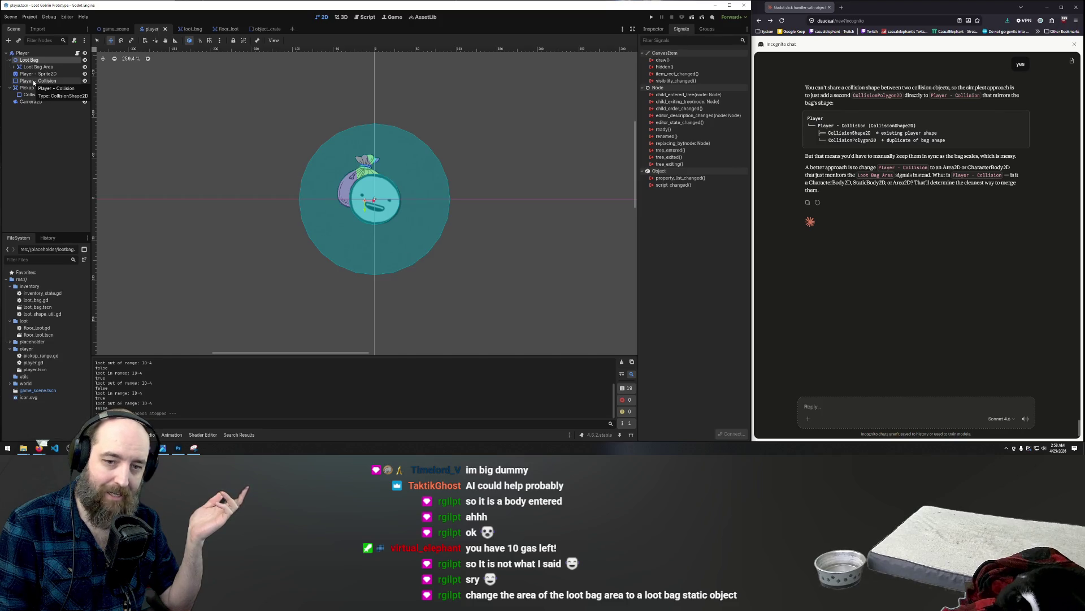
# - Change Loot Bag Area's type to StaticBody2D via a 'stat' search, then briefly test-run the game
pyautogui.click(22, 67)
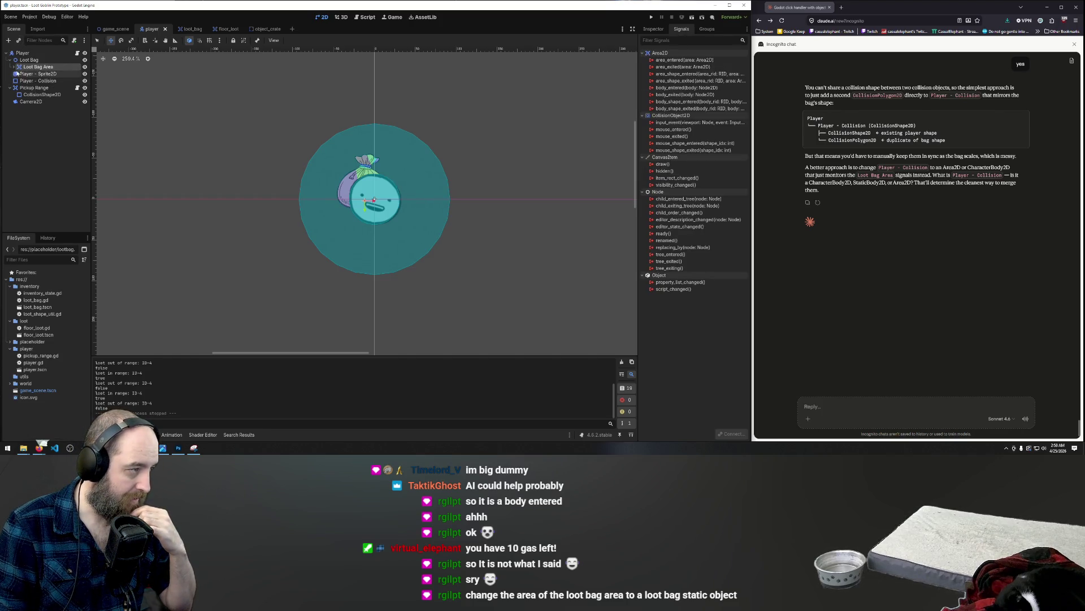
pyautogui.rightClick(29, 68)
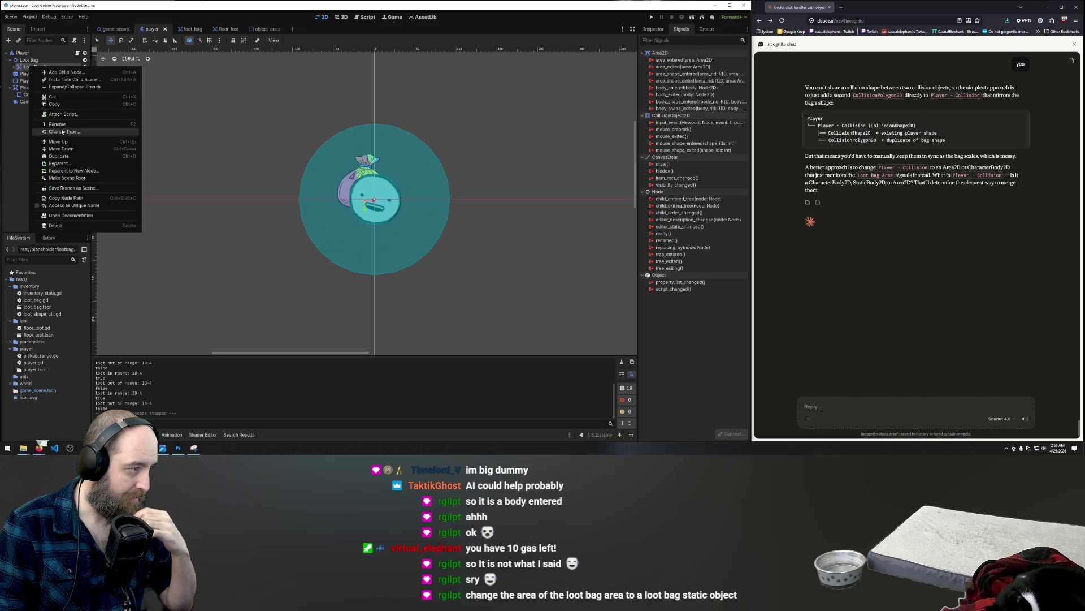
pyautogui.click(27, 113)
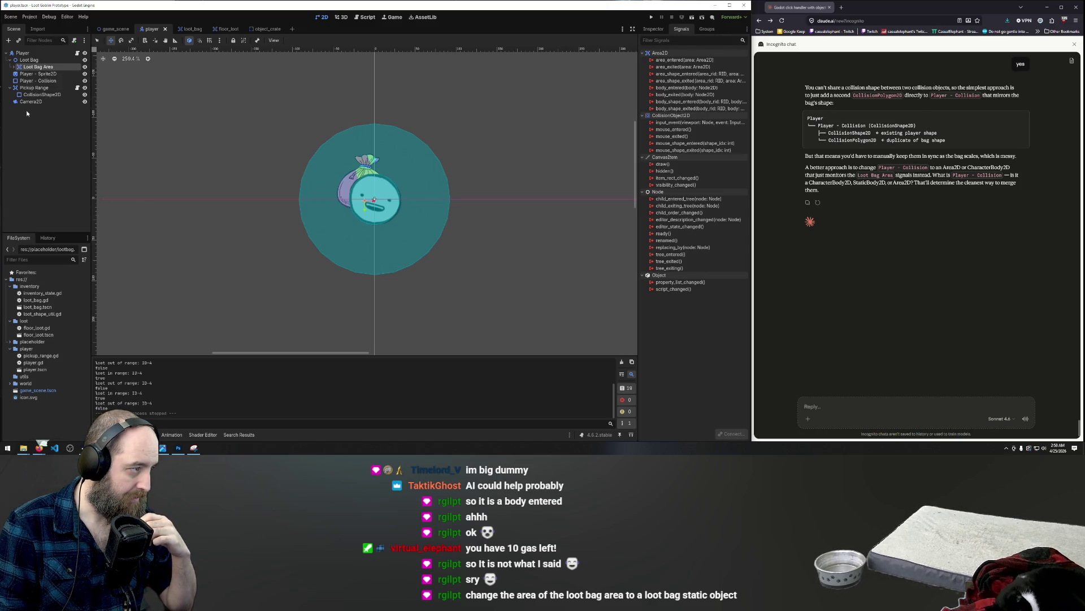
pyautogui.rightClick(24, 67)
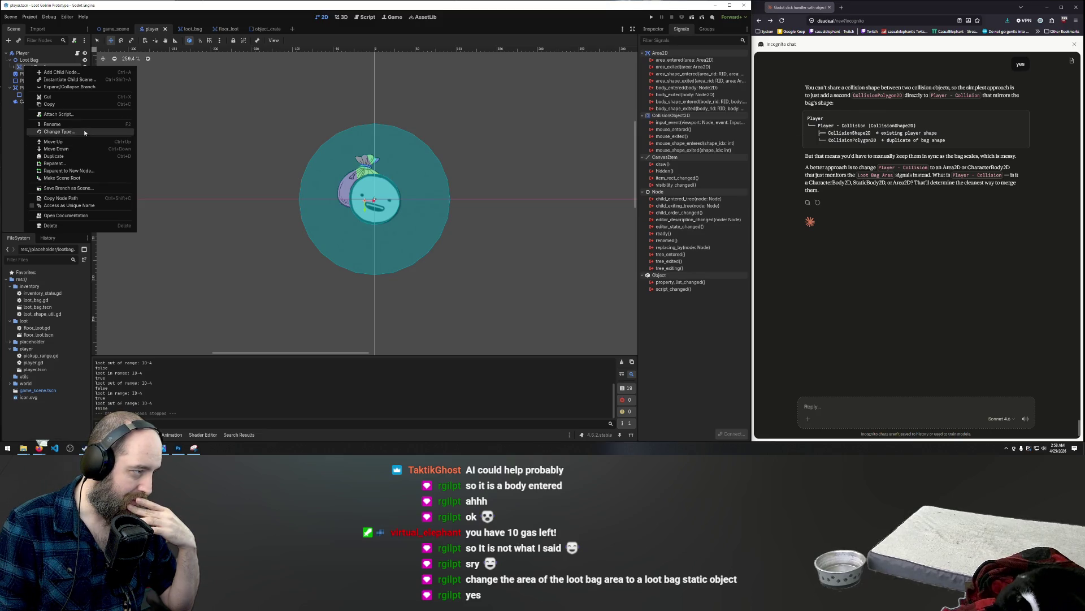
pyautogui.click(112, 132)
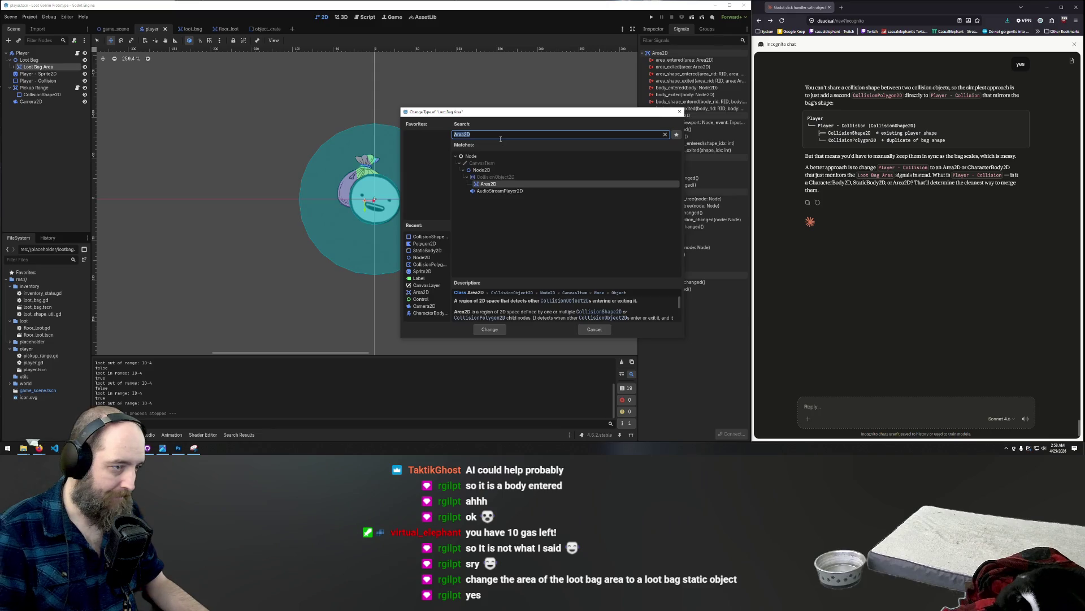
pyautogui.write('stat')
pyautogui.click(499, 212)
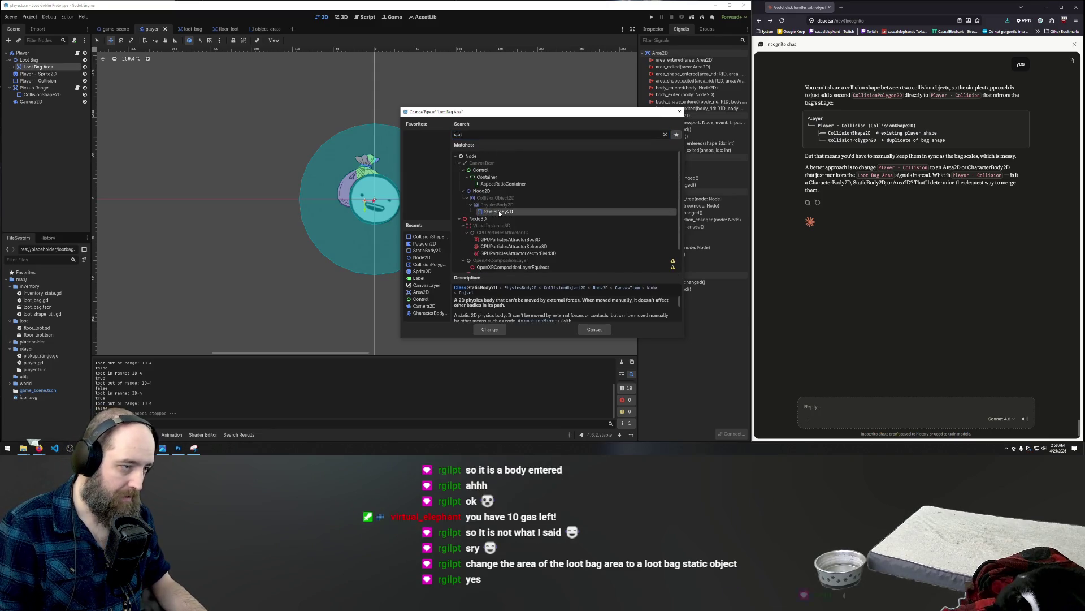
pyautogui.doubleClick(500, 212)
pyautogui.press('F5')
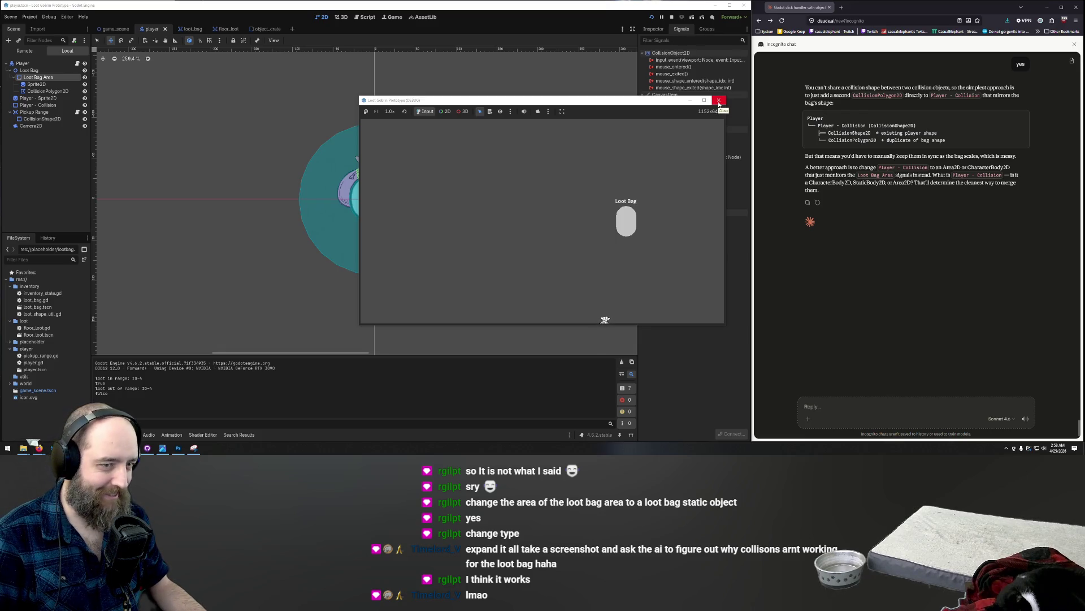
pyautogui.click(718, 101)
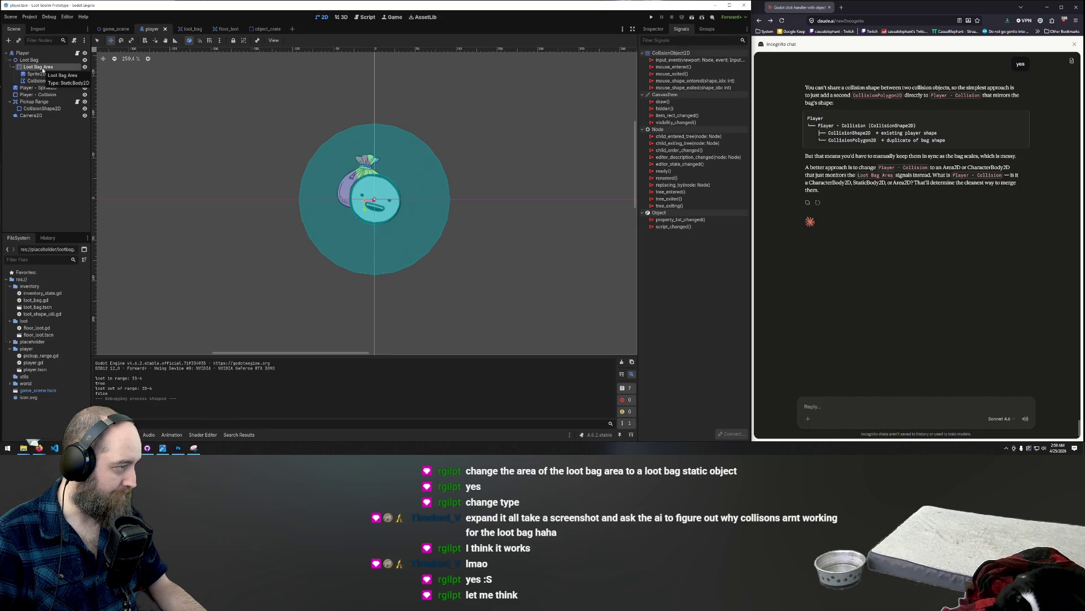
# - Collapse Loot Bag Area and show its static-body properties in the Inspector
pyautogui.click(13, 67)
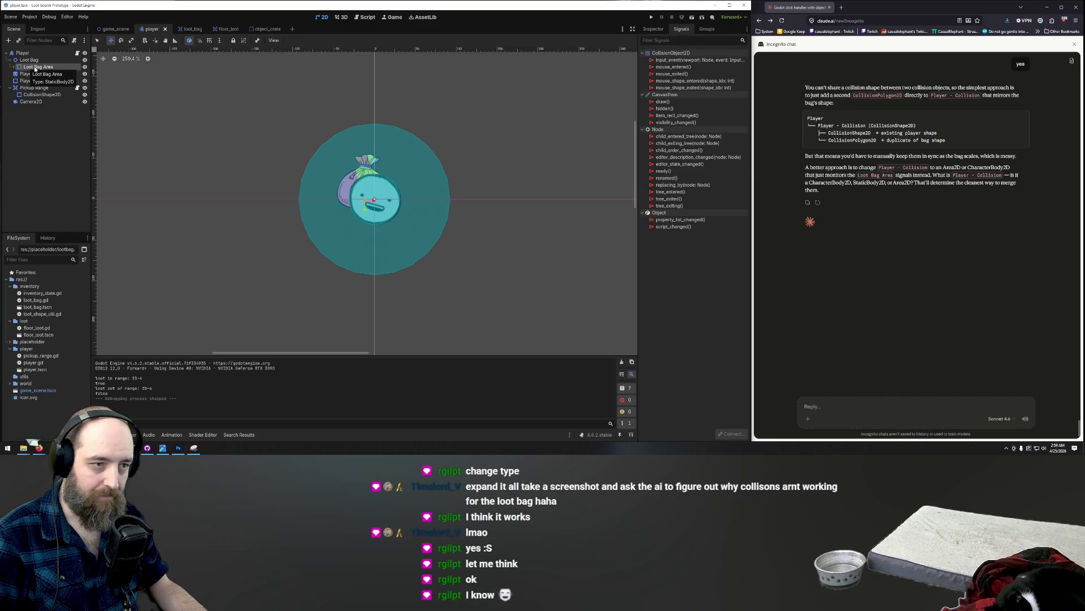
pyautogui.click(646, 30)
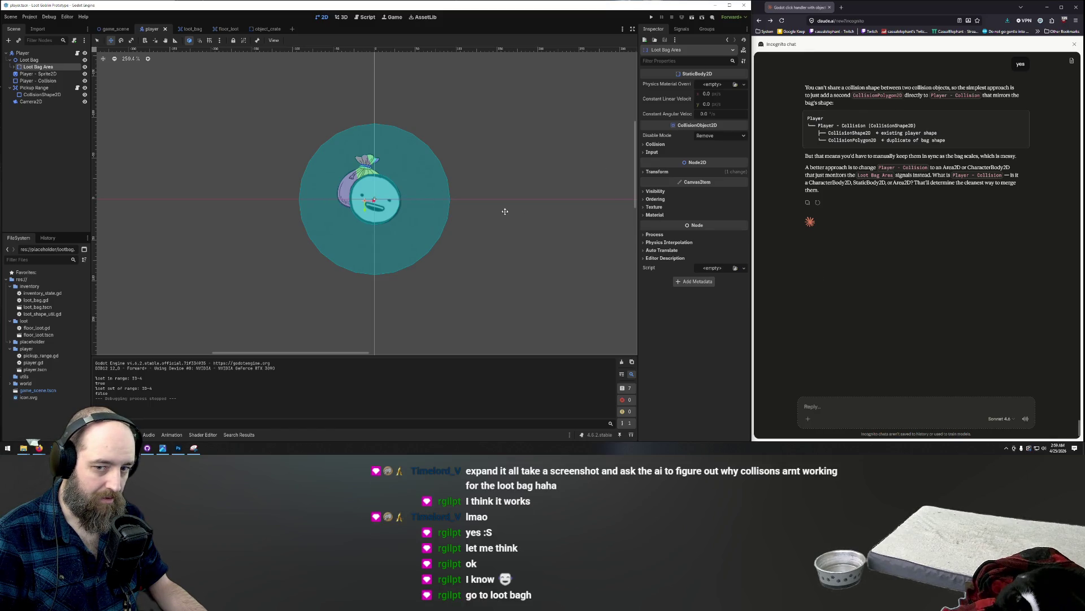
pyautogui.click(611, 201)
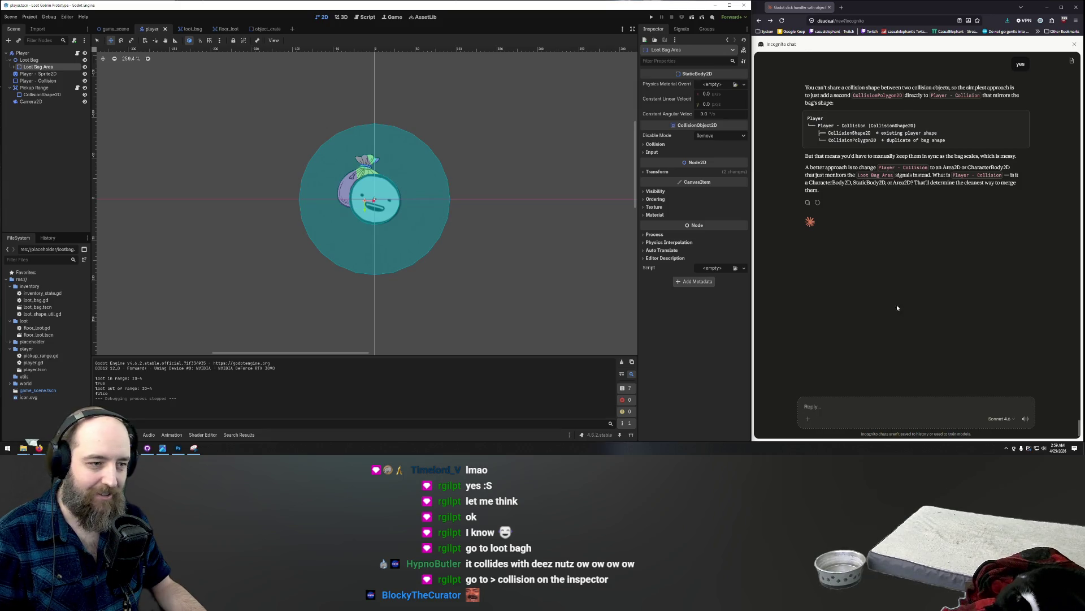
# - In Collision, switch Loot Bag Area from layer and mask bit 1 to bit 2
pyautogui.click(653, 145)
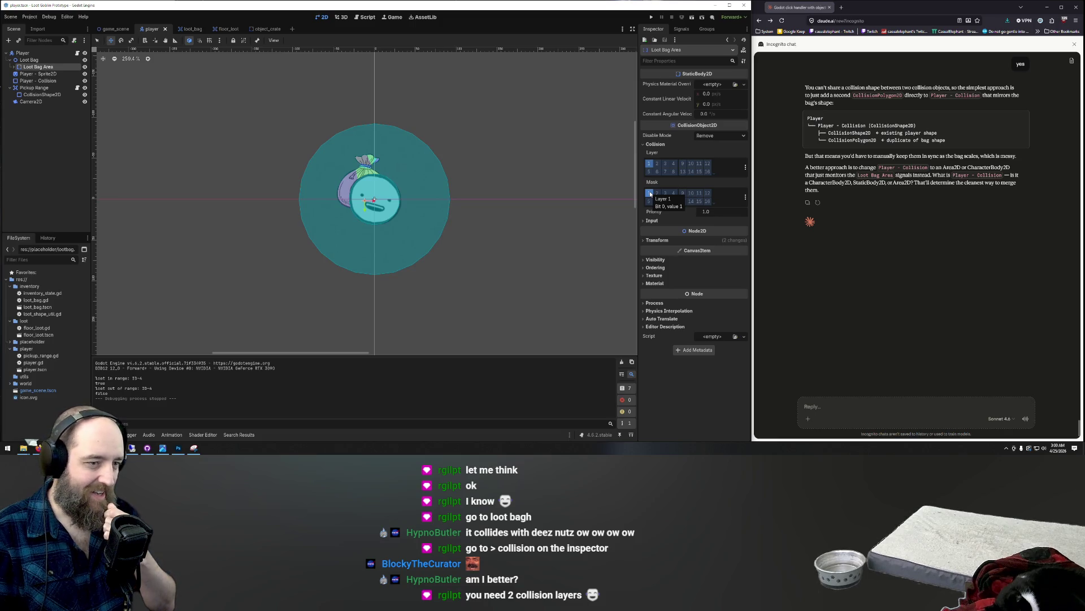
pyautogui.click(659, 164)
pyautogui.click(657, 193)
pyautogui.click(649, 193)
pyautogui.click(649, 164)
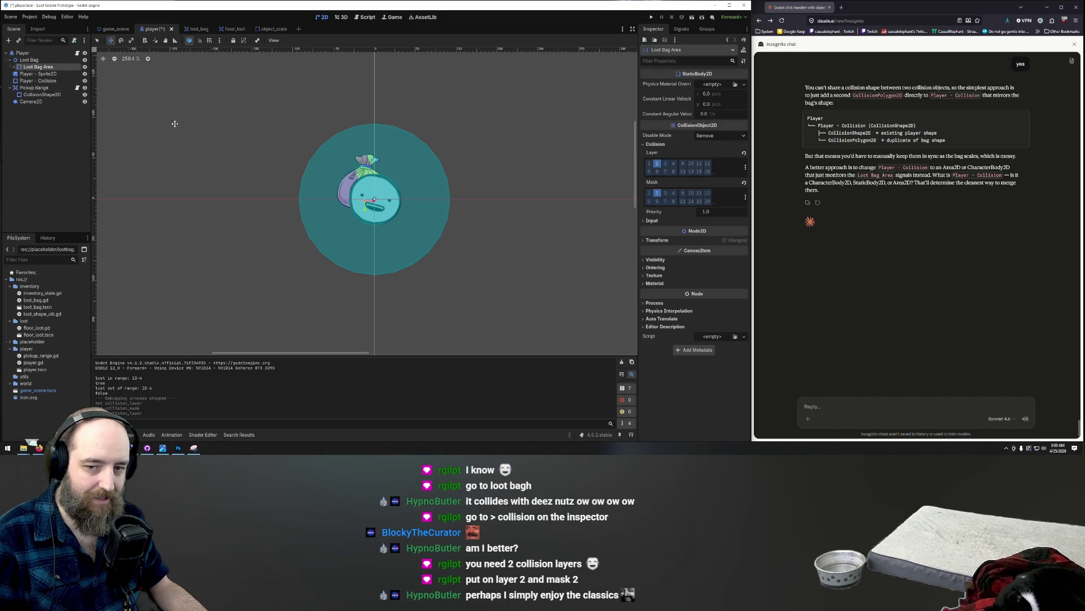
# - Run the game and steer the bag-carrying player up, down, left and right against the white crate
pyautogui.press('F5')
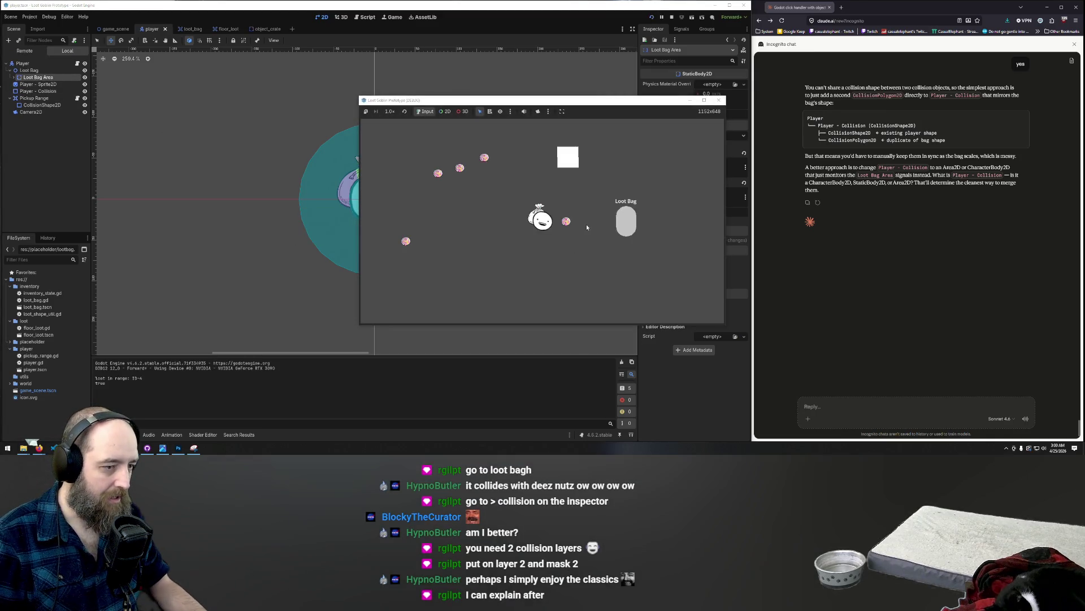
pyautogui.press('w')
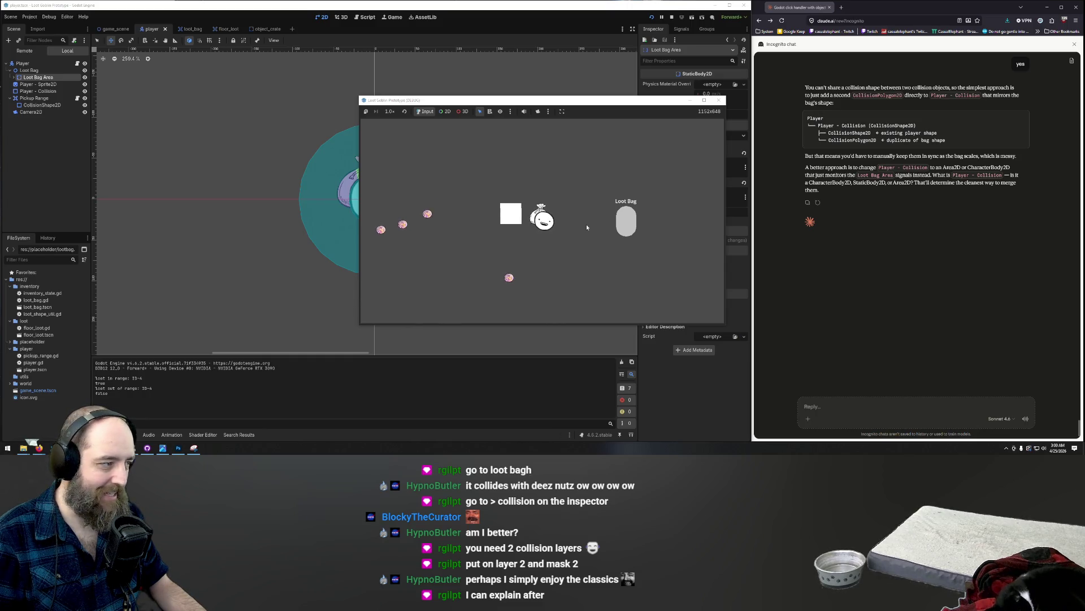
pyautogui.press('d')
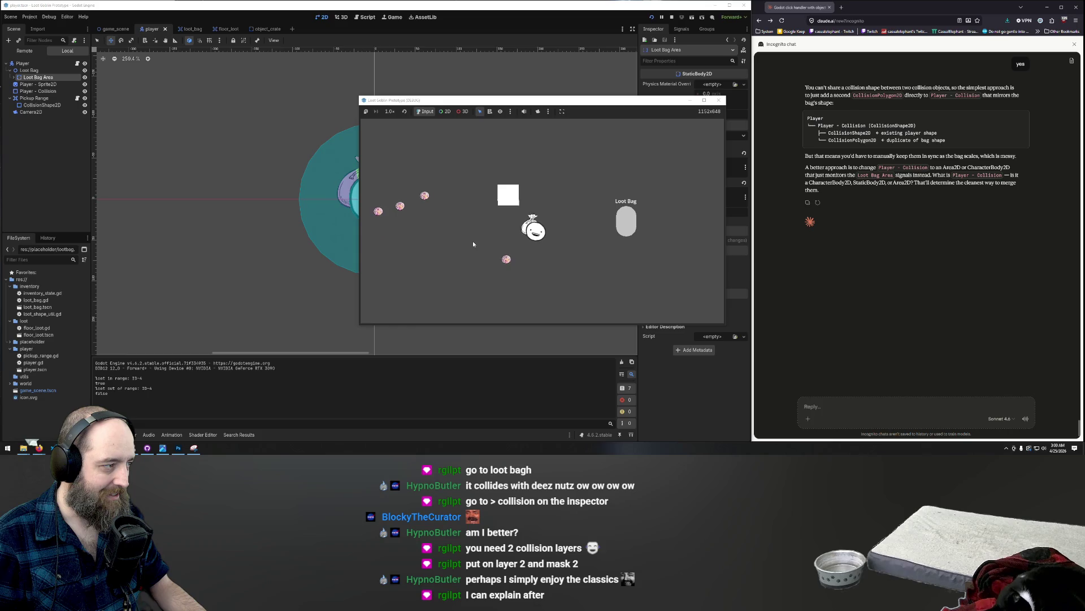
pyautogui.press('a')
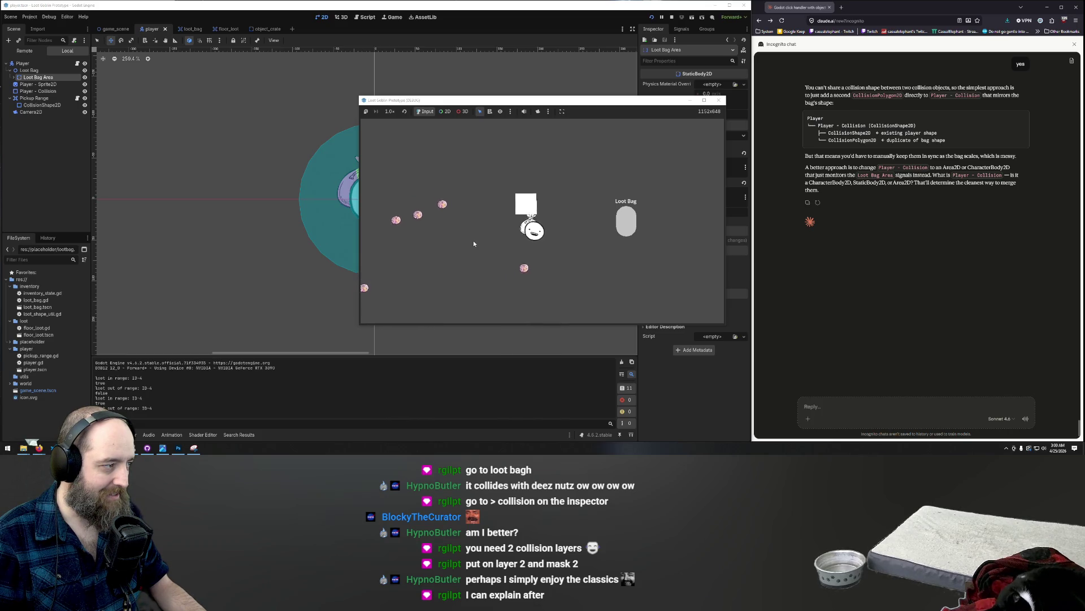
pyautogui.press('d')
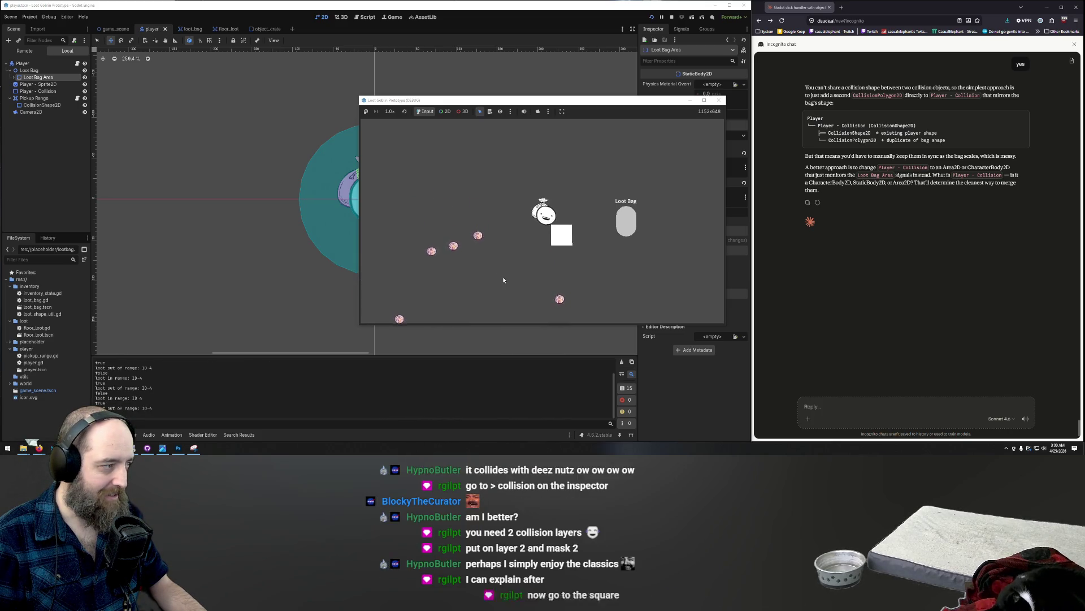
pyautogui.press('w')
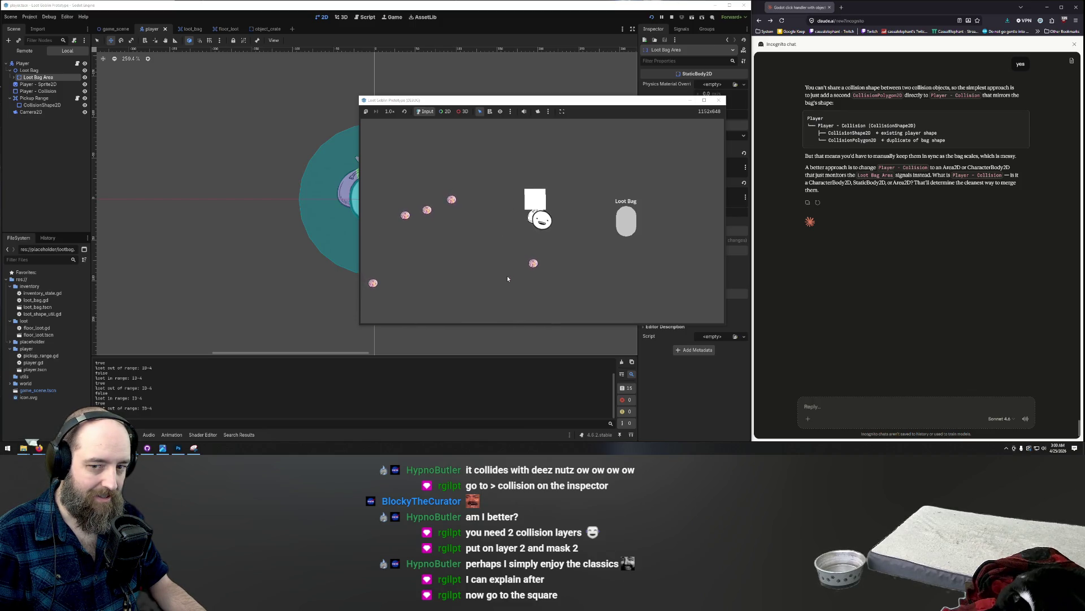
pyautogui.press('s')
pyautogui.press('a')
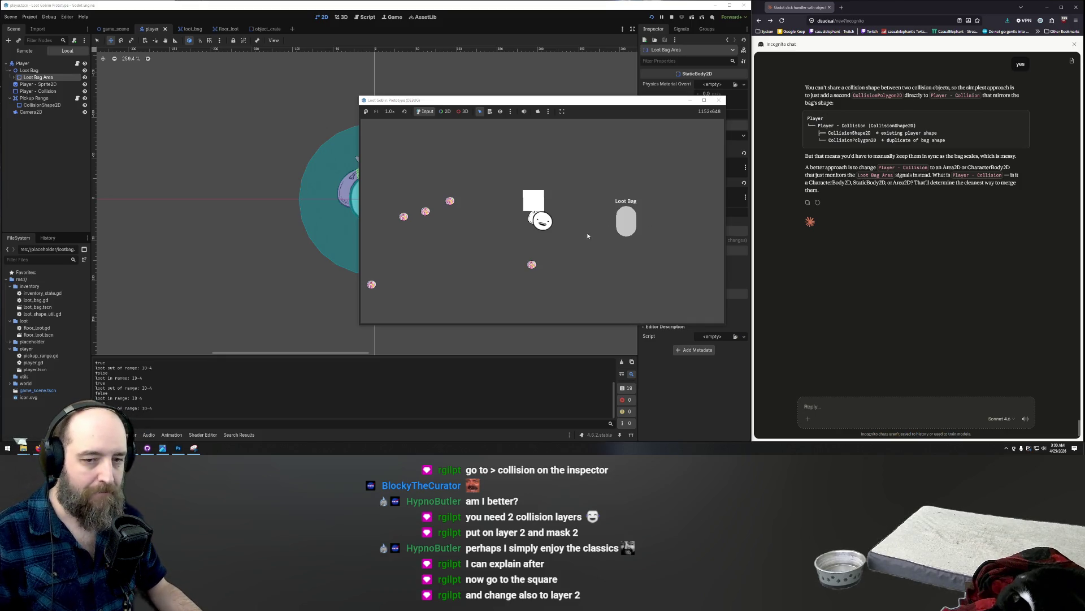
pyautogui.press('w')
pyautogui.press('d')
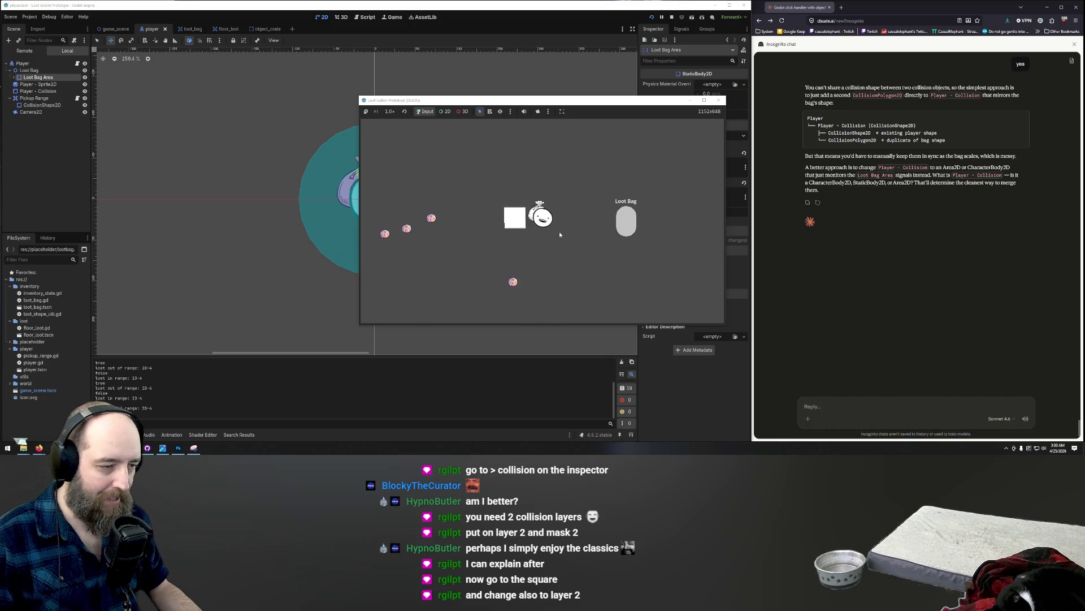
pyautogui.press('s')
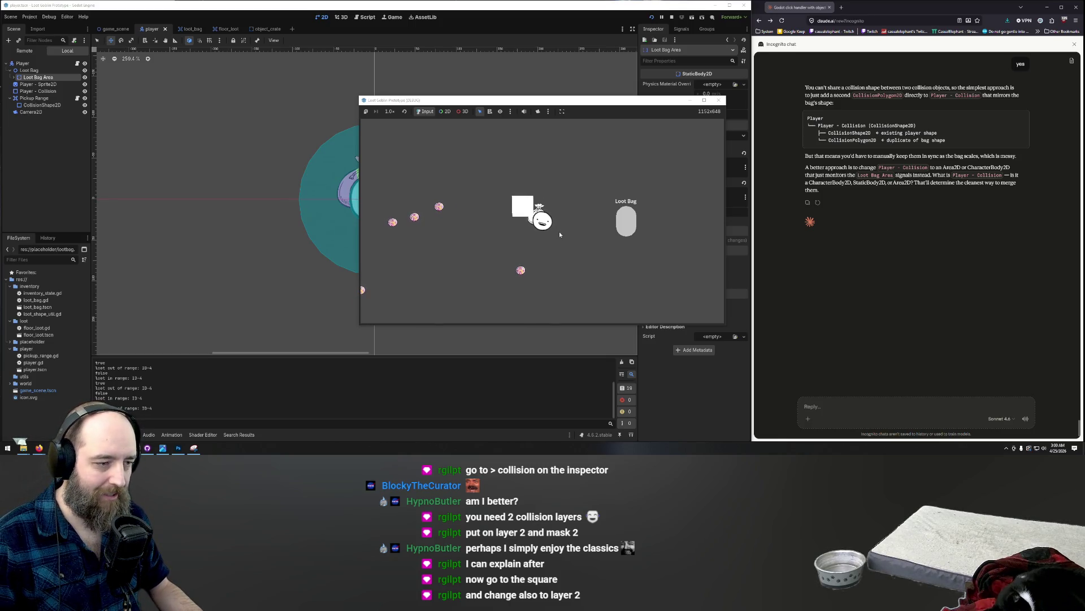
pyautogui.press('w')
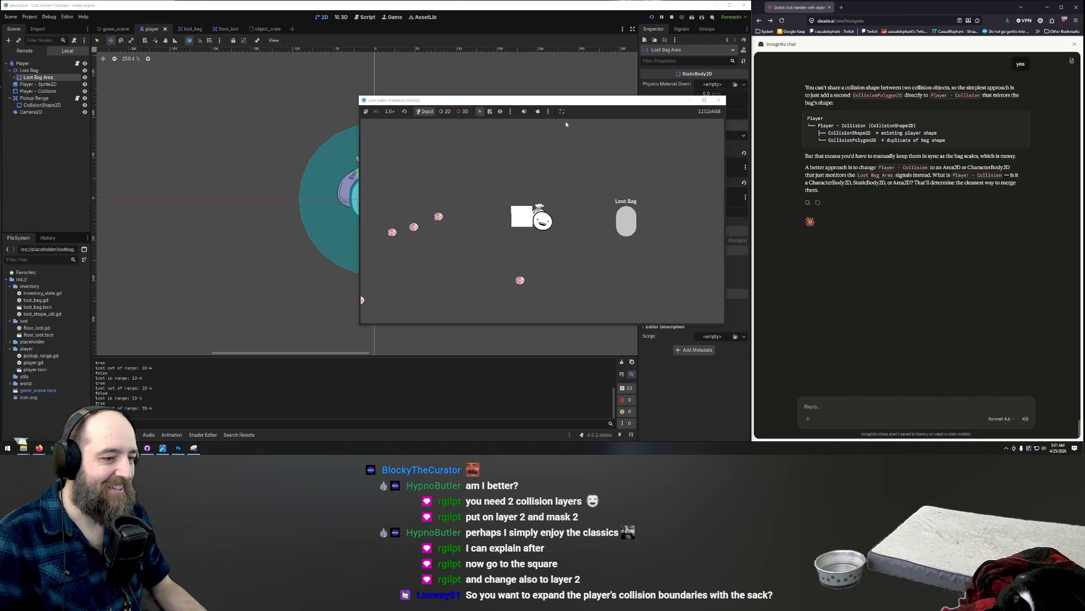
# - Return to game_scene and move the Crate from collision layer and mask 1 to 2
pyautogui.click(517, 10)
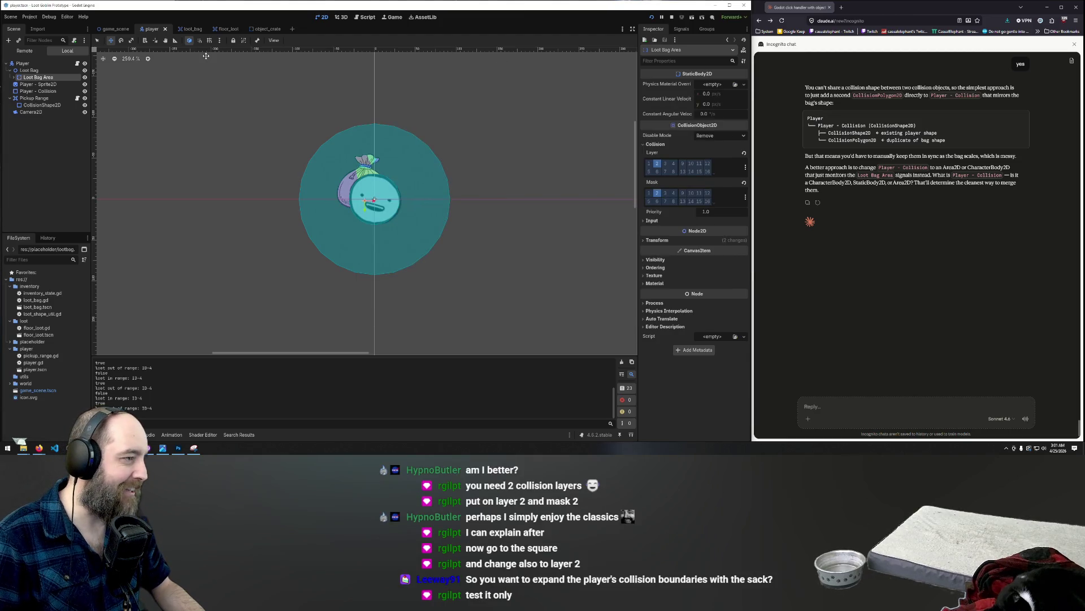
pyautogui.click(114, 29)
pyautogui.click(410, 113)
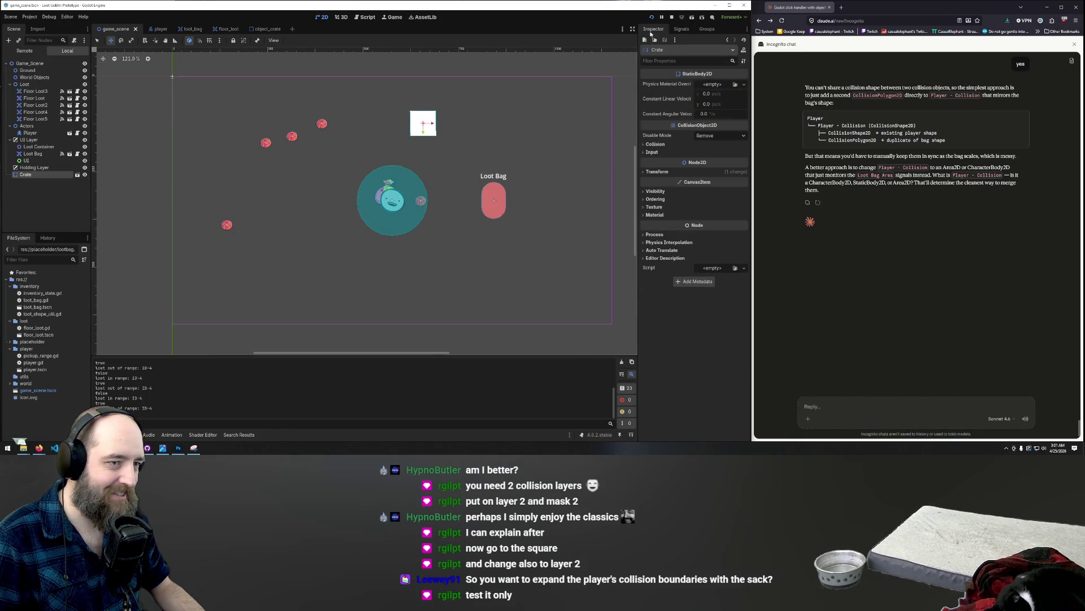
pyautogui.click(649, 145)
pyautogui.click(648, 163)
pyautogui.click(657, 163)
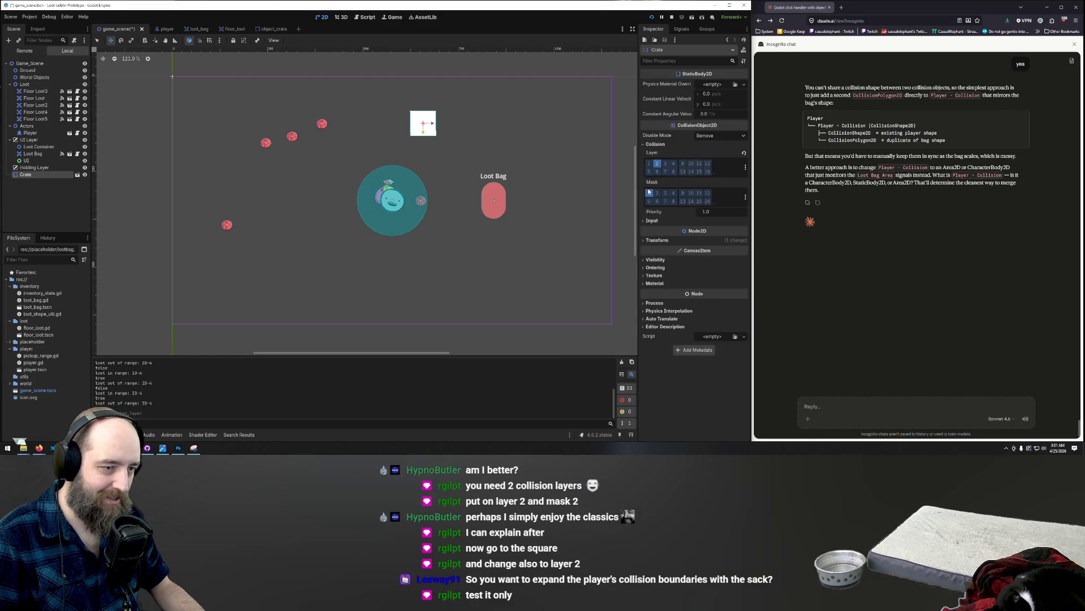
pyautogui.click(649, 192)
pyautogui.click(657, 192)
# - Save and test-run, walking the player into the crate, then also enable the Crate's layer 1 and mask 1
pyautogui.press('F5')
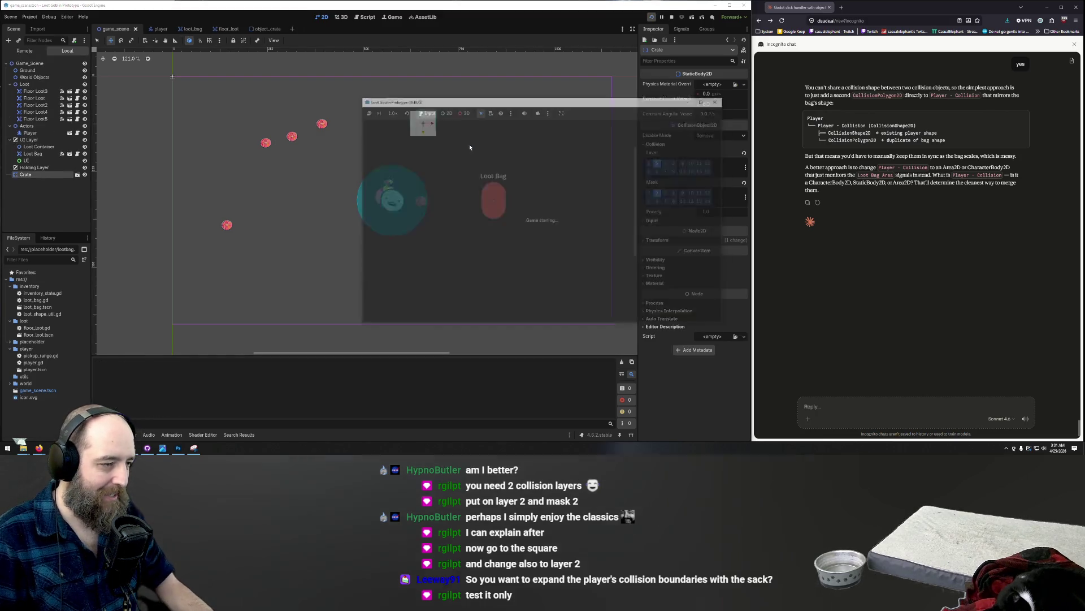
pyautogui.press('w')
pyautogui.press('d')
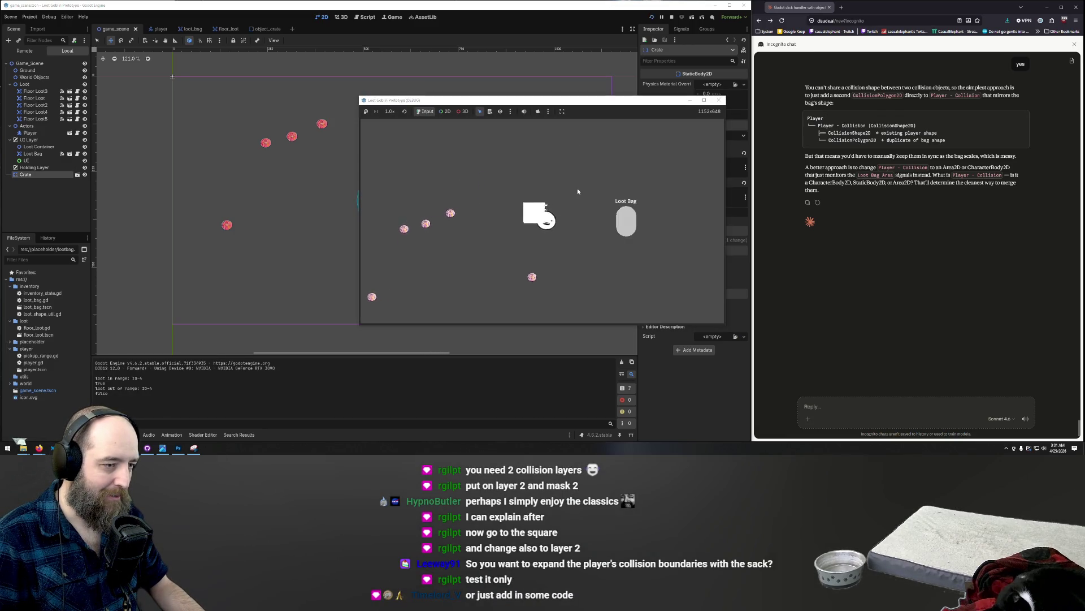
pyautogui.press('d')
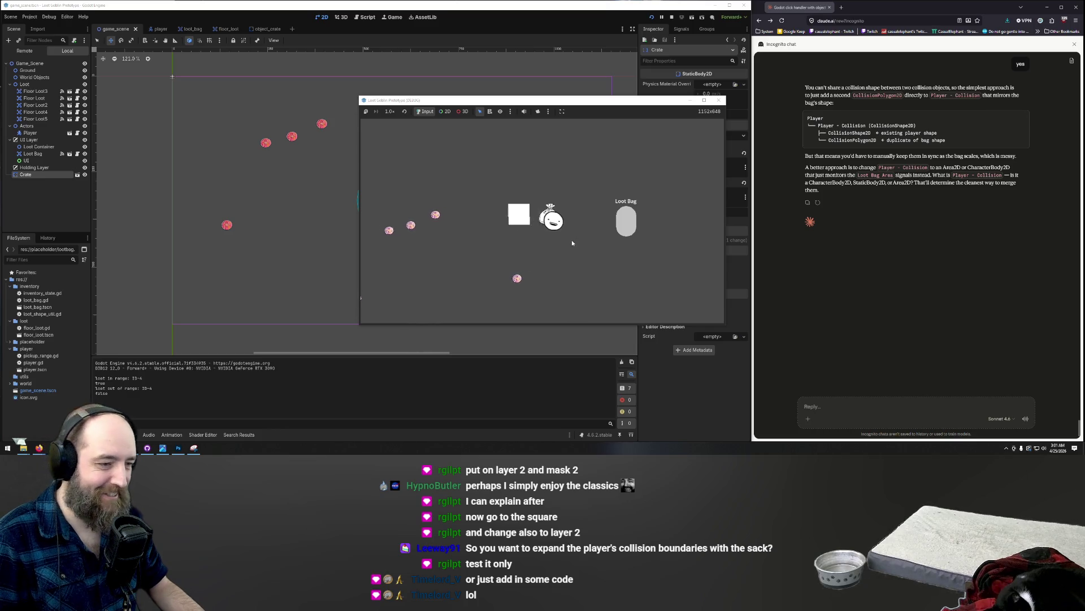
pyautogui.press('a')
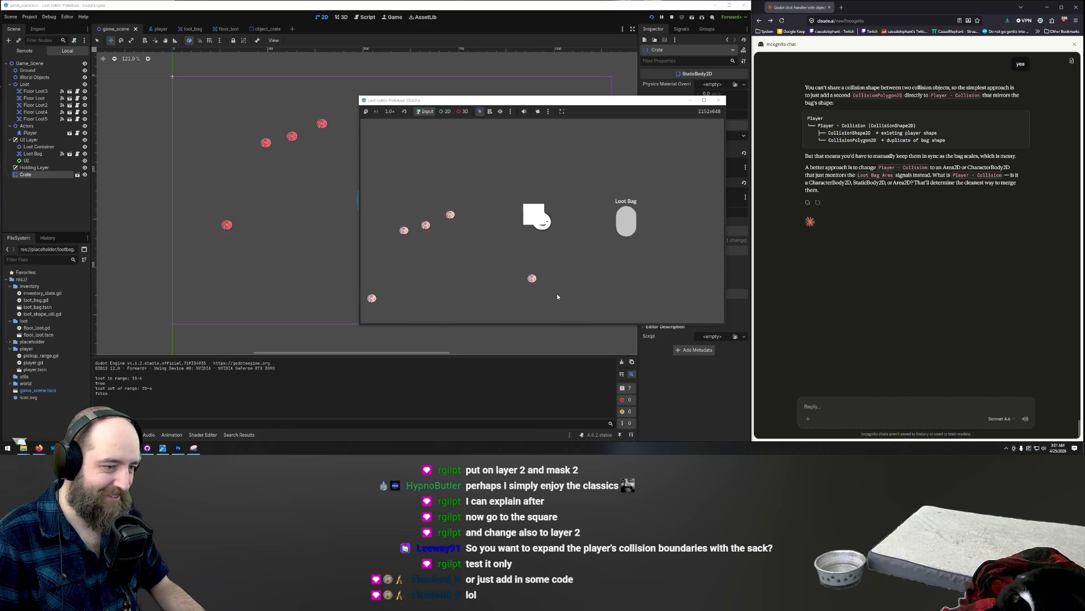
pyautogui.press('a')
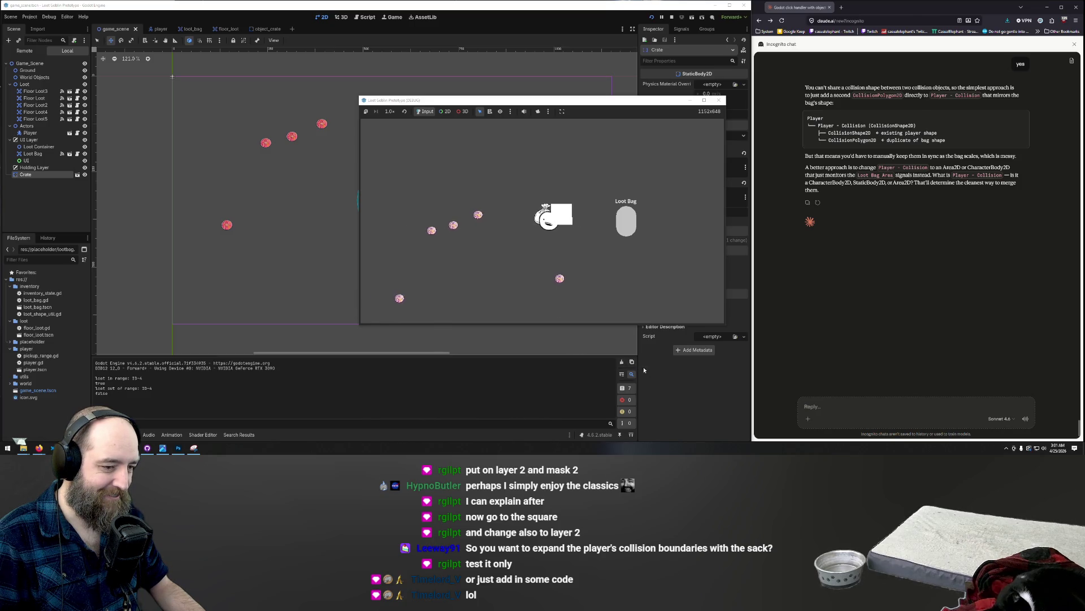
pyautogui.press('F8')
pyautogui.click(650, 164)
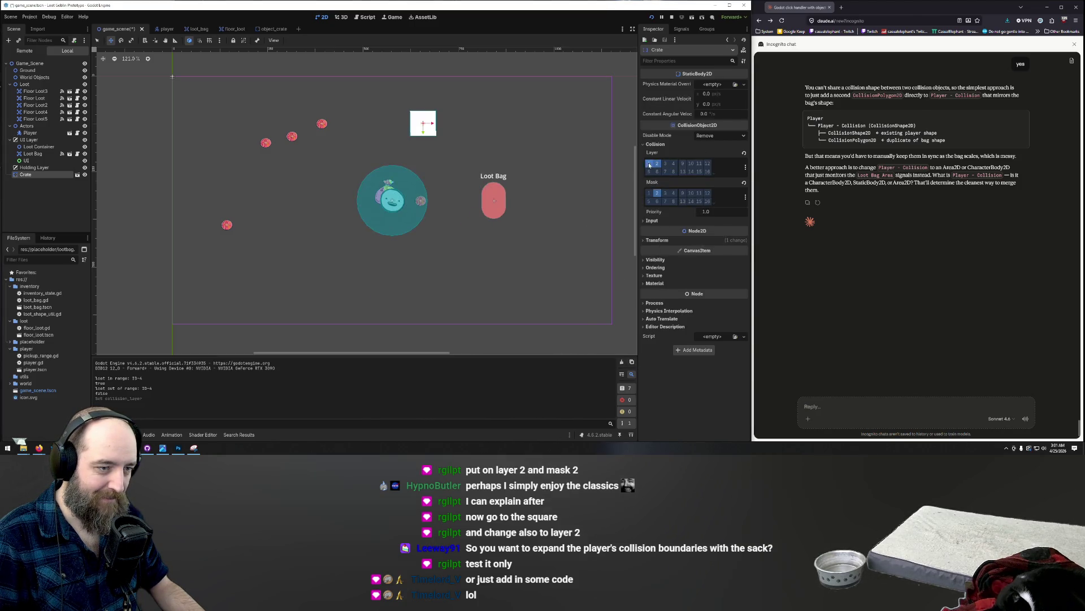
pyautogui.click(650, 194)
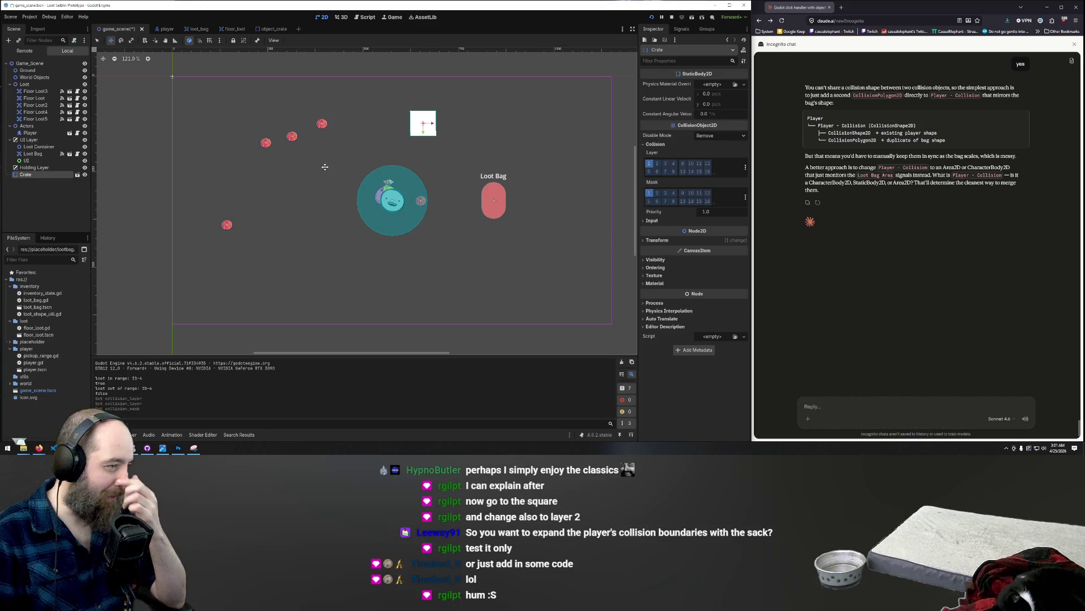
# - In the player scene, add Loot Bag Area to collision layer 1, then save and test-run briefly
pyautogui.click(158, 29)
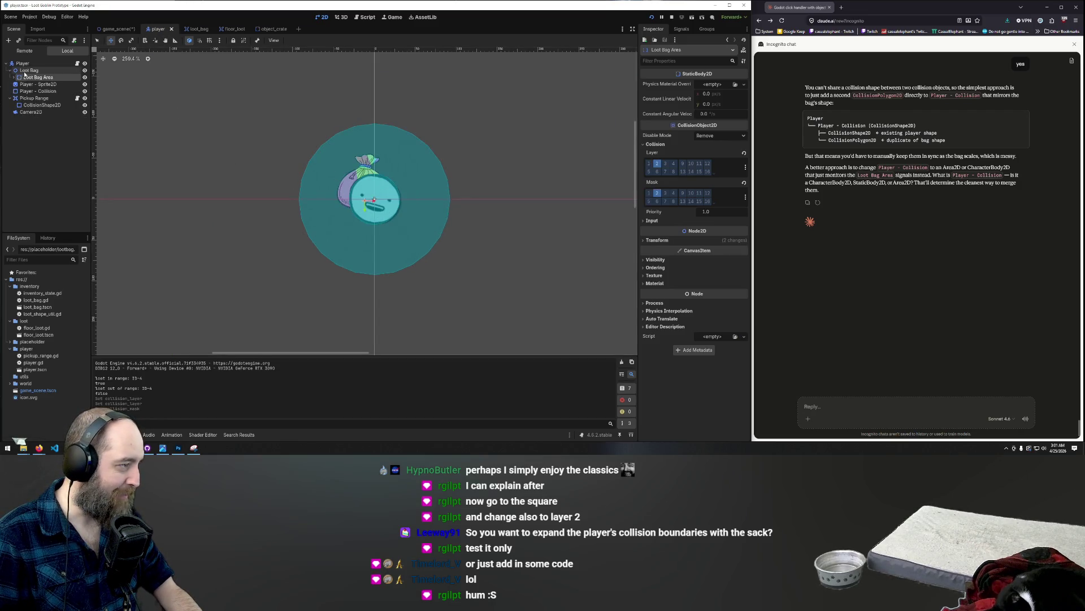
pyautogui.click(651, 164)
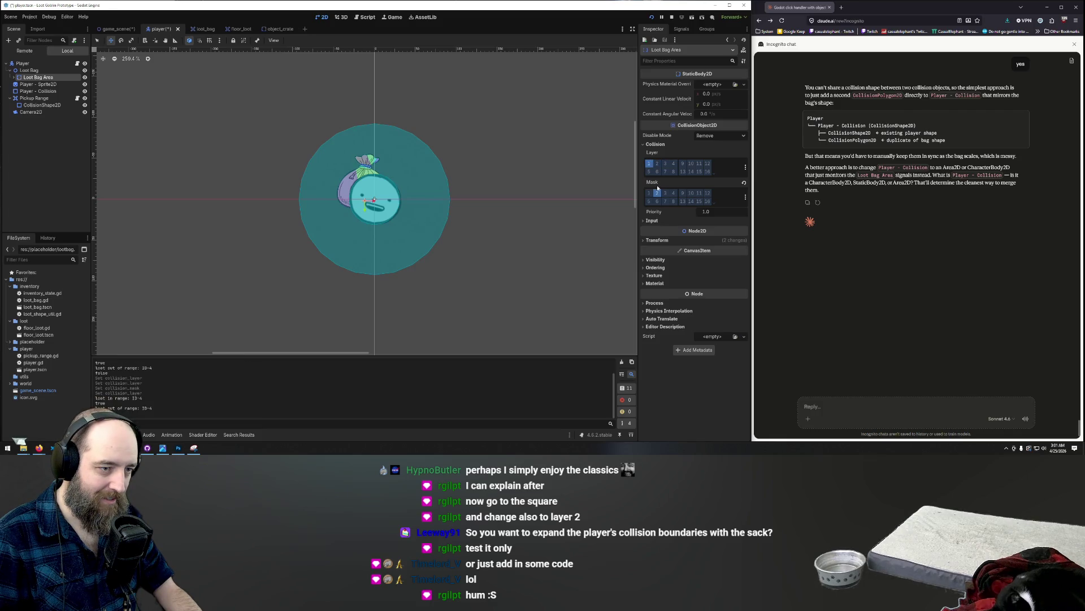
pyautogui.press('F5')
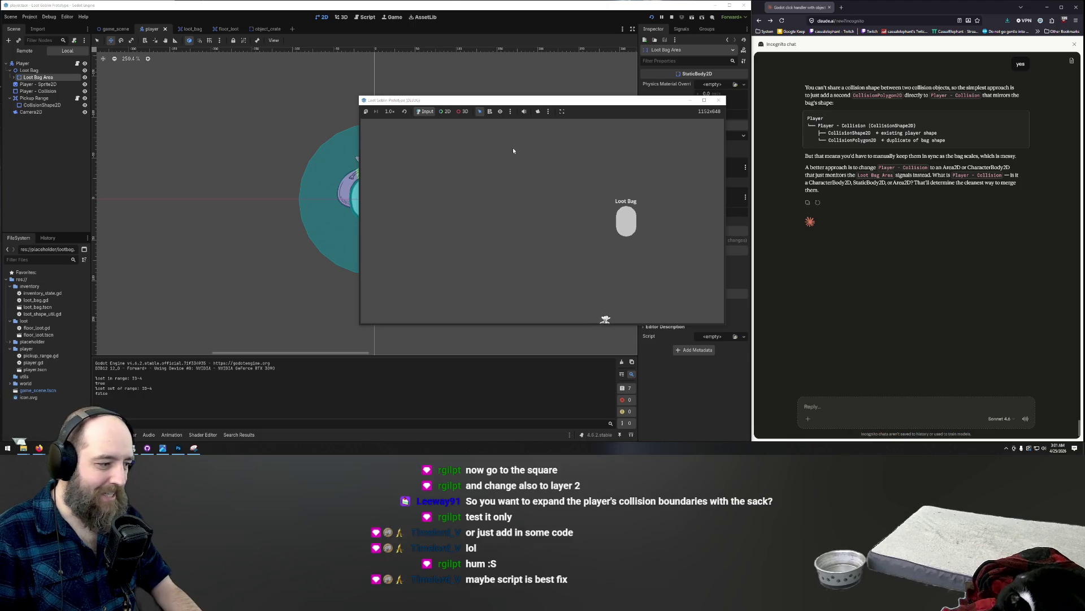
pyautogui.click(718, 100)
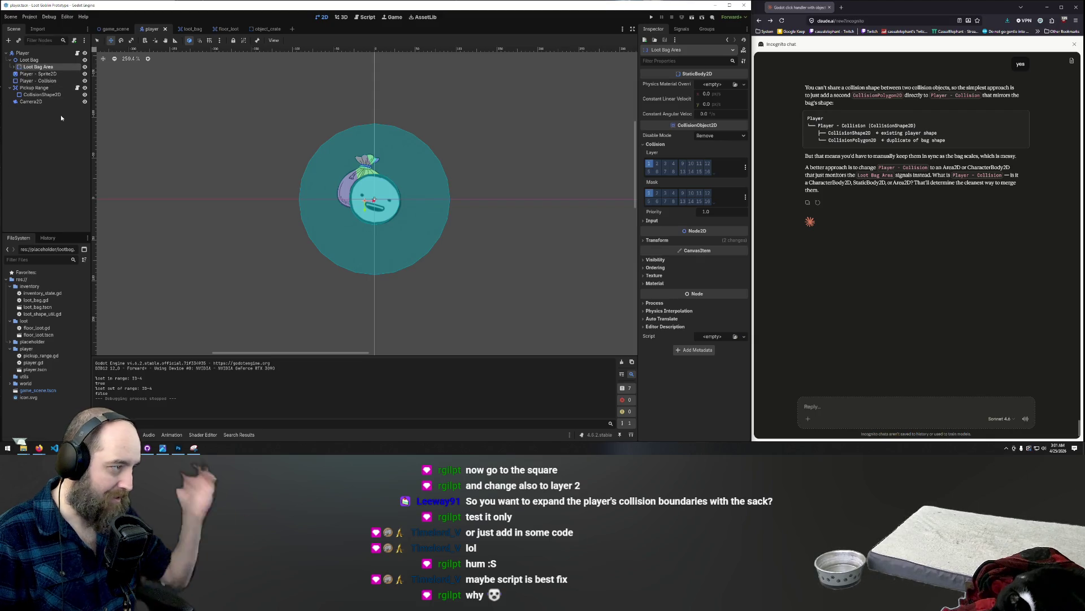
# - Expand Loot Bag Area, inspect the bag's Sprite2D and the Loot Bag node, and open Loot Bag's context menu
pyautogui.click(13, 67)
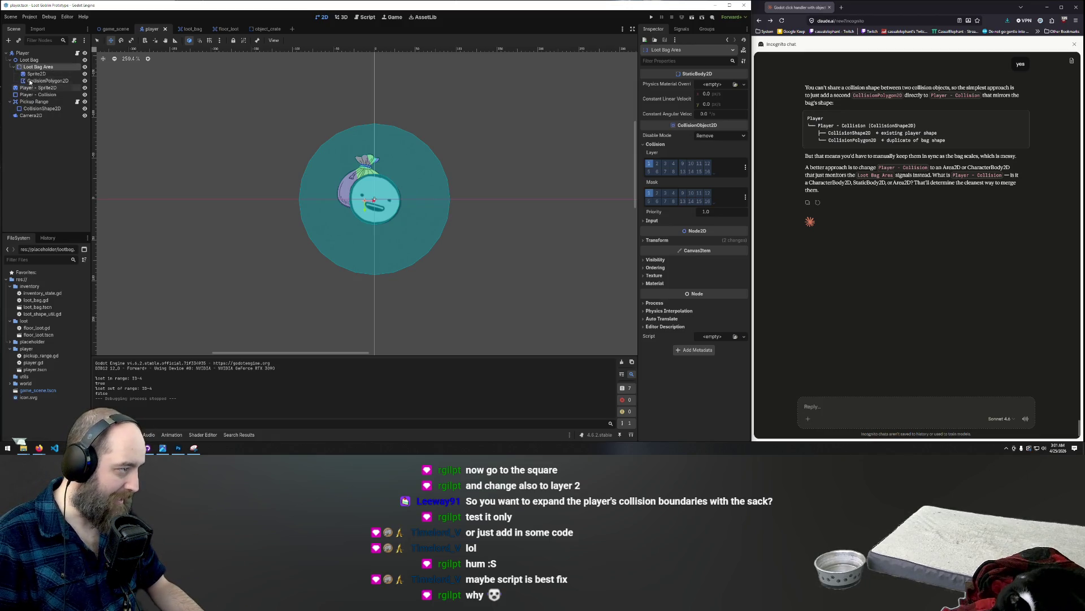
pyautogui.click(13, 66)
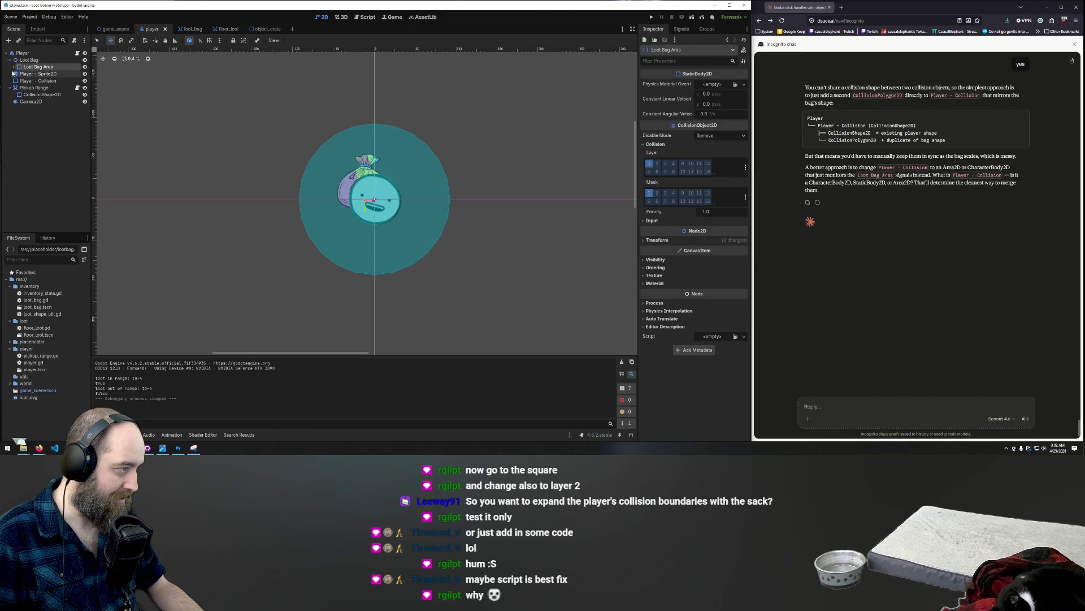
pyautogui.click(13, 67)
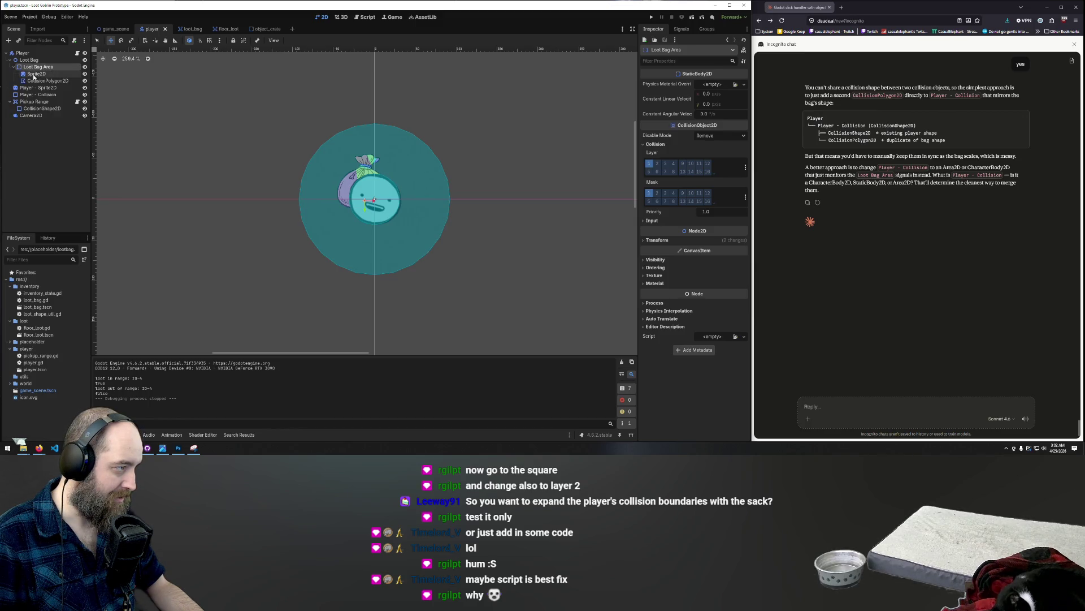
pyautogui.click(35, 74)
pyautogui.click(29, 60)
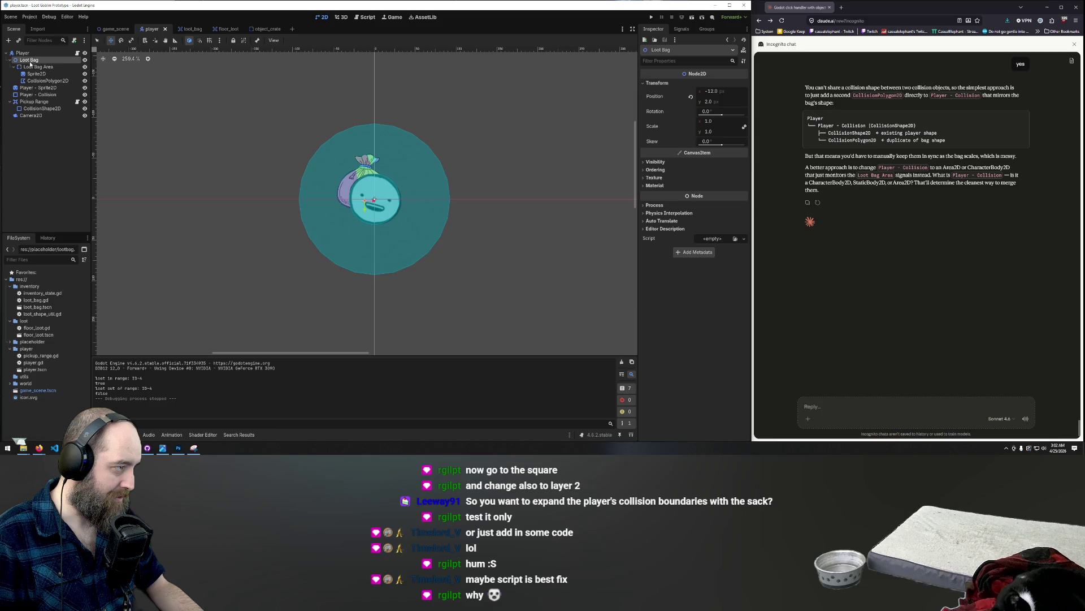
pyautogui.rightClick(31, 62)
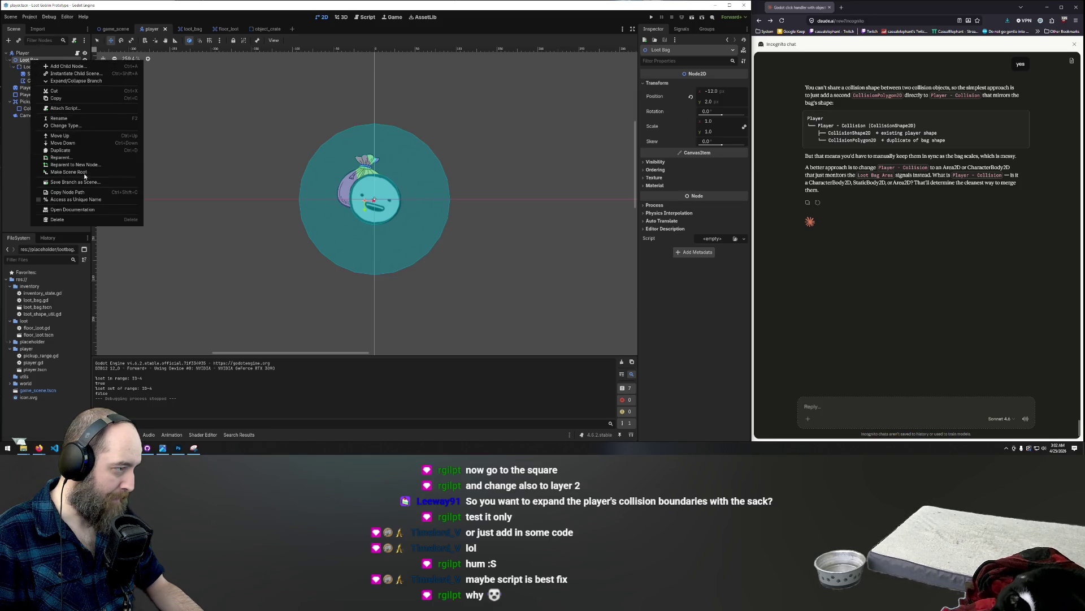
# - Change the Loot Bag node's type to StaticBody2D by searching 'stat', then select its CollisionPolygon2D
pyautogui.click(72, 125)
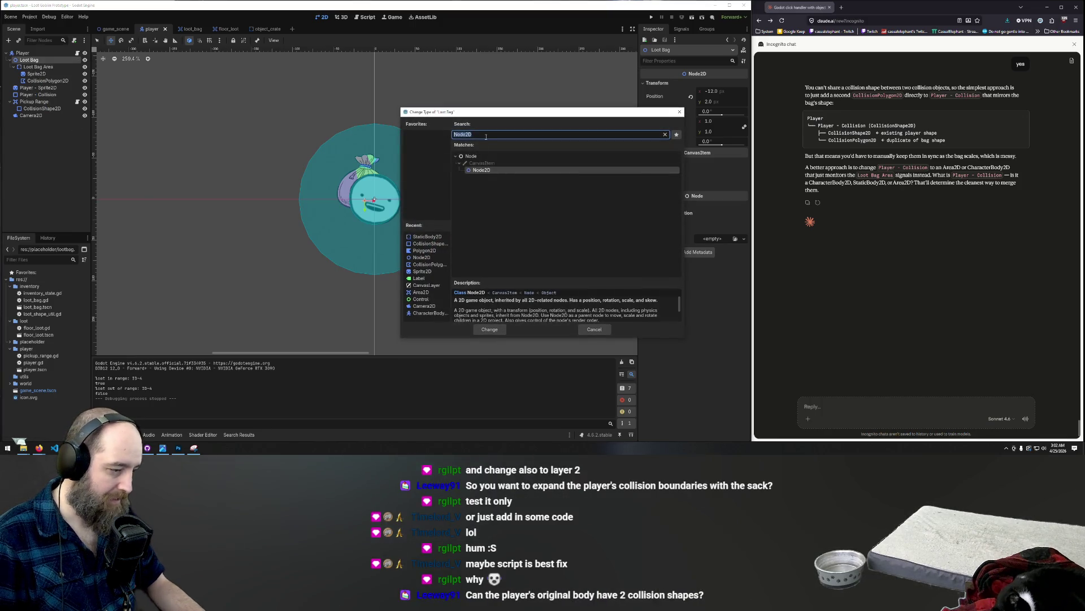
pyautogui.press('BackSpace')
pyautogui.write('collis')
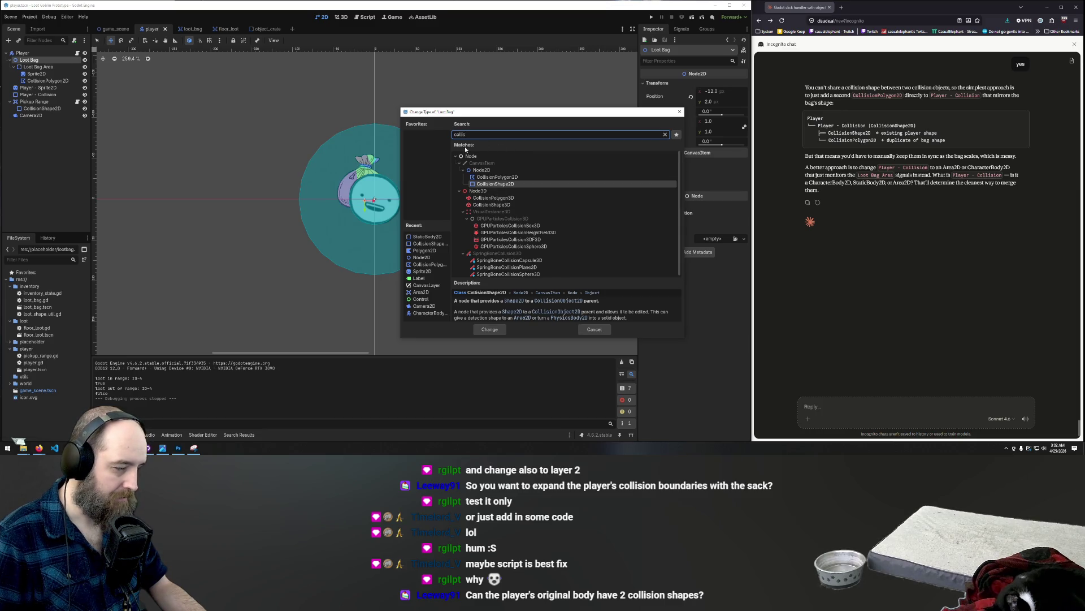
pyautogui.hotkey('ctrl', 'a')
pyautogui.write('stat')
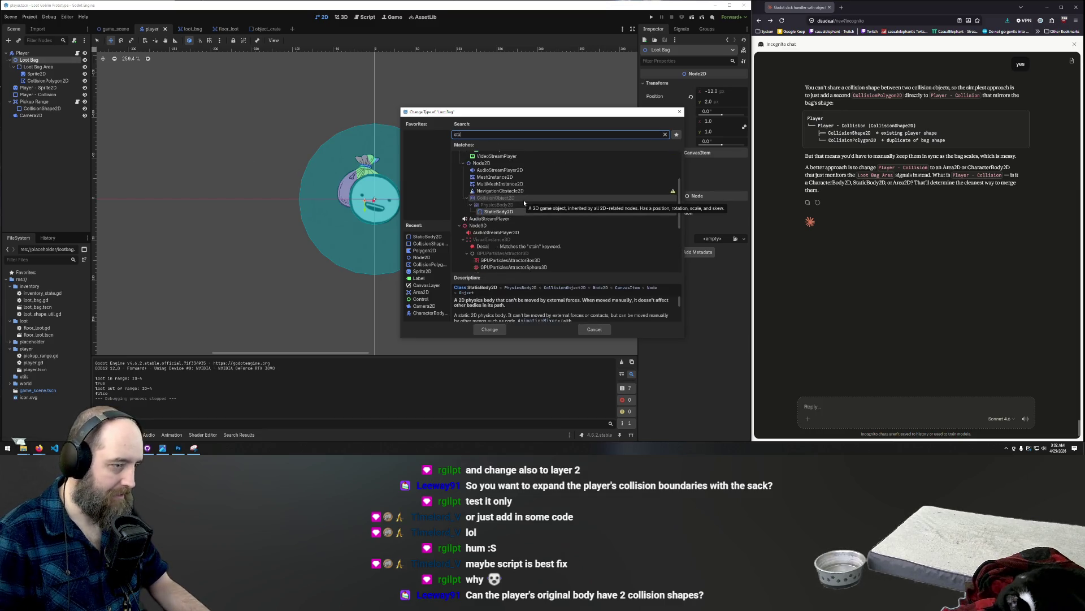
pyautogui.press('Return')
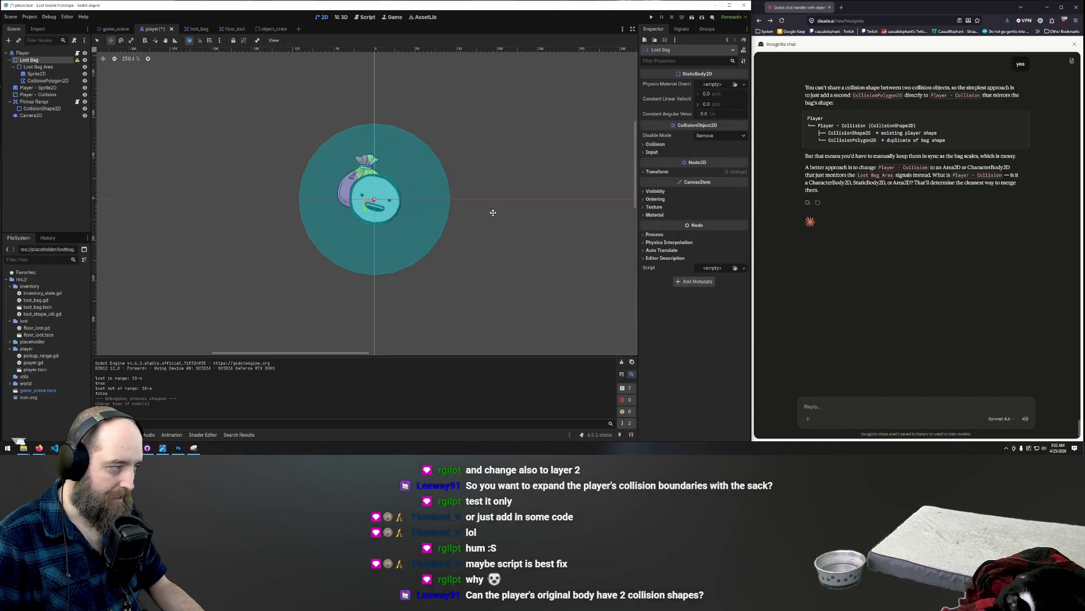
pyautogui.click(38, 81)
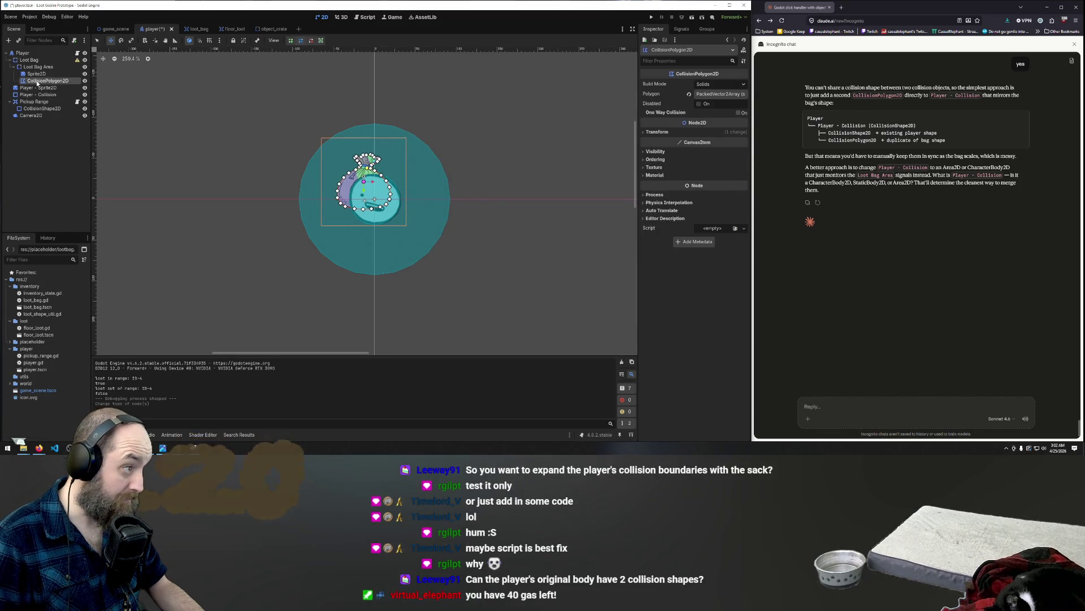
# - Reparent the bag's Sprite2D and CollisionPolygon2D directly under the Loot Bag node
pyautogui.keyDown('shift'); pyautogui.click(35, 75); pyautogui.keyUp('shift')
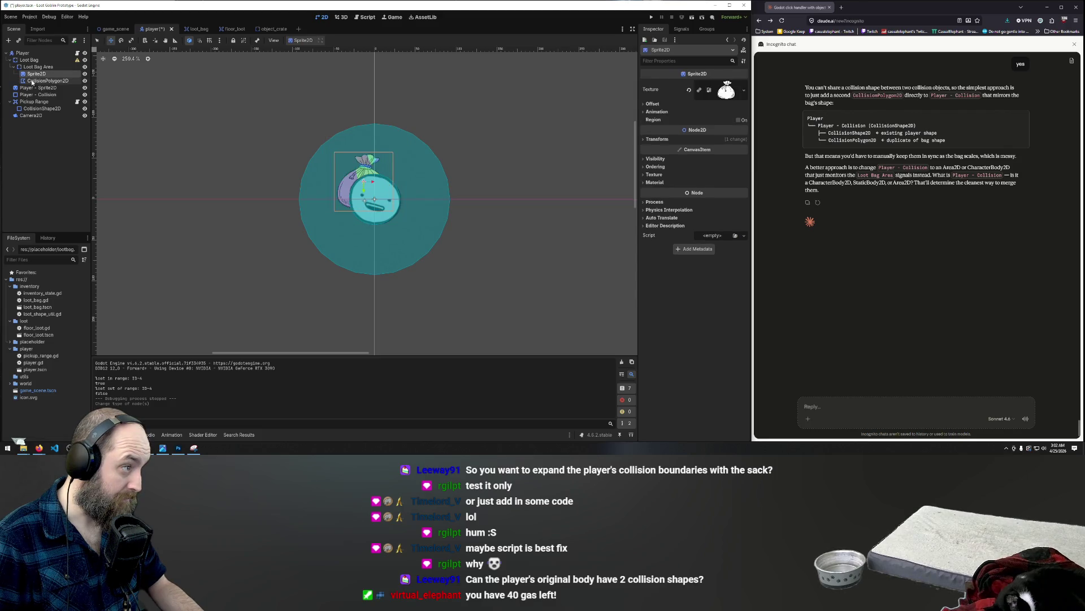
pyautogui.click(35, 67)
pyautogui.click(35, 73)
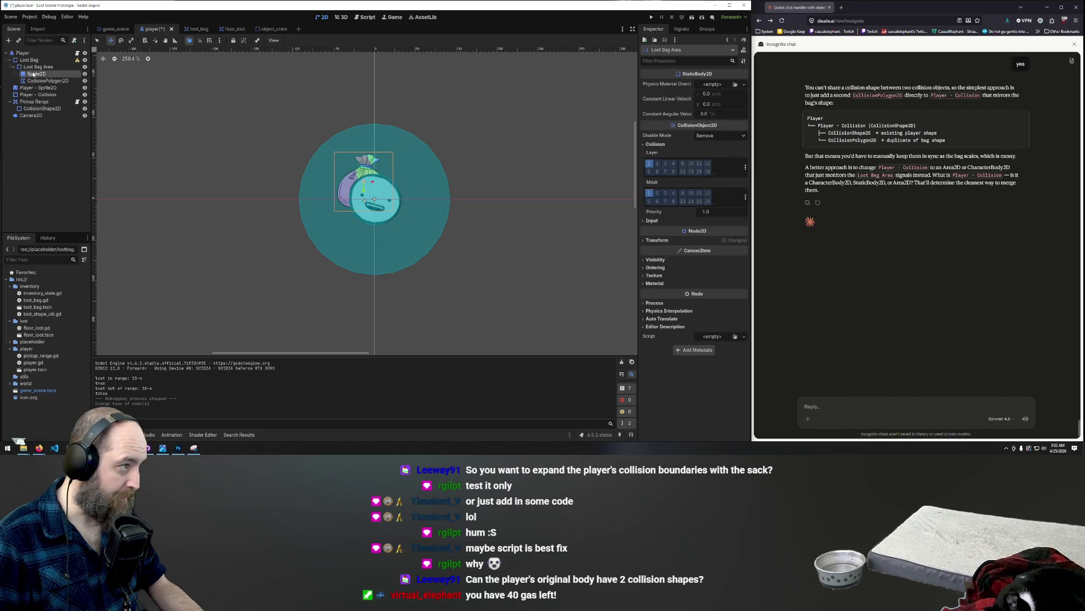
pyautogui.keyDown('shift'); pyautogui.click(32, 81); pyautogui.keyUp('shift')
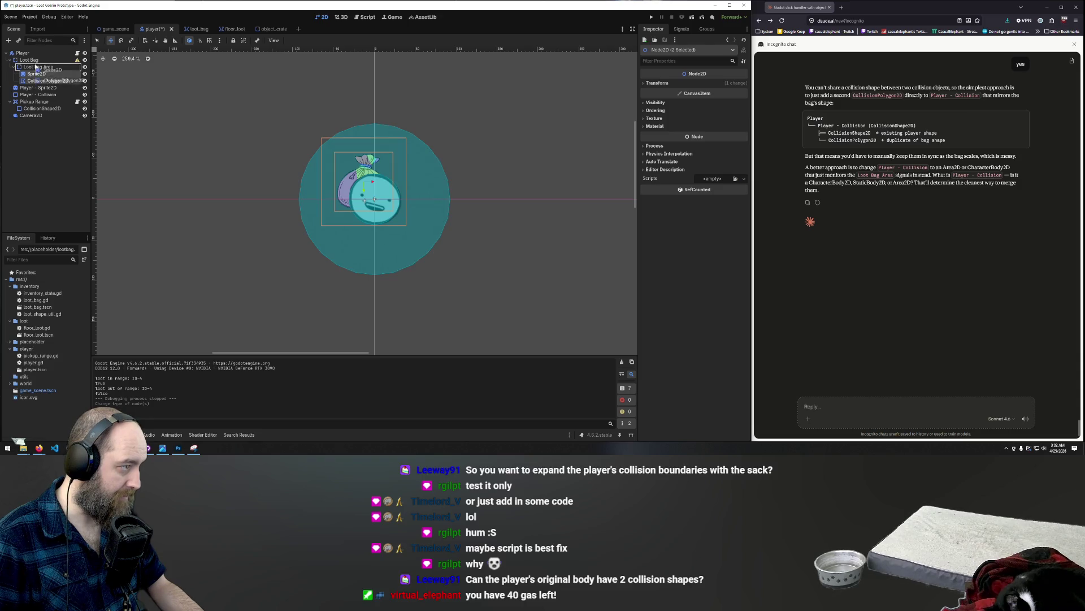
pyautogui.moveTo(36, 62); pyautogui.dragTo(36, 62)
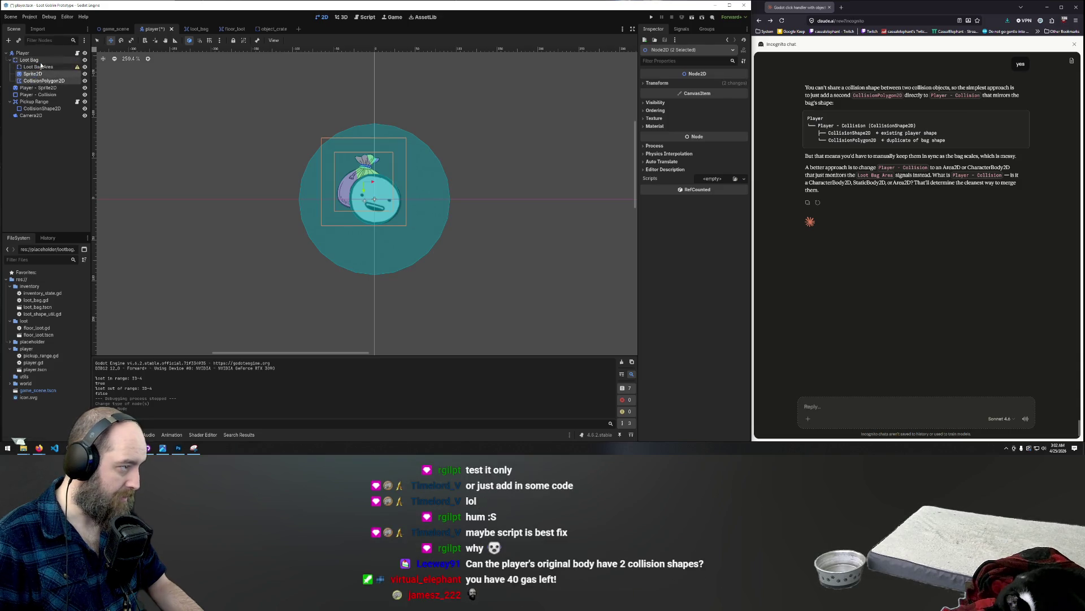
# - Delete the Loot Bag Area node, then check the Sprite2D and Loot Bag StaticBody2D
pyautogui.click(41, 67)
pyautogui.press('Delete')
pyautogui.press('Return')
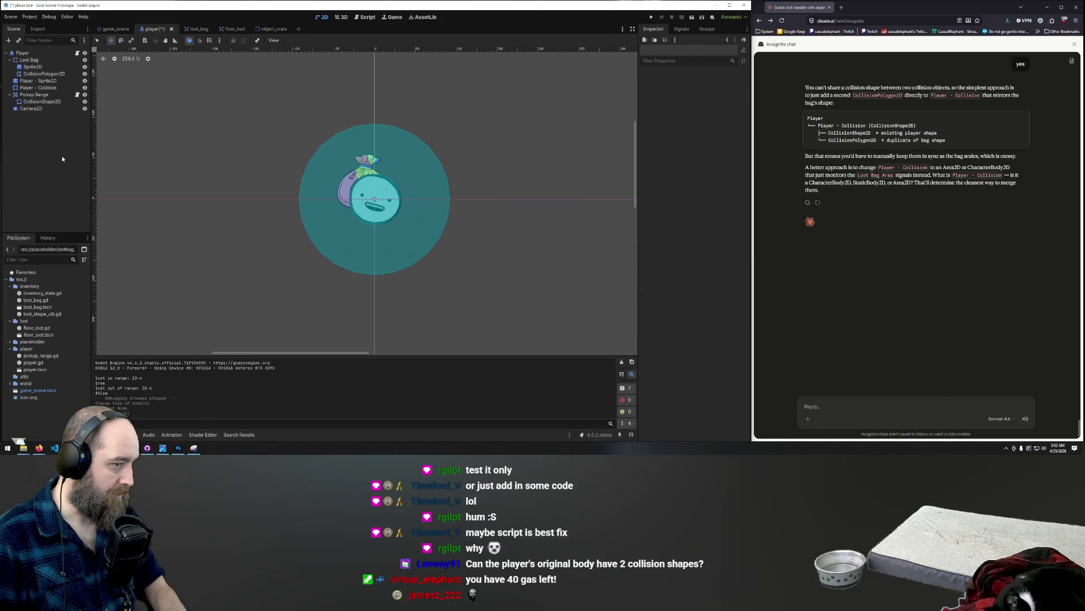
pyautogui.click(31, 67)
pyautogui.click(30, 60)
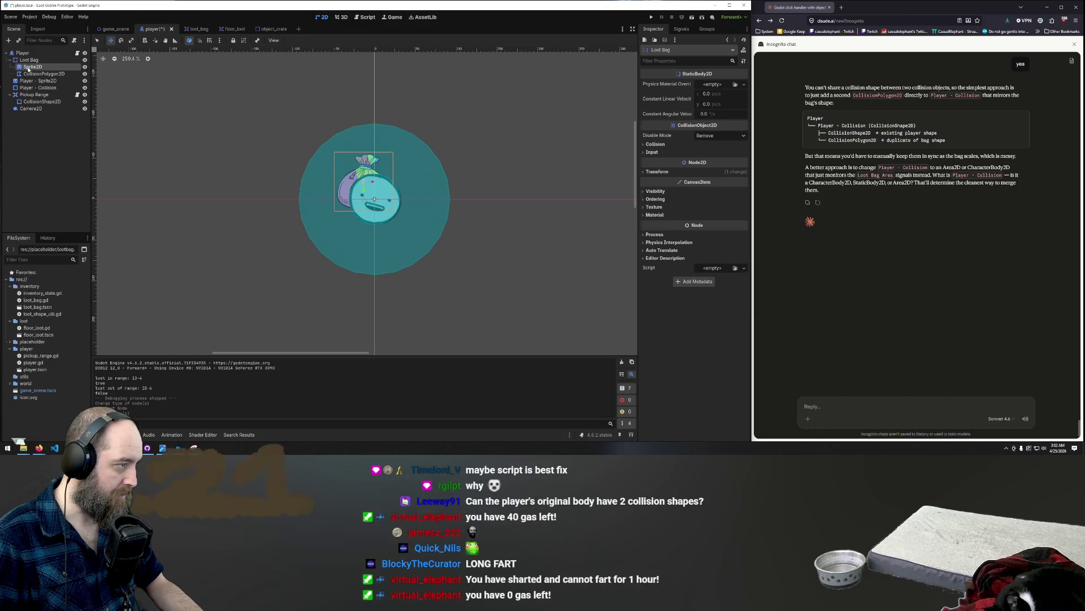